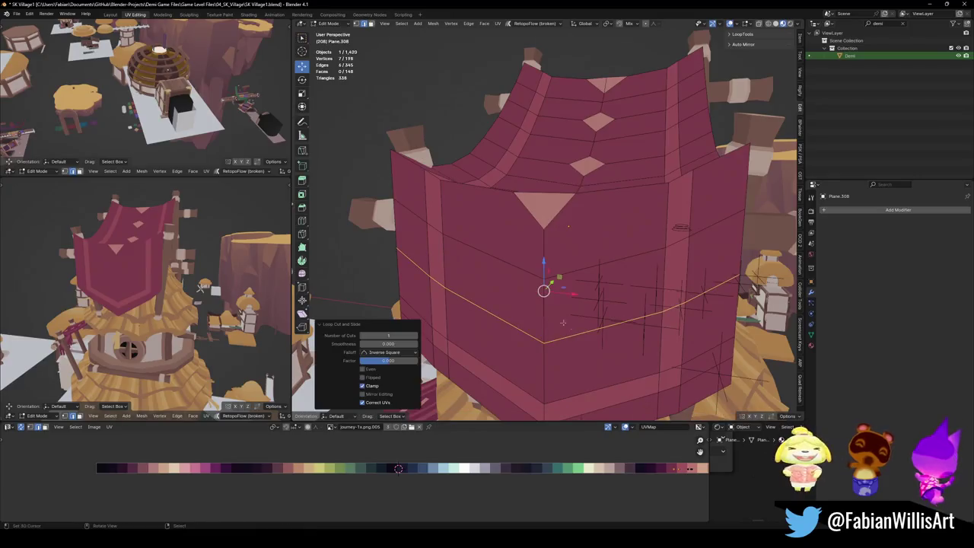
Bevel the banner's centre vertices into new diamond faces and adjust them sideways.
{"action": "key", "text": "ctrl+shift+b"}
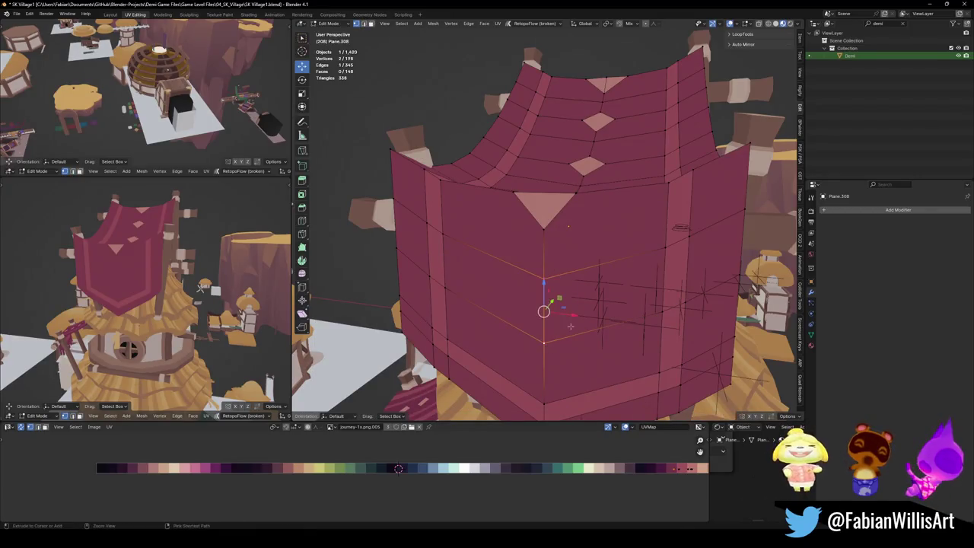
{"action": "left_click", "coordinate": [601, 312]}
{"action": "key", "text": "g"}
{"action": "key", "text": "x"}
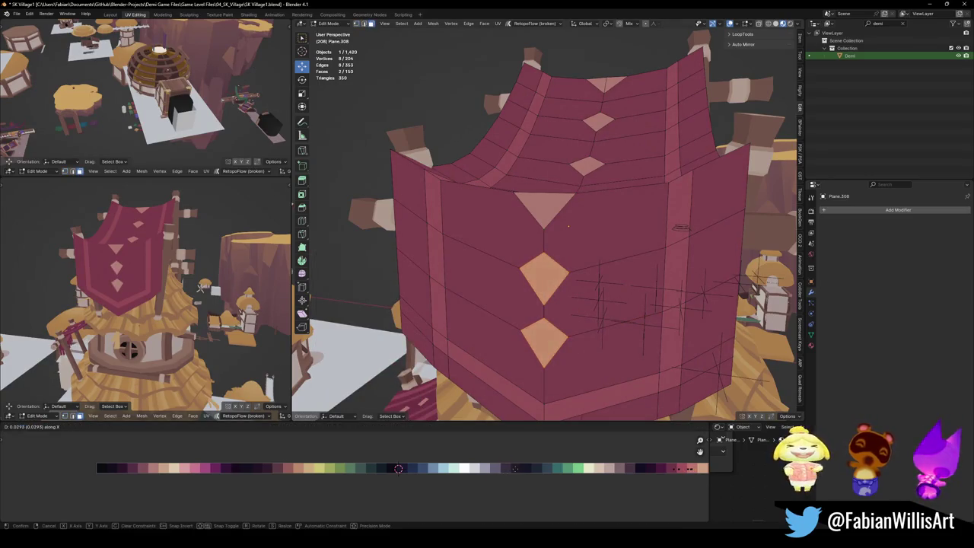
{"action": "key", "text": "Escape"}
Reposition the middle diamond vertically down the banner's centre line, then deselect.
{"action": "left_click", "coordinate": [546, 352]}
{"action": "key", "text": "g"}
{"action": "key", "text": "z"}
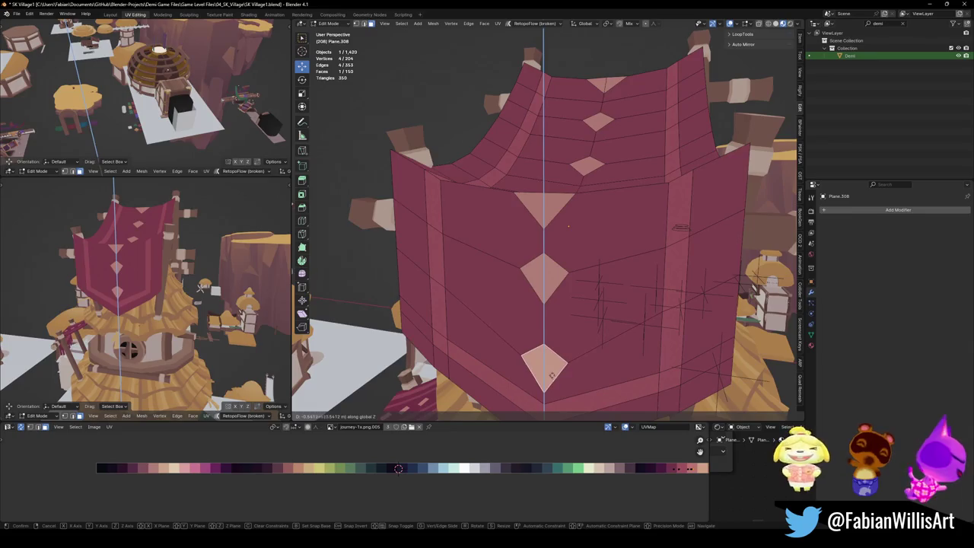
{"action": "key", "text": "Escape"}
{"action": "left_click", "coordinate": [543, 276]}
{"action": "key", "text": "g"}
{"action": "key", "text": "z"}
{"action": "left_click", "coordinate": [561, 261]}
{"action": "key", "text": "alt+a"}
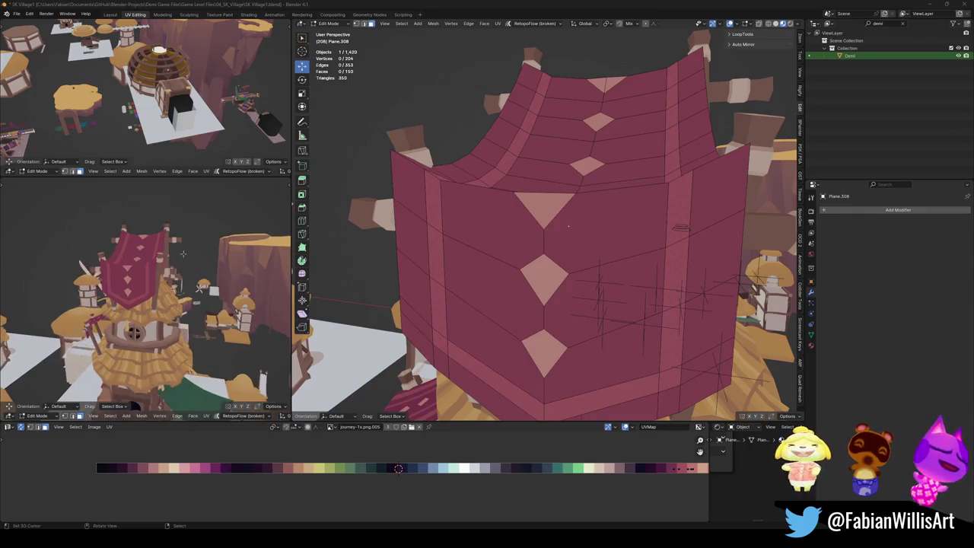
{"action": "middle_click_drag", "start_coordinate": [195, 228], "coordinate": [99, 397]}
{"action": "scroll", "coordinate": [99, 397], "scroll_direction": "down", "scroll_amount": 2}
{"action": "middle_click_drag", "start_coordinate": [204, 281], "coordinate": [152, 320]}
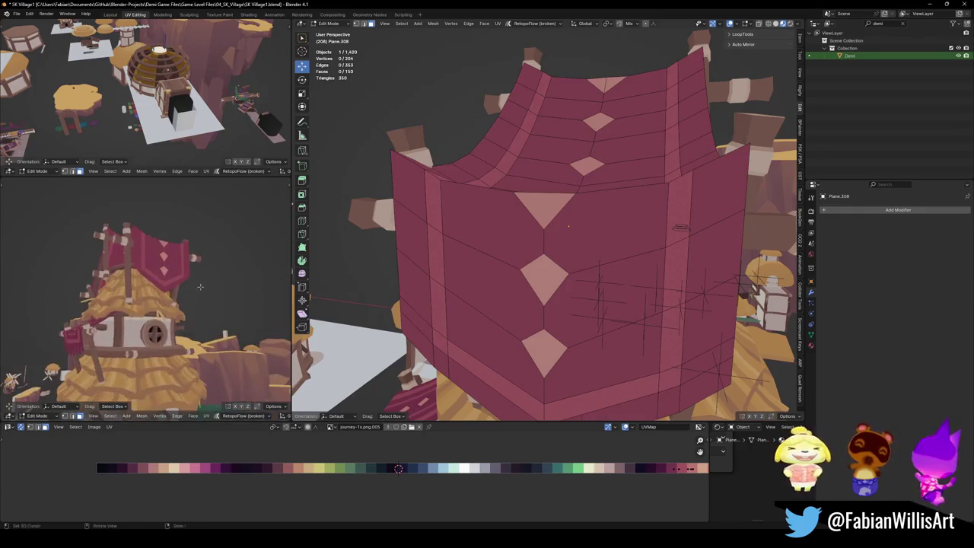
{"action": "scroll", "coordinate": [563, 229], "scroll_direction": "down", "scroll_amount": 3}
Pull the banner's bottom tip vertex and a neighbouring vertex straight down.
{"action": "key", "text": "ctrl+s"}
{"action": "left_click", "coordinate": [551, 312]}
{"action": "key", "text": "g"}
{"action": "key", "text": "z"}
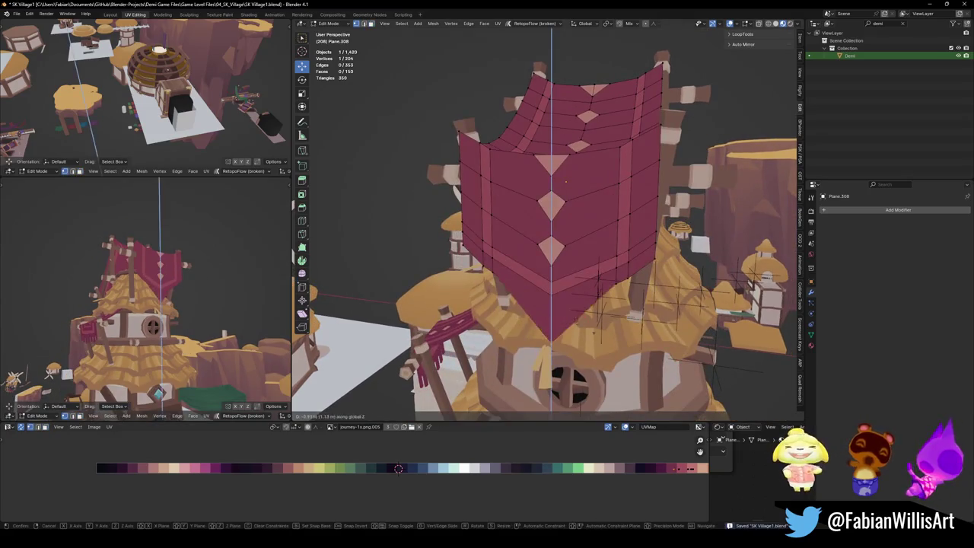
{"action": "left_click", "coordinate": [558, 297]}
{"action": "left_click", "coordinate": [552, 294], "text": "shift"}
{"action": "key", "text": "g"}
{"action": "key", "text": "z"}
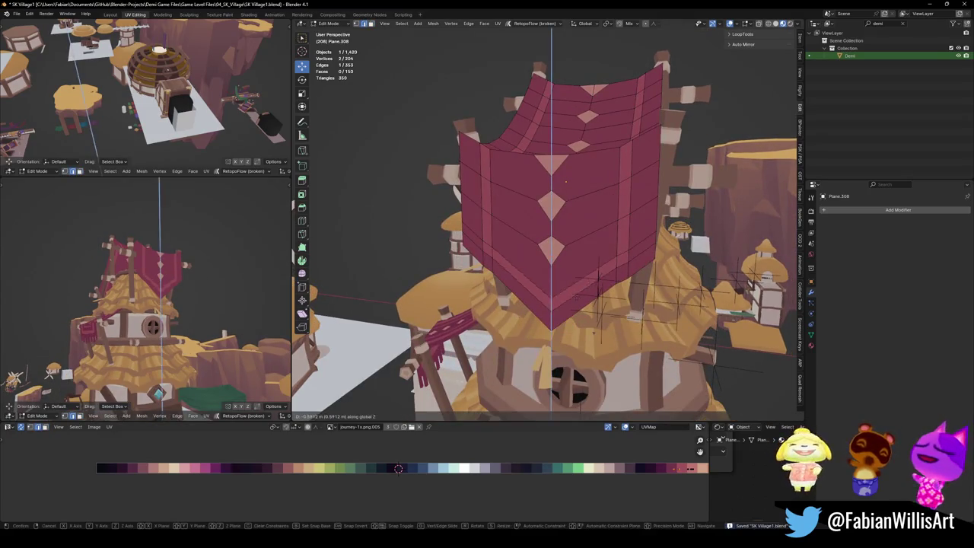
{"action": "key", "text": "Return"}
Lower another vertex on the banner's bottom edge to deepen the V, and save.
{"action": "middle_click_drag", "start_coordinate": [144, 304], "coordinate": [162, 274]}
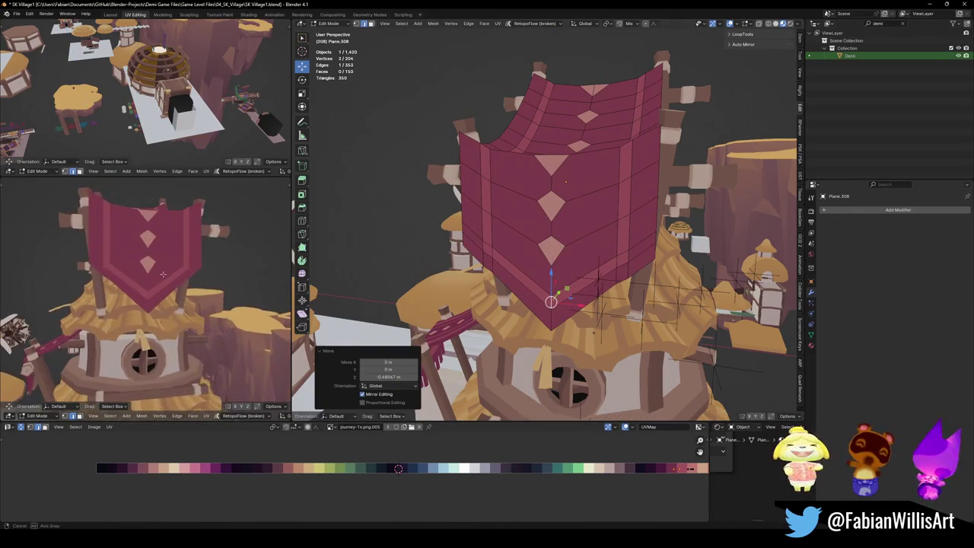
{"action": "key", "text": "alt+a"}
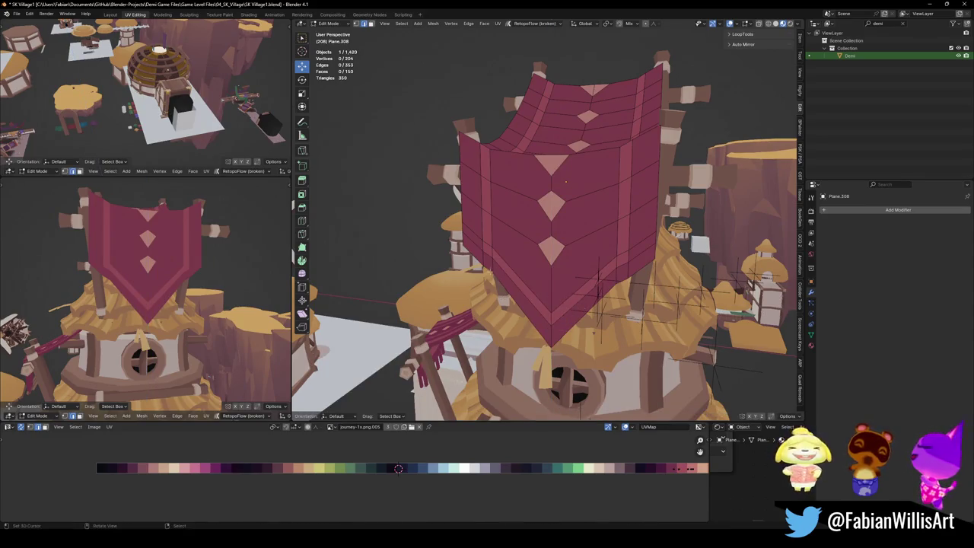
{"action": "left_click", "coordinate": [617, 263], "text": "shift"}
{"action": "key", "text": "g"}
{"action": "key", "text": "z"}
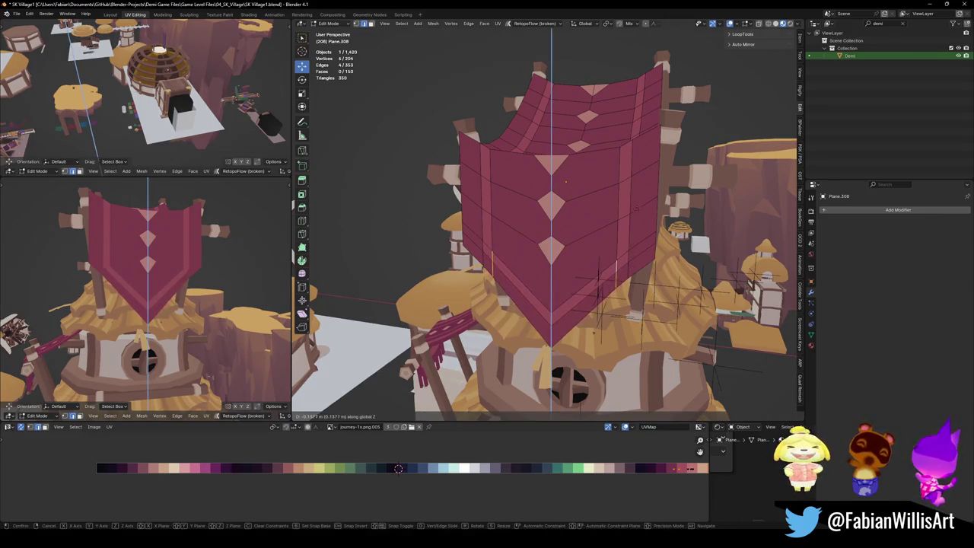
{"action": "left_click", "coordinate": [553, 265]}
{"action": "key", "text": "alt+a"}
{"action": "middle_click_drag", "start_coordinate": [145, 304], "coordinate": [183, 297]}
{"action": "key", "text": "ctrl+s"}
Slide an edge loop along the banner into a new position and save.
{"action": "scroll", "coordinate": [271, 283], "scroll_direction": "up", "scroll_amount": 3}
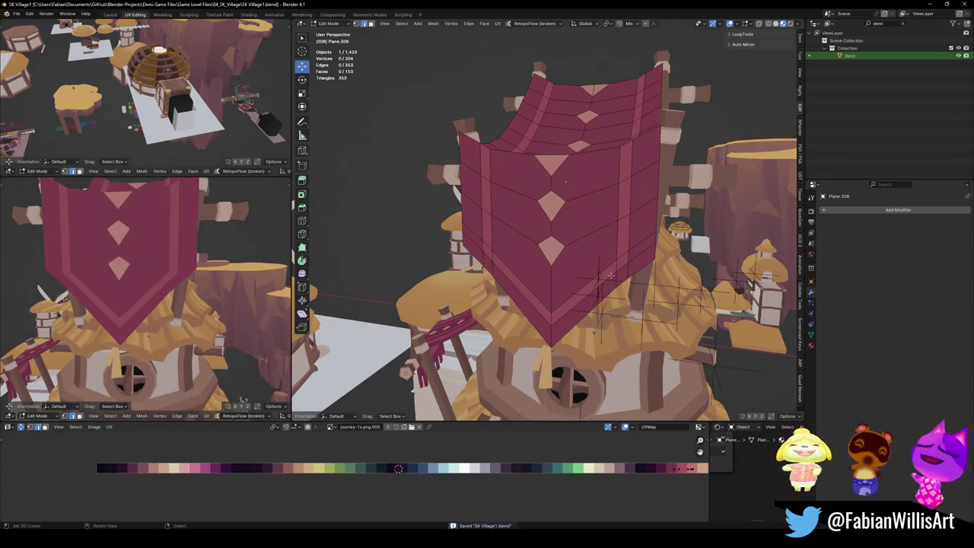
{"action": "left_click", "coordinate": [585, 282], "text": "alt"}
{"action": "key", "text": "g"}
{"action": "key", "text": "g"}
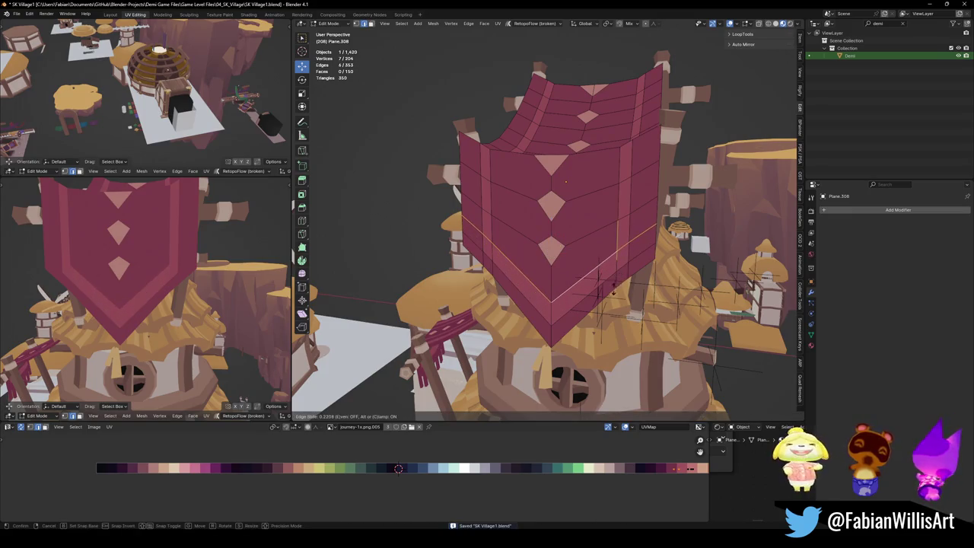
{"action": "left_click", "coordinate": [548, 305]}
{"action": "key", "text": "alt+a"}
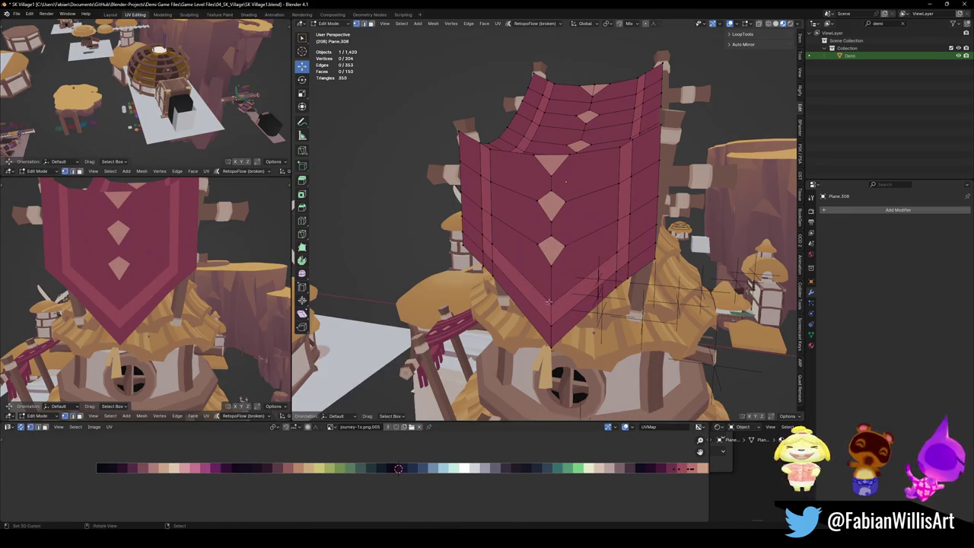
{"action": "key", "text": "ctrl+s"}
Add vertical loop cuts across the banner's lower part with Ctrl+R.
{"action": "scroll", "coordinate": [244, 342], "scroll_direction": "down", "scroll_amount": 8}
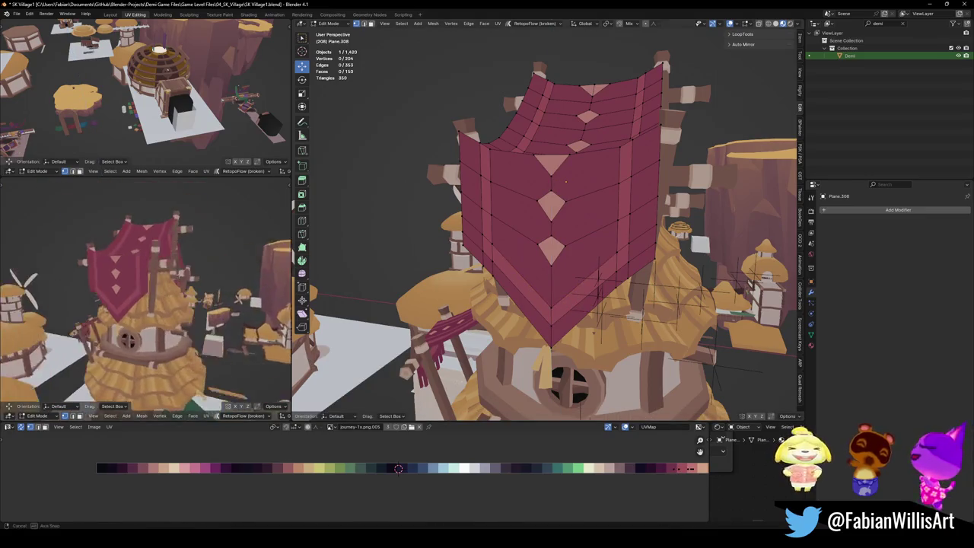
{"action": "middle_click_drag", "start_coordinate": [244, 342], "coordinate": [247, 296]}
{"action": "middle_click", "coordinate": [140, 305], "text": "alt"}
{"action": "scroll", "coordinate": [146, 297], "scroll_direction": "up", "scroll_amount": 4}
{"action": "scroll", "coordinate": [146, 297], "scroll_direction": "up", "scroll_amount": 3}
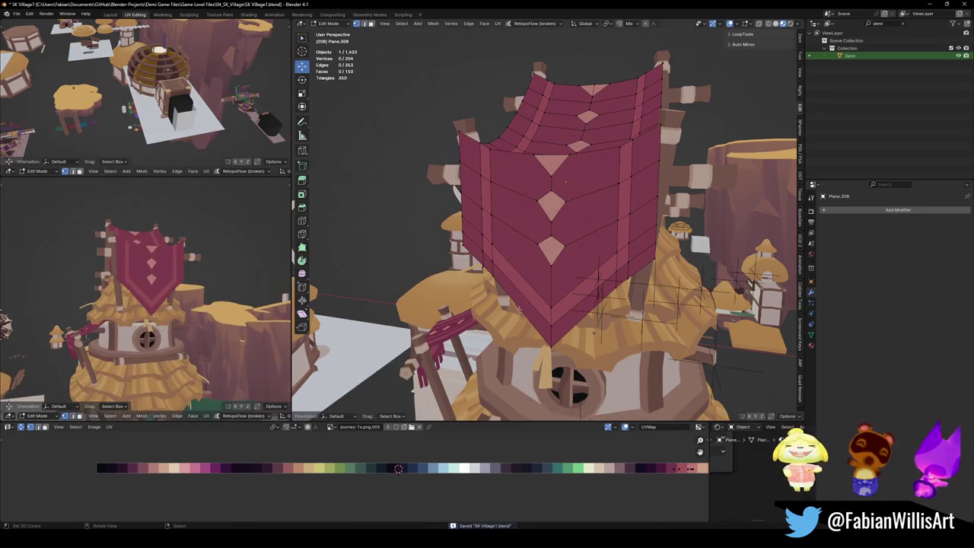
{"action": "key", "text": "ctrl+r"}
{"action": "left_click", "coordinate": [525, 305]}
{"action": "key", "text": "ctrl+r"}
{"action": "left_click", "coordinate": [523, 311]}
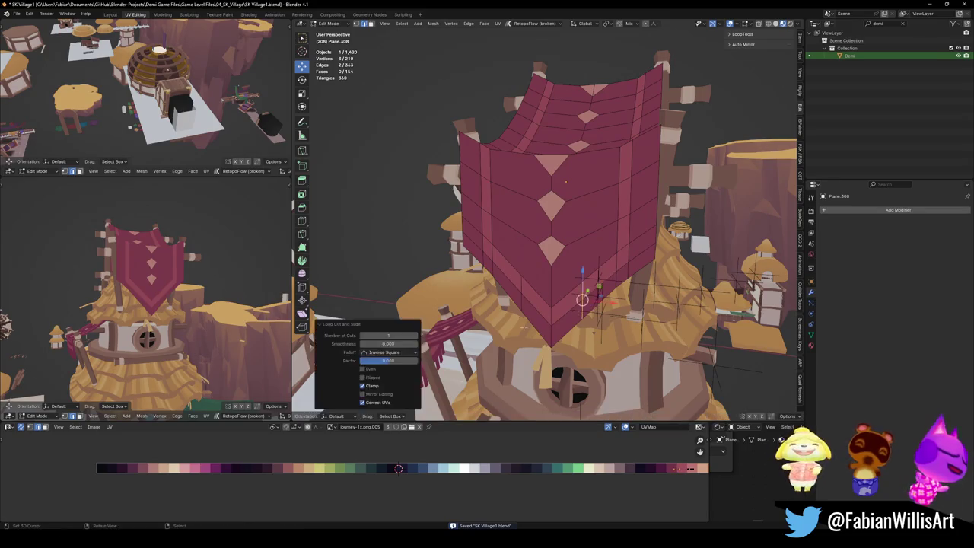
Extrude new vertices along the banner's lower border, slide them and adjust their height.
{"action": "key", "text": "e"}
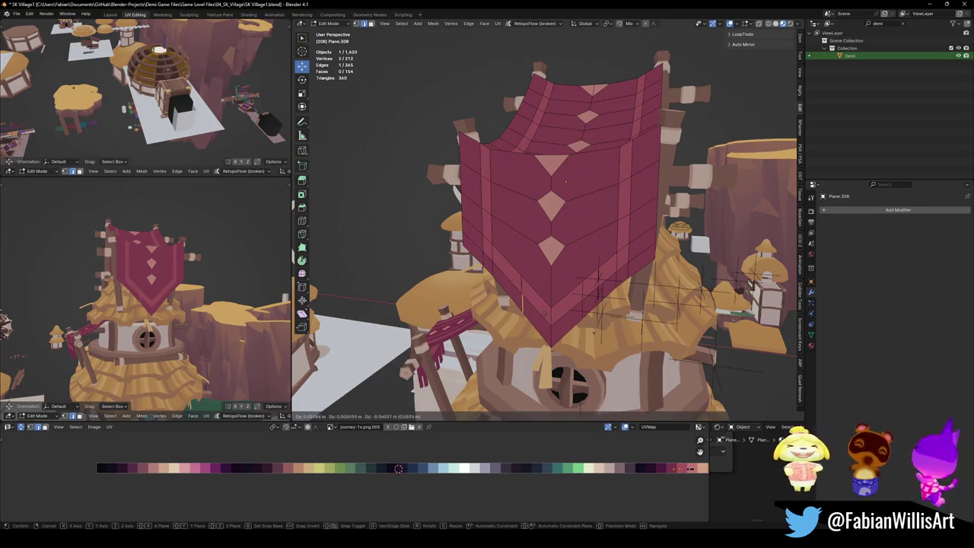
{"action": "left_click", "coordinate": [537, 308]}
{"action": "key", "text": "g"}
{"action": "key", "text": "g"}
{"action": "left_click", "coordinate": [522, 303]}
{"action": "left_click", "coordinate": [509, 321]}
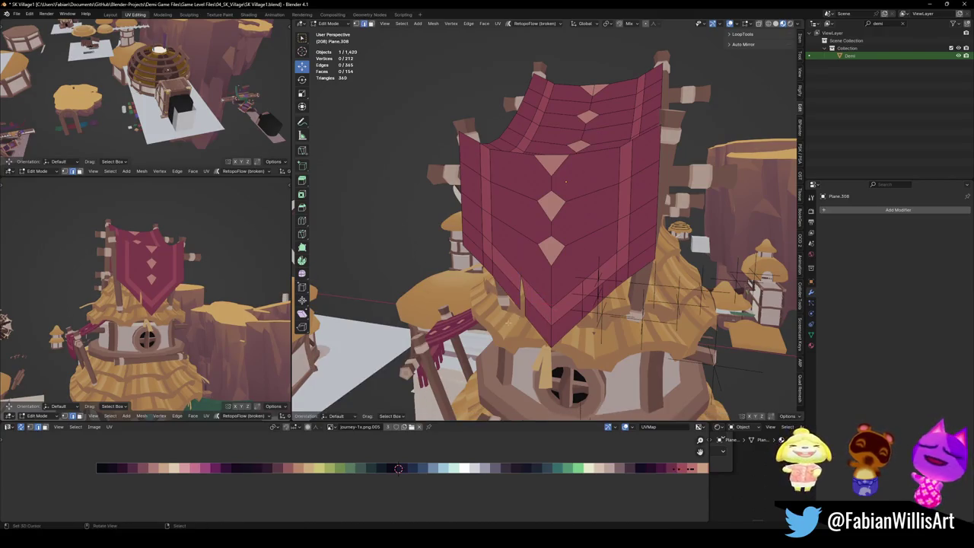
{"action": "key", "text": "g"}
{"action": "key", "text": "z"}
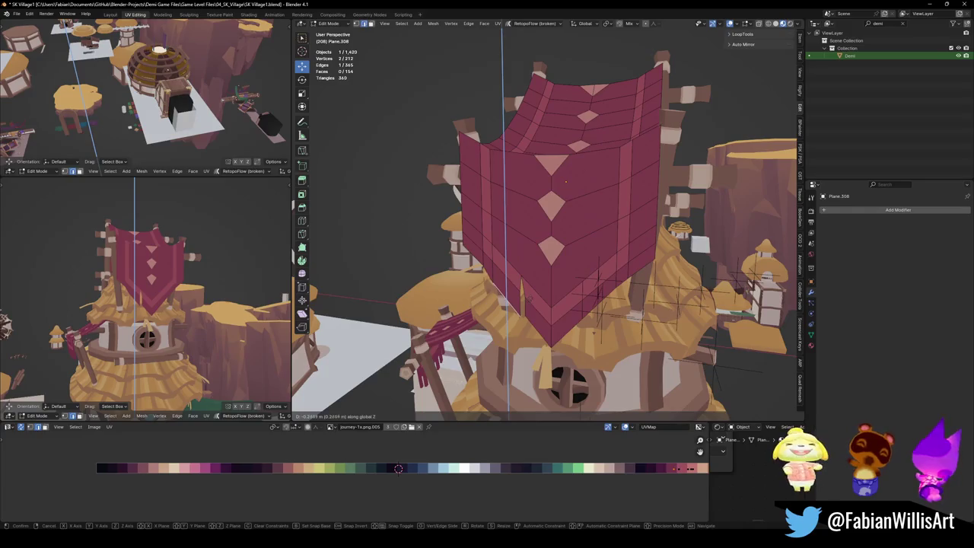
{"action": "left_click", "coordinate": [531, 318]}
{"action": "key", "text": "alt+a"}
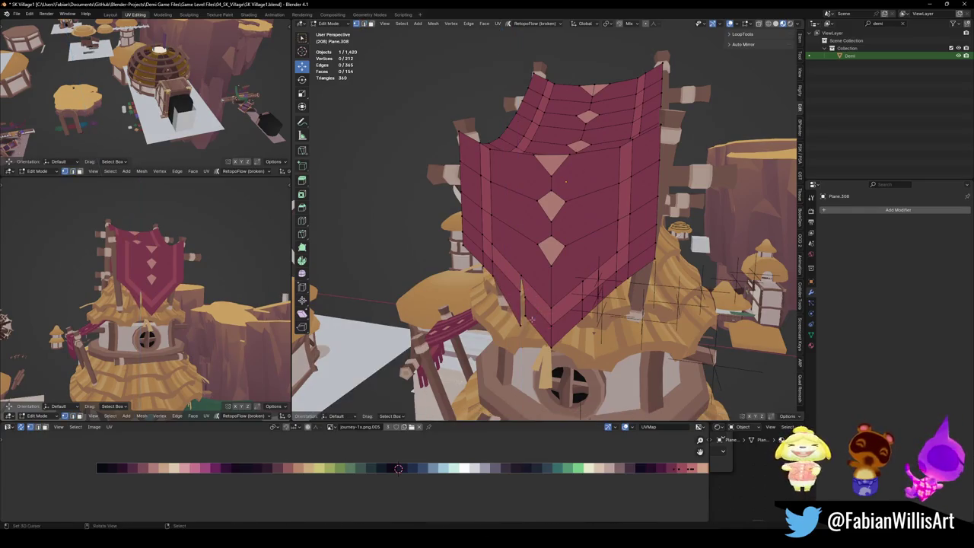
Save the village file and inspect the banner's side and ruffled skirt.
{"action": "mouse_move", "coordinate": [259, 292]}
{"action": "middle_mouse_down"}
{"action": "mouse_move", "coordinate": [221, 297]}
{"action": "mouse_move", "coordinate": [193, 280]}
{"action": "middle_mouse_up"}
{"action": "key", "text": "ctrl+s"}
{"action": "scroll", "coordinate": [193, 280], "scroll_direction": "down", "scroll_amount": 3}
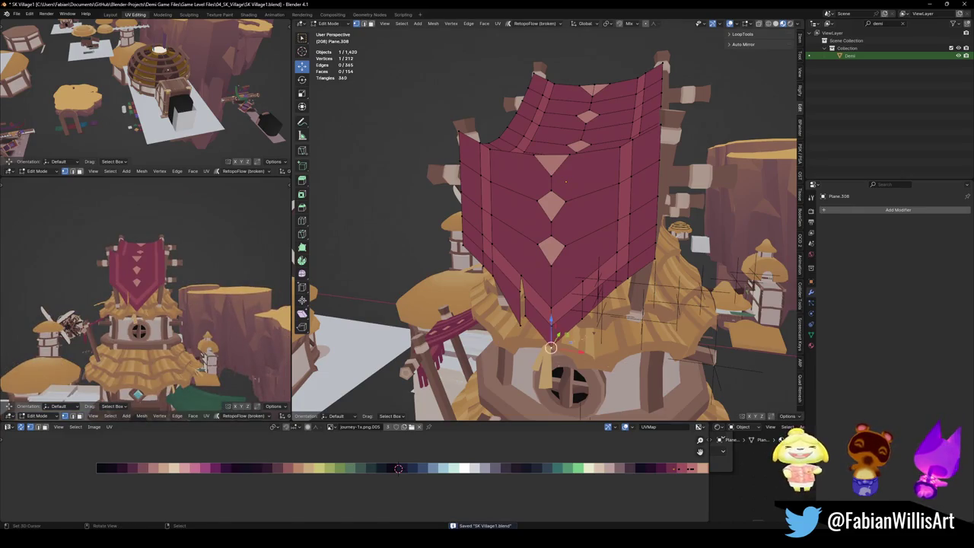
{"action": "mouse_move", "coordinate": [175, 290]}
{"action": "middle_mouse_down"}
{"action": "mouse_move", "coordinate": [155, 264]}
{"action": "mouse_move", "coordinate": [182, 265]}
{"action": "middle_mouse_up"}
{"action": "scroll", "coordinate": [185, 274], "scroll_direction": "down", "scroll_amount": 4}
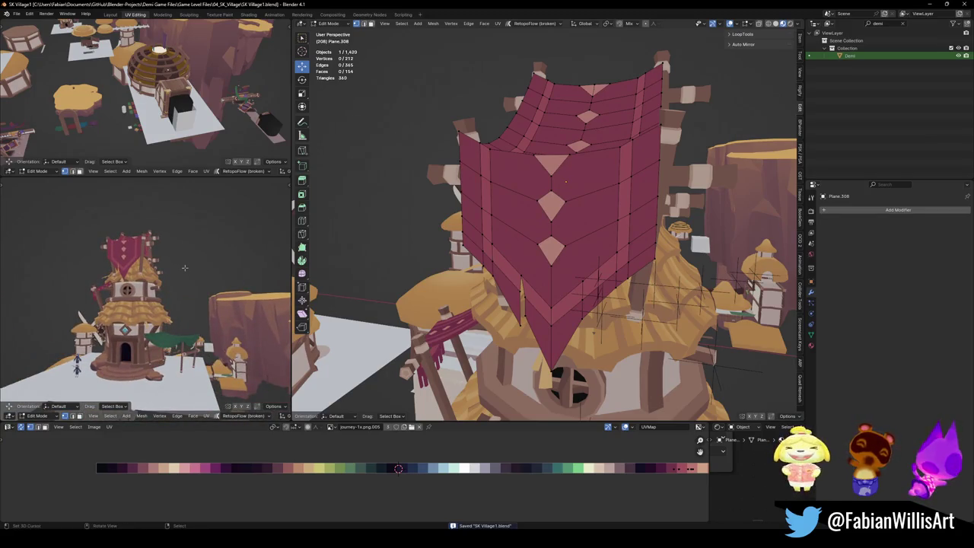
{"action": "mouse_move", "coordinate": [167, 284]}
{"action": "middle_mouse_down"}
{"action": "mouse_move", "coordinate": [261, 318]}
{"action": "mouse_move", "coordinate": [285, 251]}
{"action": "middle_mouse_up"}
{"action": "key", "text": "ctrl+s"}
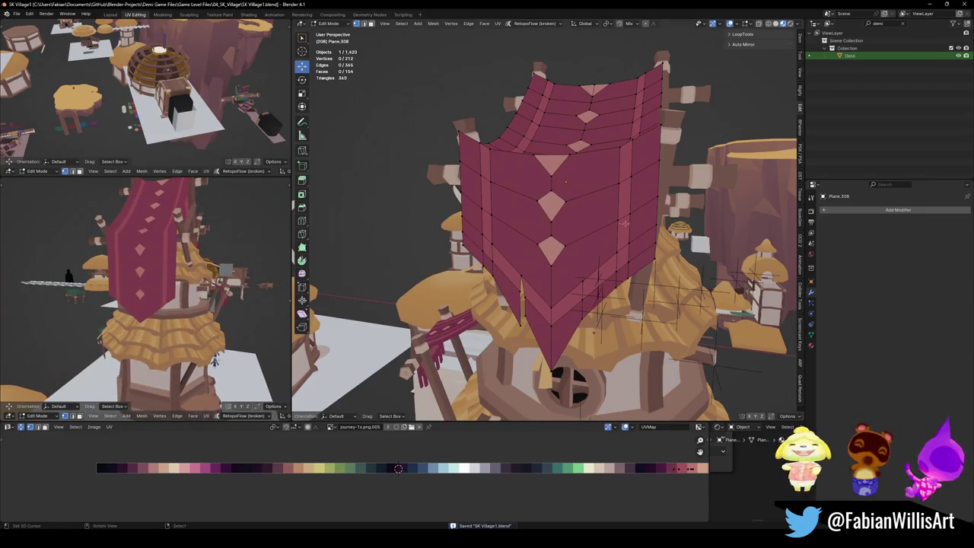
{"action": "middle_click_drag", "start_coordinate": [565, 181], "coordinate": [533, 342]}
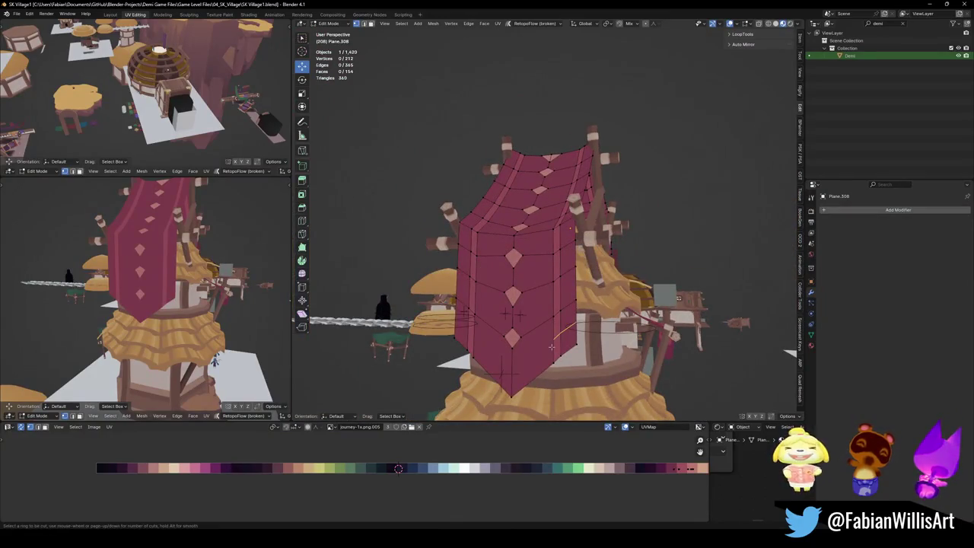
{"action": "middle_click_drag", "start_coordinate": [551, 347], "coordinate": [485, 378], "text": "ctrl"}
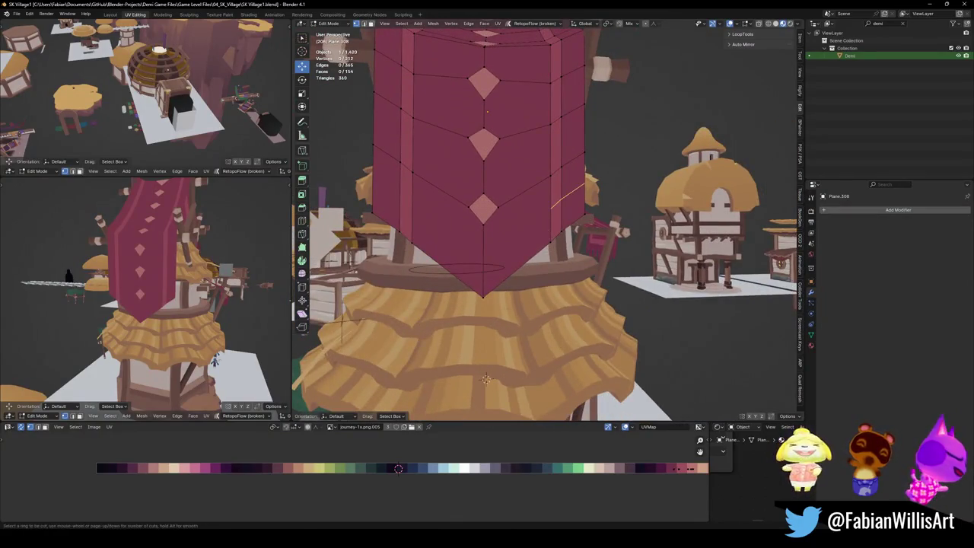
Add an edge loop near the banner's V-shaped bottom and slide it into place.
{"action": "left_click", "coordinate": [545, 230]}
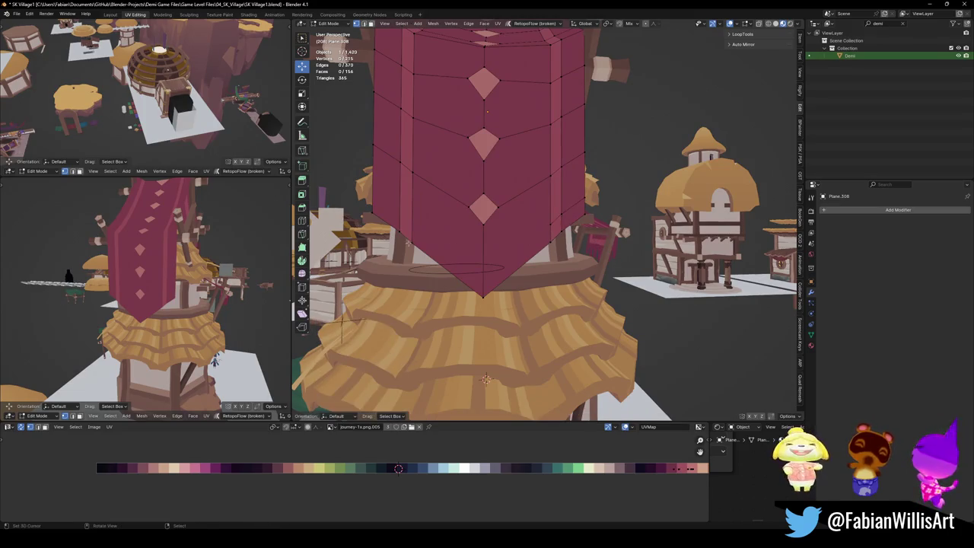
{"action": "left_click", "coordinate": [562, 205], "text": "ctrl"}
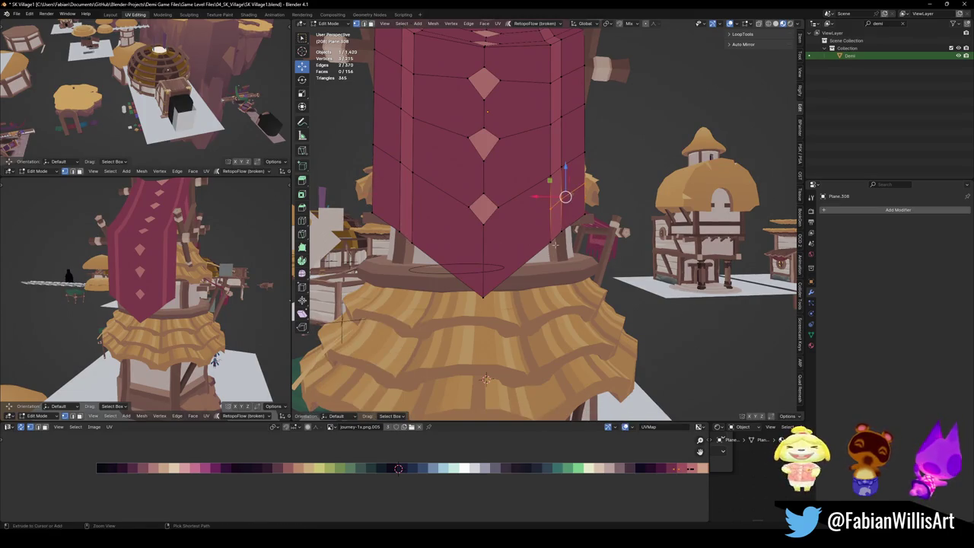
{"action": "key", "text": "ctrl+r"}
{"action": "left_click", "coordinate": [560, 217]}
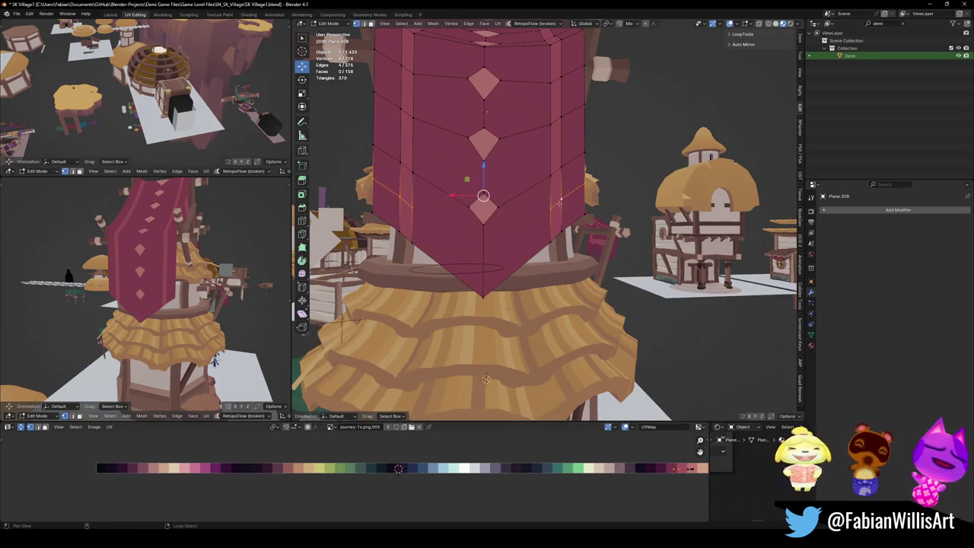
{"action": "left_click", "coordinate": [558, 235]}
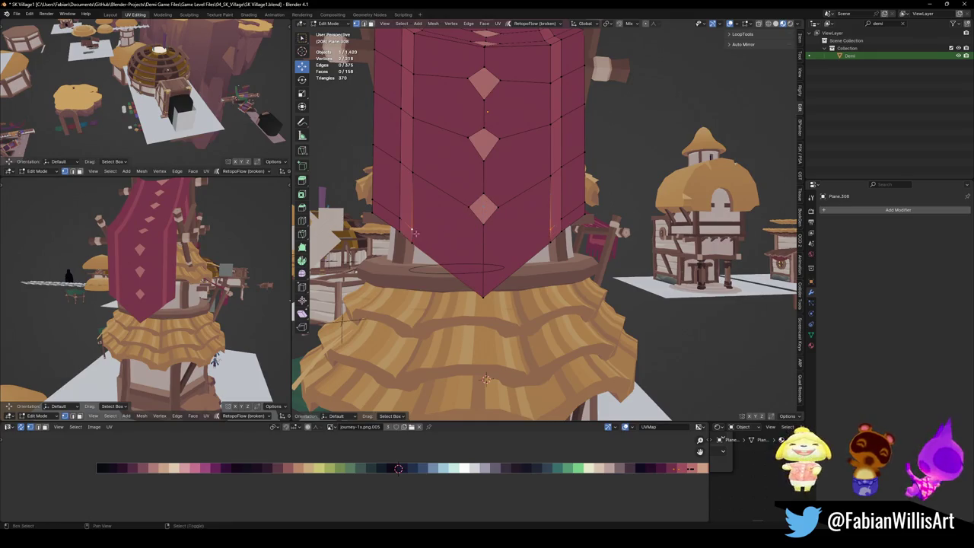
{"action": "key", "text": "shift+v"}
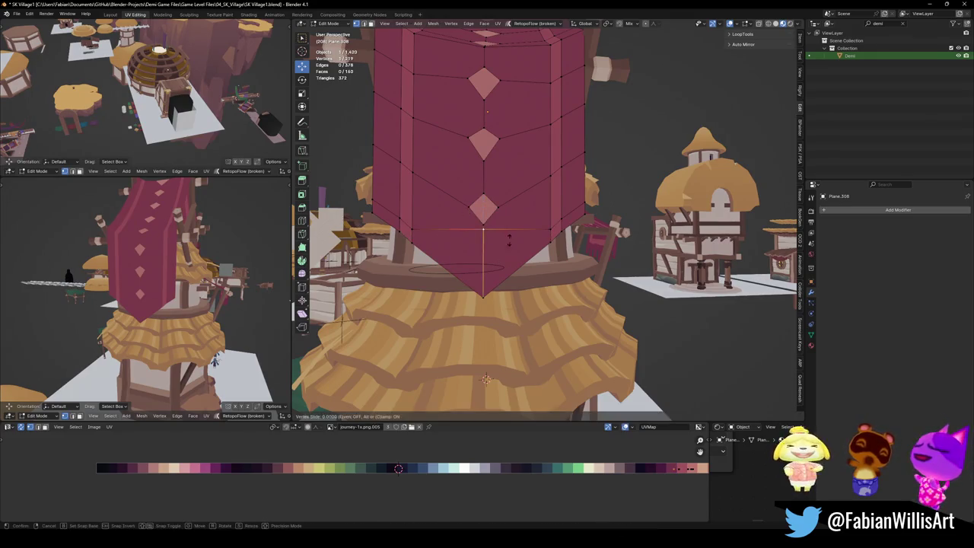
{"action": "right_click", "coordinate": [478, 267]}
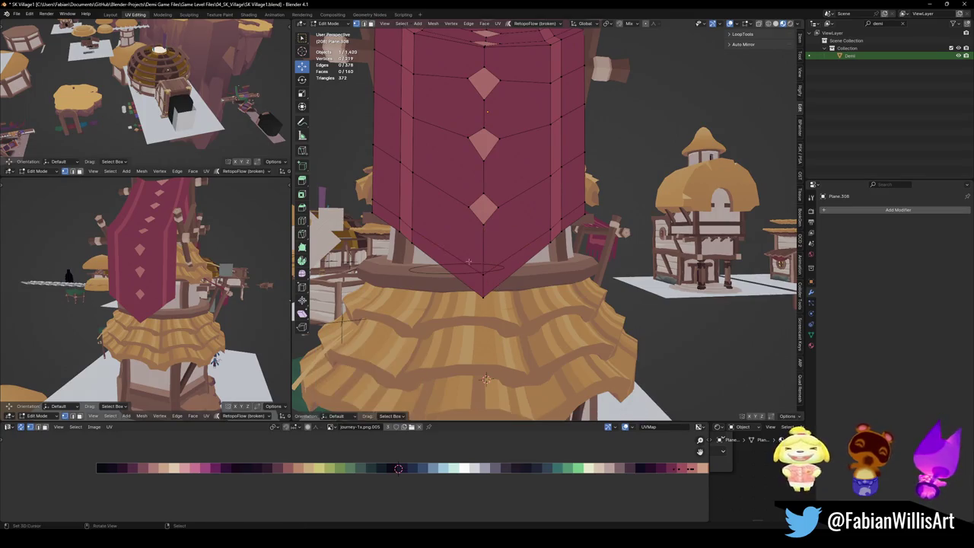
Settle the loop along the bottom edge and select the two bottom trim-strip faces.
{"action": "key", "text": "ctrl+b"}
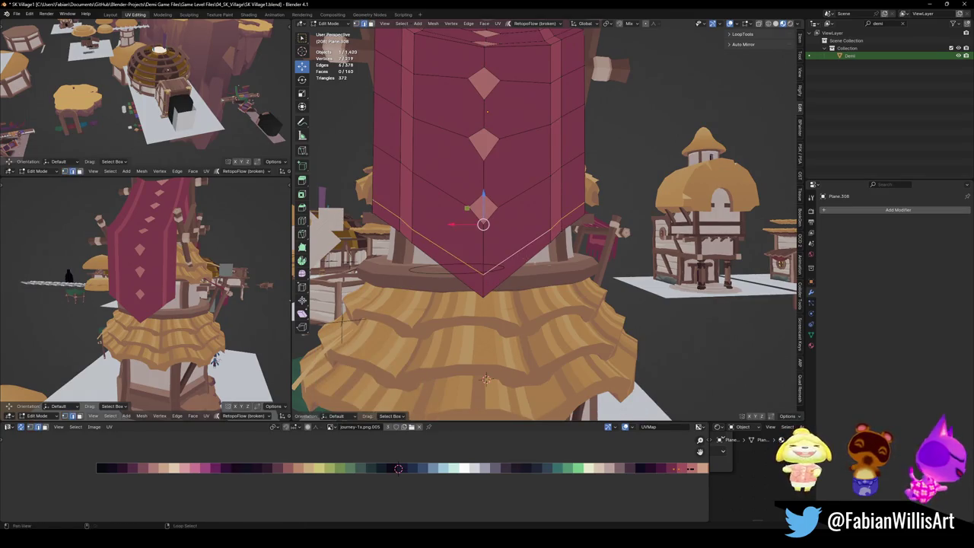
{"action": "key", "text": "Escape"}
{"action": "key", "text": "g"}
{"action": "key", "text": "g"}
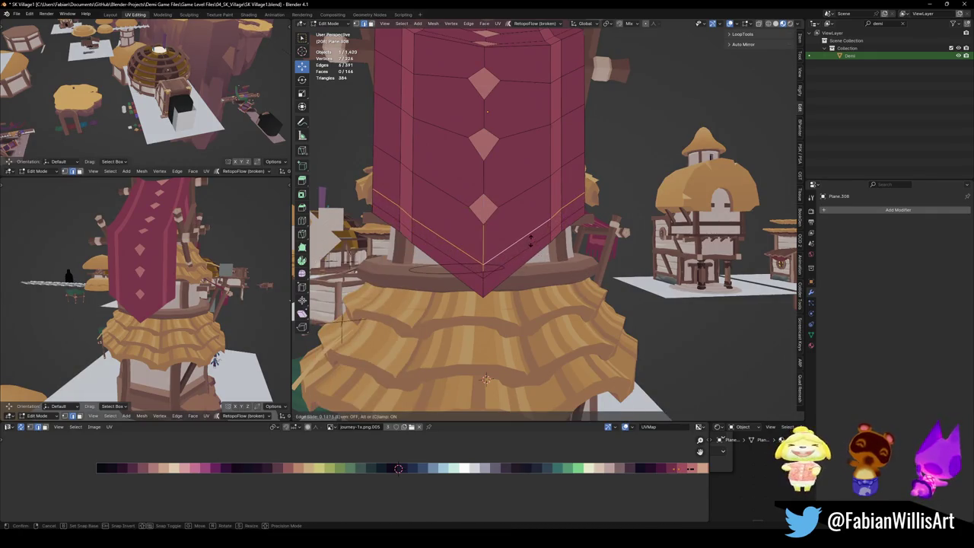
{"action": "right_click", "coordinate": [522, 261]}
{"action": "key", "text": "alt+a"}
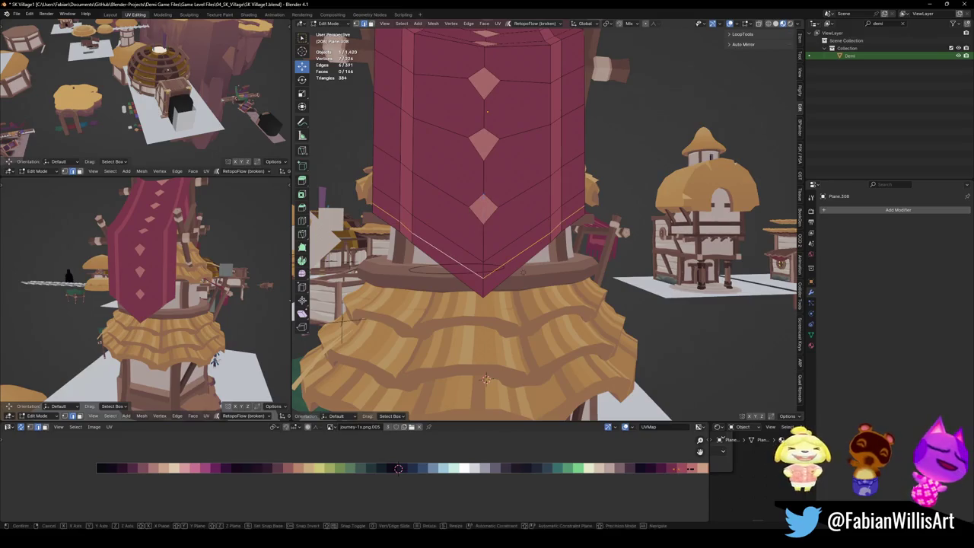
{"action": "left_click", "coordinate": [446, 253], "text": "alt"}
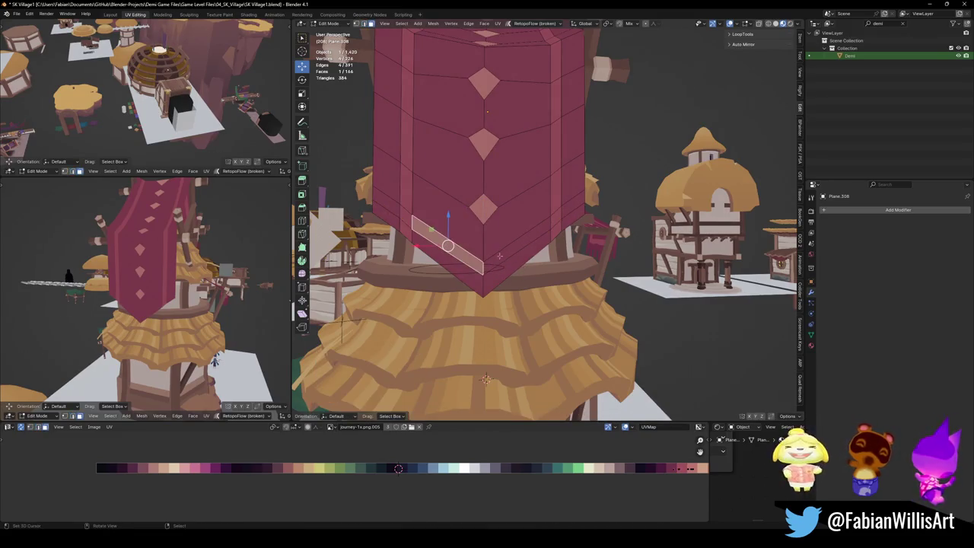
{"action": "key", "text": "g"}
{"action": "key", "text": "x"}
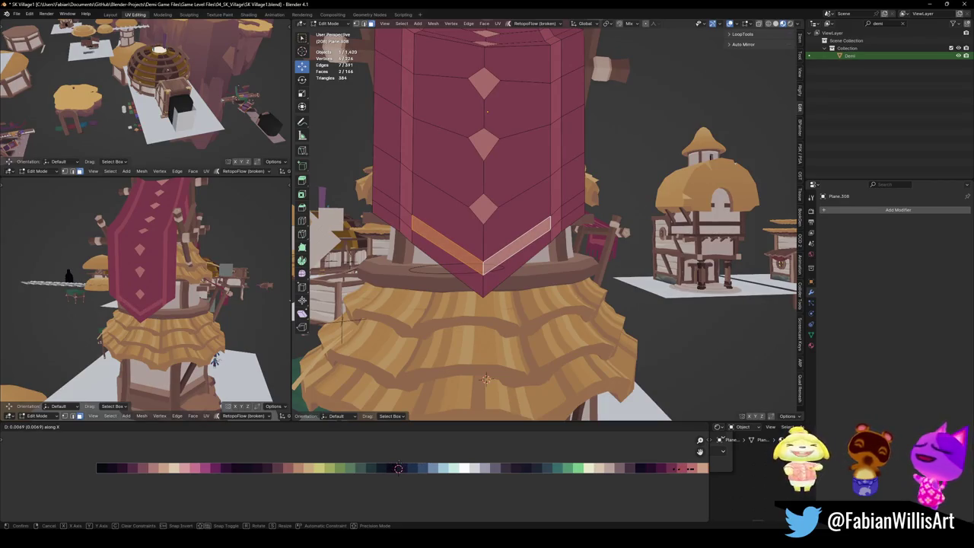
Shift the trim faces onto a lighter pink palette swatch and save.
{"action": "left_click", "coordinate": [399, 468]}
{"action": "key", "text": "KP_Decimal"}
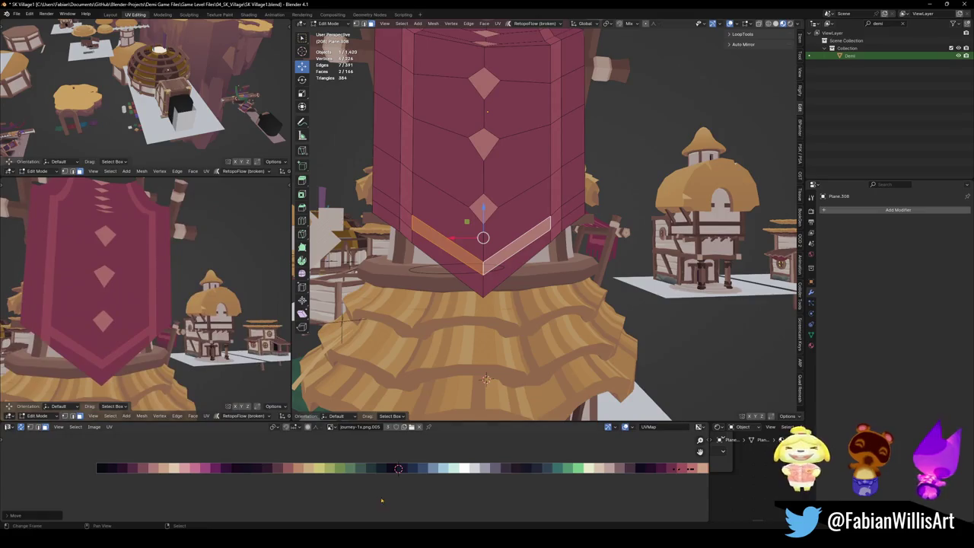
{"action": "left_click", "coordinate": [504, 242], "text": "alt"}
{"action": "key", "text": "g"}
{"action": "key", "text": "g"}
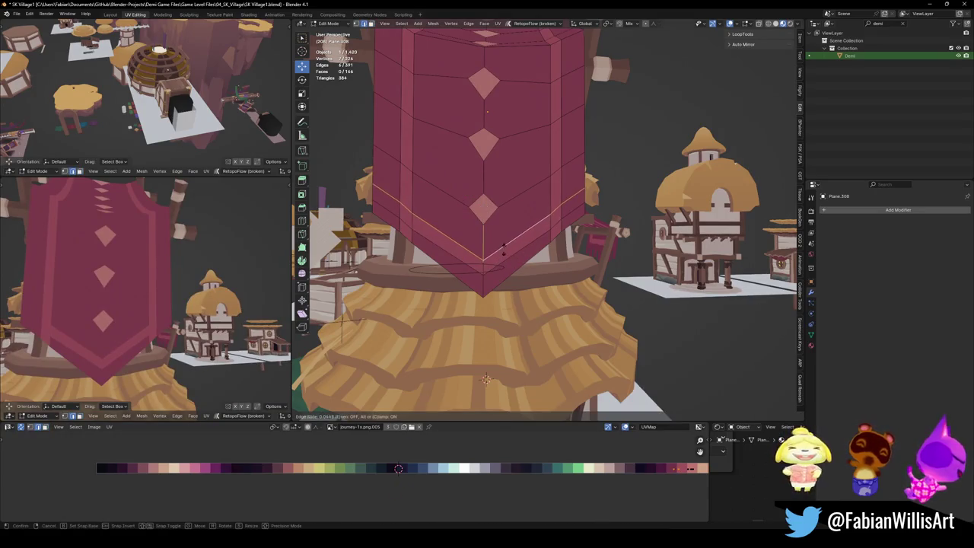
{"action": "right_click", "coordinate": [449, 263]}
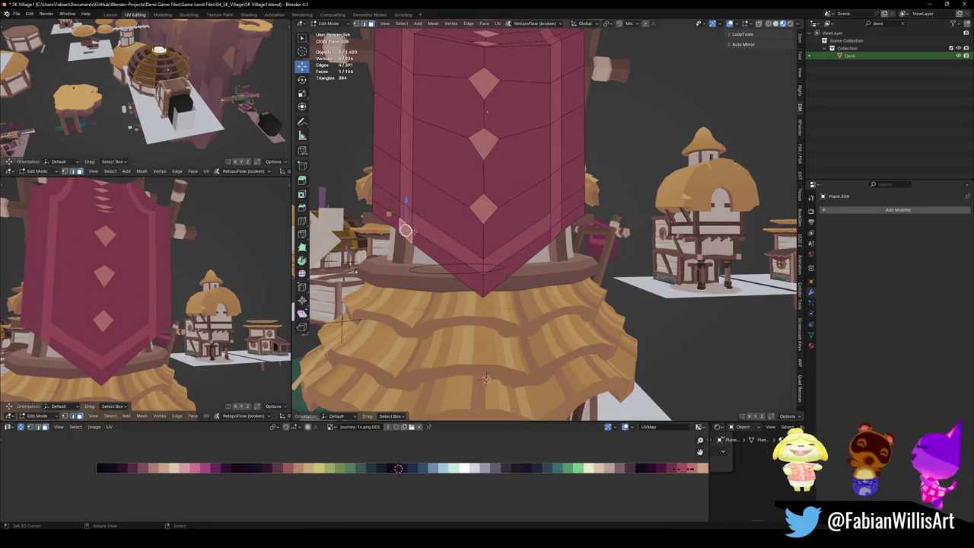
{"action": "key", "text": "g"}
{"action": "key", "text": "x"}
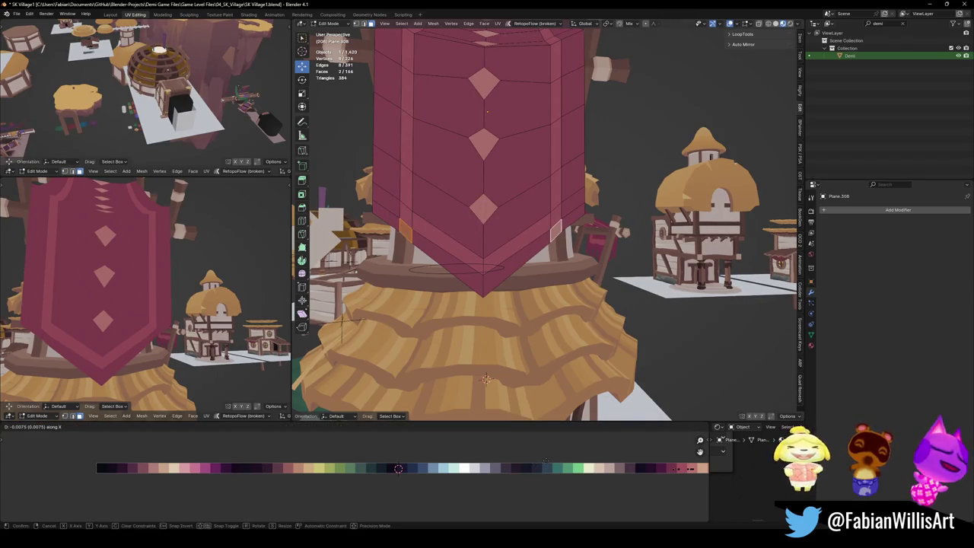
{"action": "key", "text": "Return"}
{"action": "scroll", "coordinate": [142, 316], "scroll_direction": "down", "scroll_amount": 3}
{"action": "key", "text": "ctrl+s"}
Slide an edge loop across the banner to a new position and save.
{"action": "middle_click_drag", "start_coordinate": [144, 304], "coordinate": [210, 297]}
{"action": "key", "text": "2"}
{"action": "left_click", "coordinate": [482, 268], "text": "alt"}
{"action": "key", "text": "g"}
{"action": "key", "text": "g"}
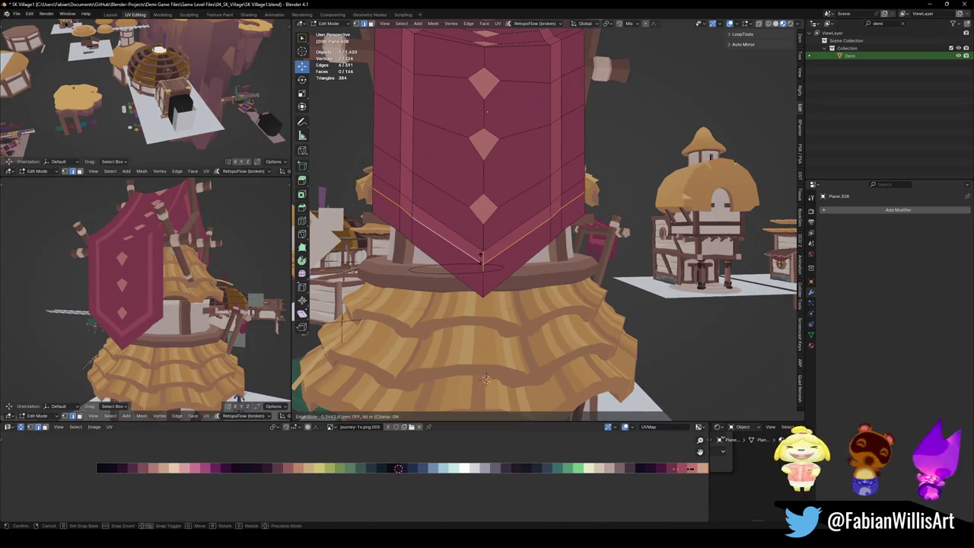
{"action": "left_click", "coordinate": [481, 259]}
{"action": "key", "text": "alt+a"}
{"action": "mouse_move", "coordinate": [135, 272]}
{"action": "middle_mouse_down"}
{"action": "mouse_move", "coordinate": [152, 259]}
{"action": "mouse_move", "coordinate": [122, 262]}
{"action": "middle_mouse_up"}
{"action": "key", "text": "ctrl+s"}
{"action": "scroll", "coordinate": [152, 258], "scroll_direction": "down", "scroll_amount": 3}
Cut an extra edge across the banner with the knife tool.
{"action": "middle_click_drag", "start_coordinate": [487, 320], "coordinate": [507, 288]}
{"action": "key", "text": "g"}
{"action": "right_click", "coordinate": [505, 288]}
{"action": "key", "text": "k"}
{"action": "left_click", "coordinate": [448, 224]}
{"action": "left_click", "coordinate": [522, 240]}
{"action": "key", "text": "Return"}
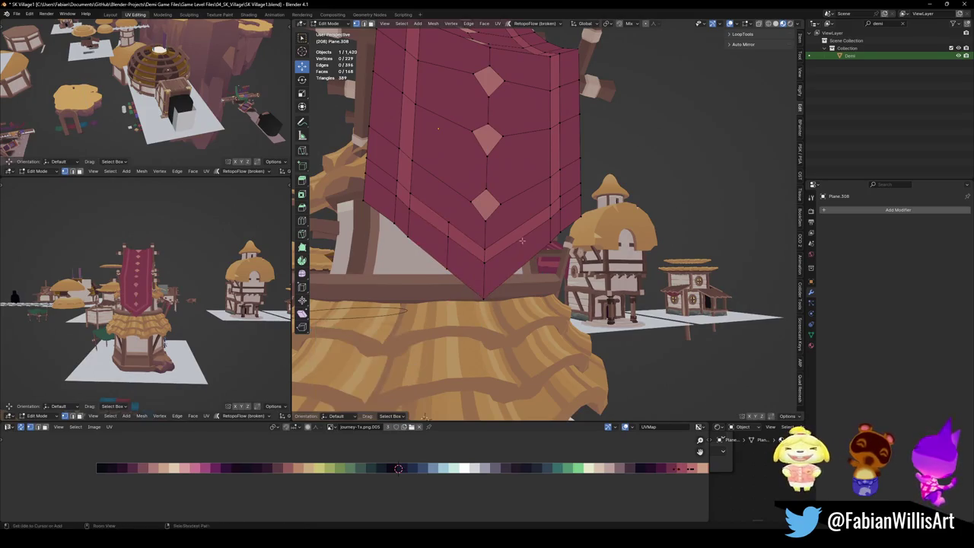
Lower the banner's tip vertex and its neighbouring vertices to lengthen the point.
{"action": "left_click", "coordinate": [484, 298]}
{"action": "key", "text": "g"}
{"action": "key", "text": "z"}
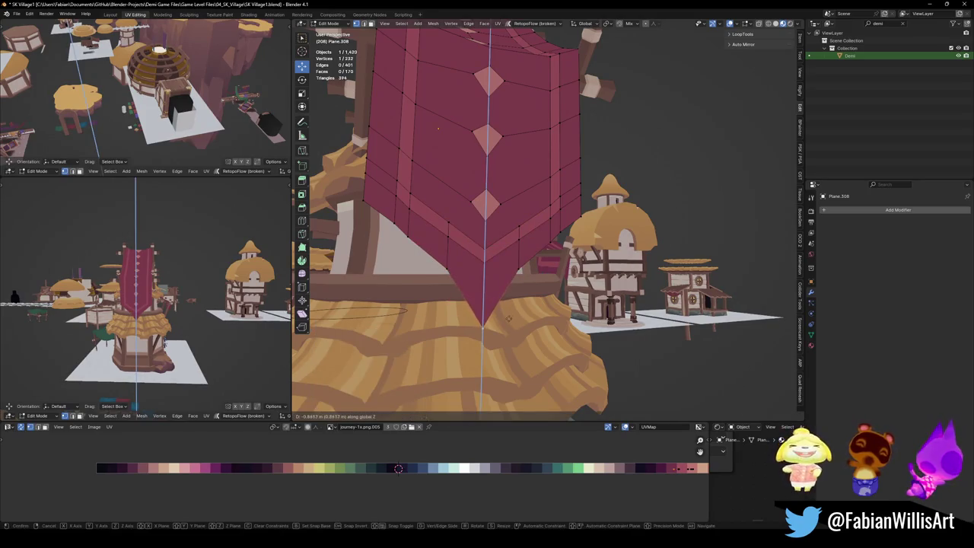
{"action": "left_click", "coordinate": [508, 318]}
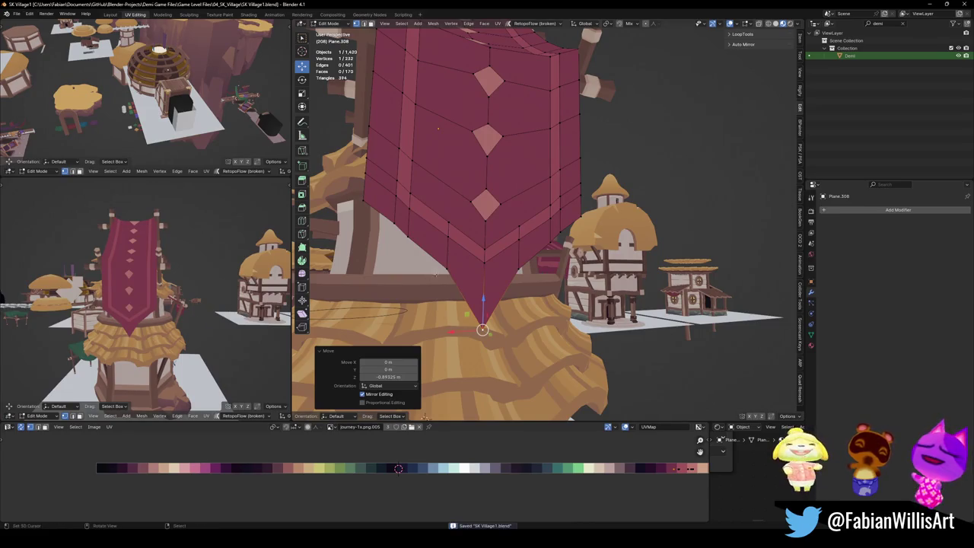
{"action": "left_click", "coordinate": [448, 258]}
{"action": "left_click", "coordinate": [519, 274], "text": "shift"}
{"action": "key", "text": "g"}
{"action": "key", "text": "z"}
{"action": "left_click", "coordinate": [508, 275]}
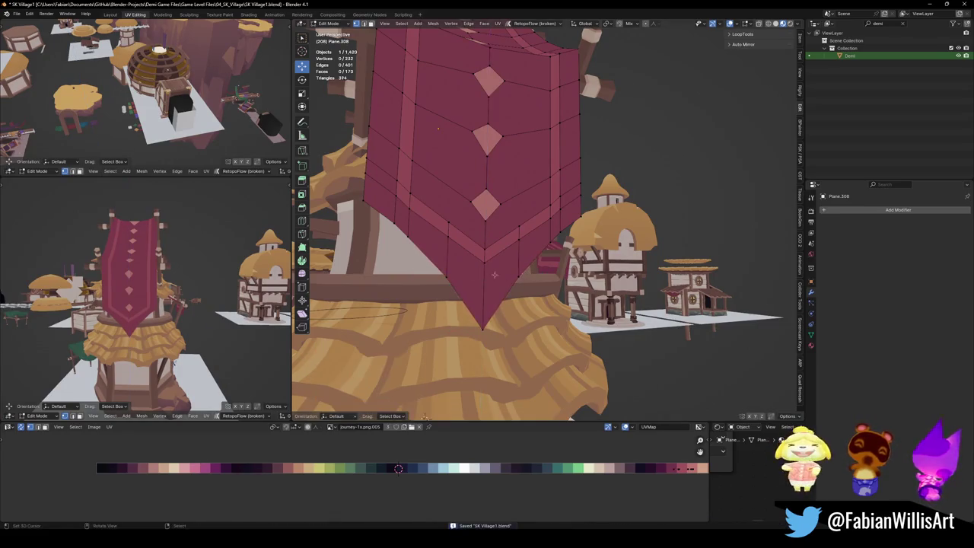
{"action": "left_click", "coordinate": [484, 268]}
{"action": "key", "text": "g"}
{"action": "key", "text": "g"}
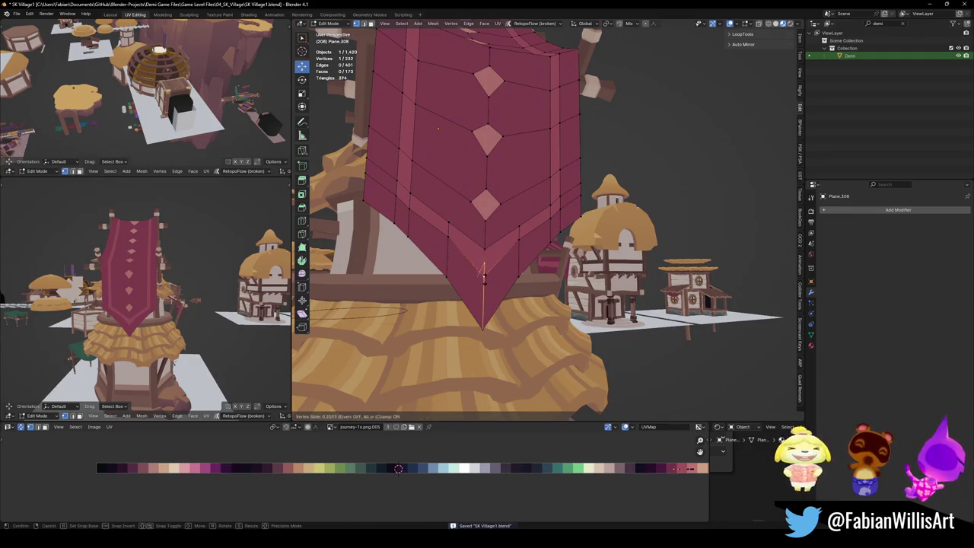
{"action": "left_click", "coordinate": [484, 291]}
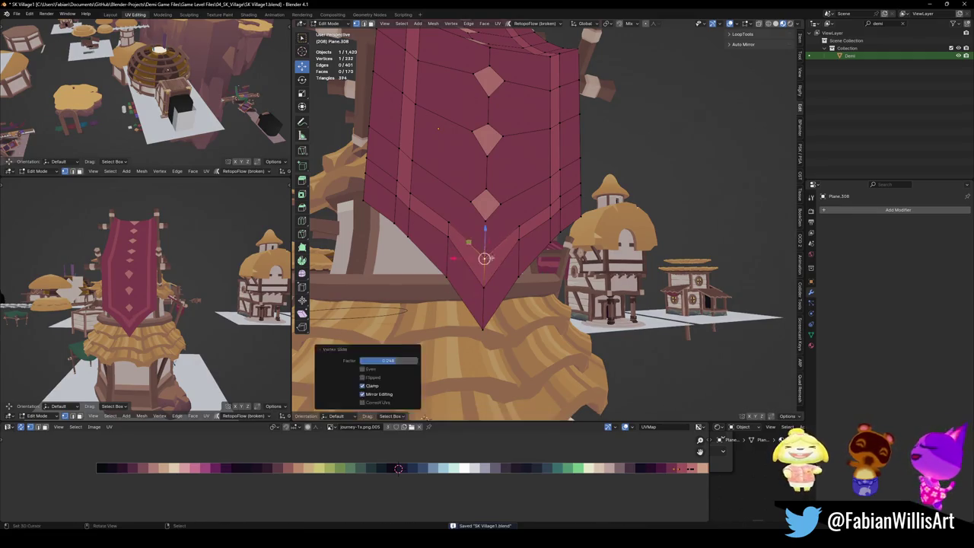
Move the selected vertices vertically, flatten them with a Z scale, and save.
{"action": "key", "text": "g"}
{"action": "key", "text": "z"}
{"action": "left_click", "coordinate": [534, 234]}
{"action": "key", "text": "s"}
{"action": "key", "text": "z"}
{"action": "left_click", "coordinate": [522, 198]}
{"action": "key", "text": "ctrl+s"}
{"action": "mouse_move", "coordinate": [152, 296]}
{"action": "middle_mouse_down"}
{"action": "mouse_move", "coordinate": [219, 291]}
{"action": "mouse_move", "coordinate": [175, 289]}
{"action": "middle_mouse_up"}
{"action": "scroll", "coordinate": [174, 290], "scroll_direction": "up", "scroll_amount": 5}
{"action": "scroll", "coordinate": [175, 290], "scroll_direction": "down", "scroll_amount": 8}
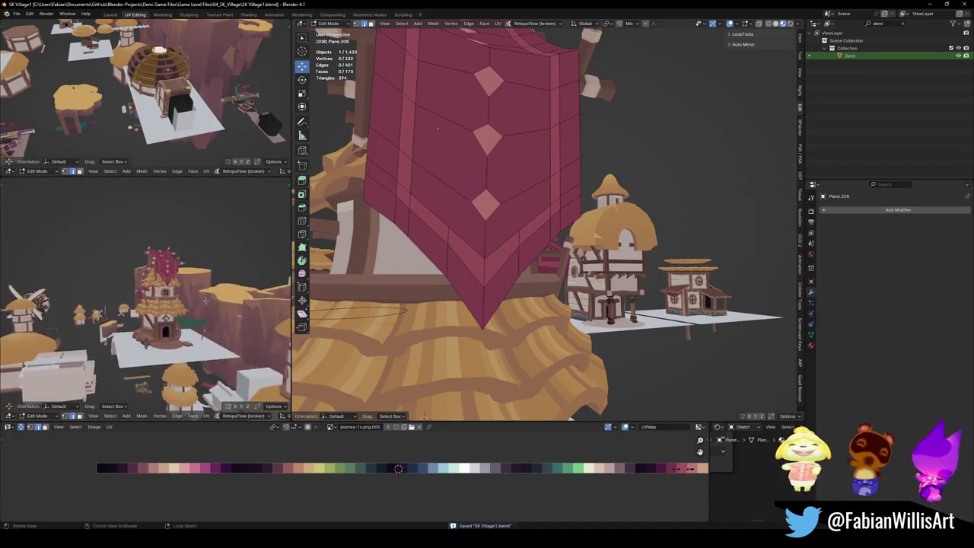
{"action": "scroll", "coordinate": [173, 319], "scroll_direction": "up", "scroll_amount": 3}
{"action": "scroll", "coordinate": [173, 321], "scroll_direction": "up", "scroll_amount": 2}
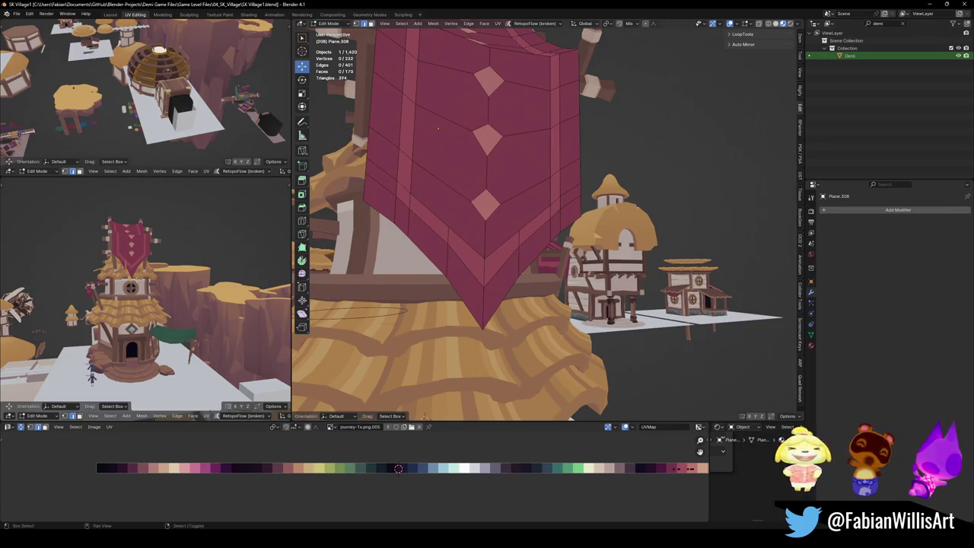
{"action": "middle_click_drag", "start_coordinate": [190, 251], "coordinate": [214, 302]}
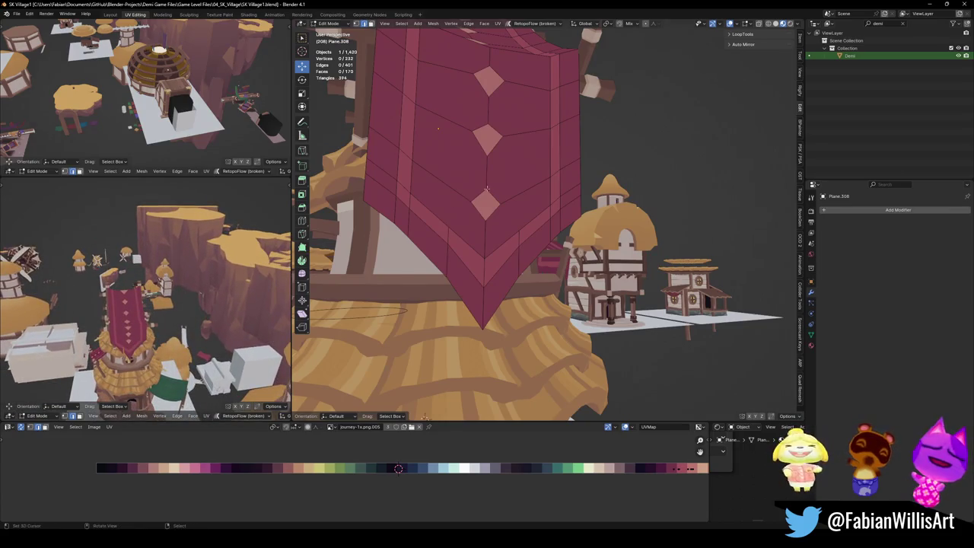
Edge-slide a vertical edge loop on the banner's left side to refine its trim stripe.
{"action": "scroll", "coordinate": [488, 185], "scroll_direction": "down", "scroll_amount": 3}
{"action": "middle_click_drag", "start_coordinate": [488, 185], "coordinate": [448, 226]}
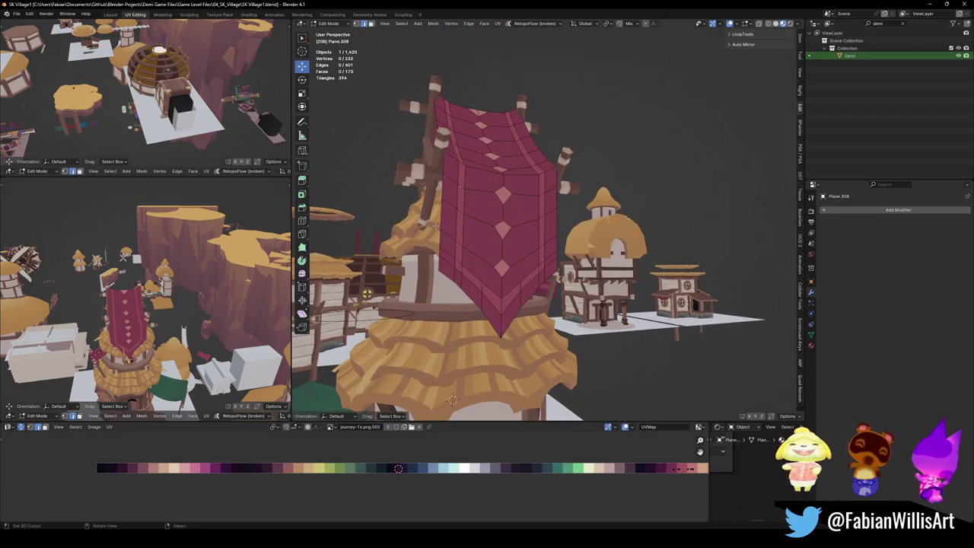
{"action": "left_click", "coordinate": [457, 227], "text": "alt"}
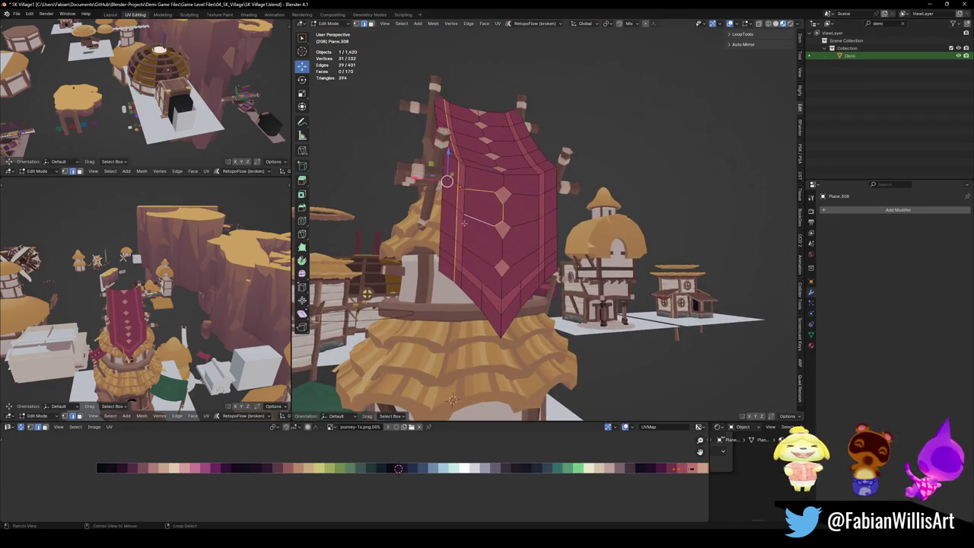
{"action": "left_click", "coordinate": [448, 181], "text": "alt"}
{"action": "middle_click_drag", "start_coordinate": [447, 181], "coordinate": [473, 127]}
{"action": "key", "text": "g"}
{"action": "key", "text": "g"}
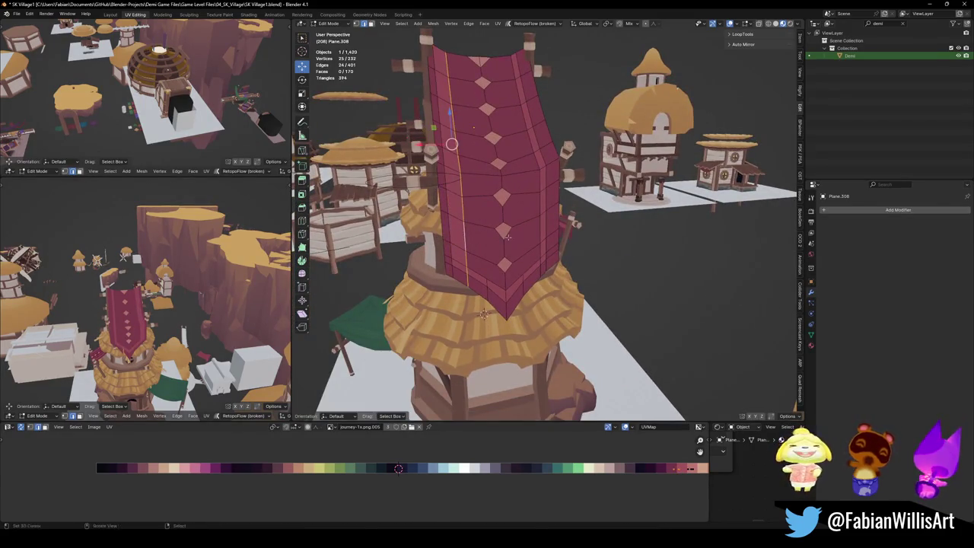
{"action": "left_click", "coordinate": [388, 232]}
Slide two more vertical edge loops near the banner's other side to new positions.
{"action": "middle_click_drag", "start_coordinate": [228, 305], "coordinate": [144, 304]}
{"action": "middle_click_drag", "start_coordinate": [350, 358], "coordinate": [391, 393]}
{"action": "key", "text": "g"}
{"action": "key", "text": "g"}
{"action": "left_click", "coordinate": [551, 175]}
{"action": "key", "text": "g"}
{"action": "key", "text": "g"}
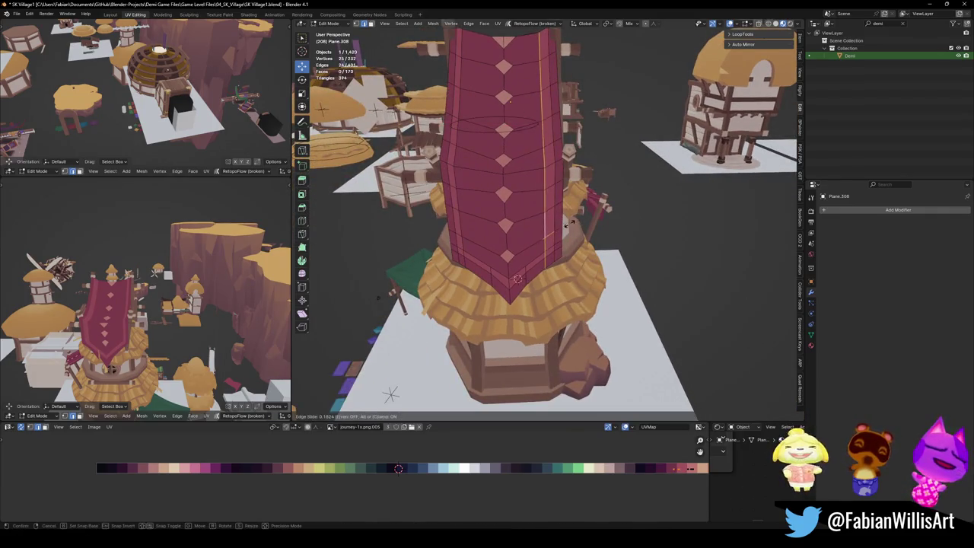
{"action": "left_click", "coordinate": [657, 213]}
Clear the selection and save the village file.
{"action": "key", "text": "alt+a"}
{"action": "key", "text": "ctrl+s"}
{"action": "mouse_move", "coordinate": [152, 320]}
{"action": "middle_mouse_down"}
{"action": "mouse_move", "coordinate": [163, 302]}
{"action": "mouse_move", "coordinate": [26, 291]}
{"action": "mouse_move", "coordinate": [170, 302]}
{"action": "mouse_move", "coordinate": [114, 304]}
{"action": "middle_mouse_up"}
{"action": "scroll", "coordinate": [161, 308], "scroll_direction": "up", "scroll_amount": 3}
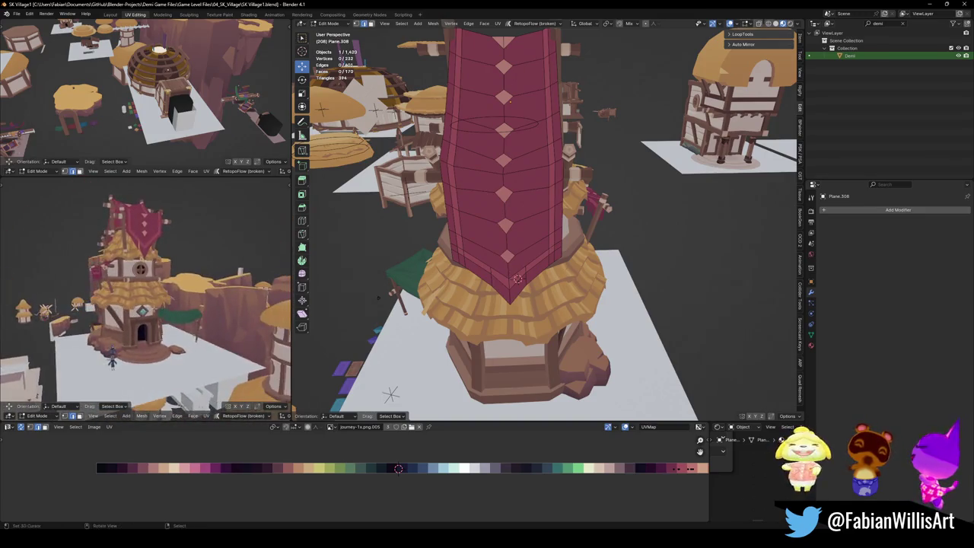
{"action": "middle_click_drag", "start_coordinate": [106, 354], "coordinate": [110, 332]}
Fly through the village with walk navigation to view the tower from several sides.
{"action": "key", "text": "w"}
{"action": "key", "text": "d"}
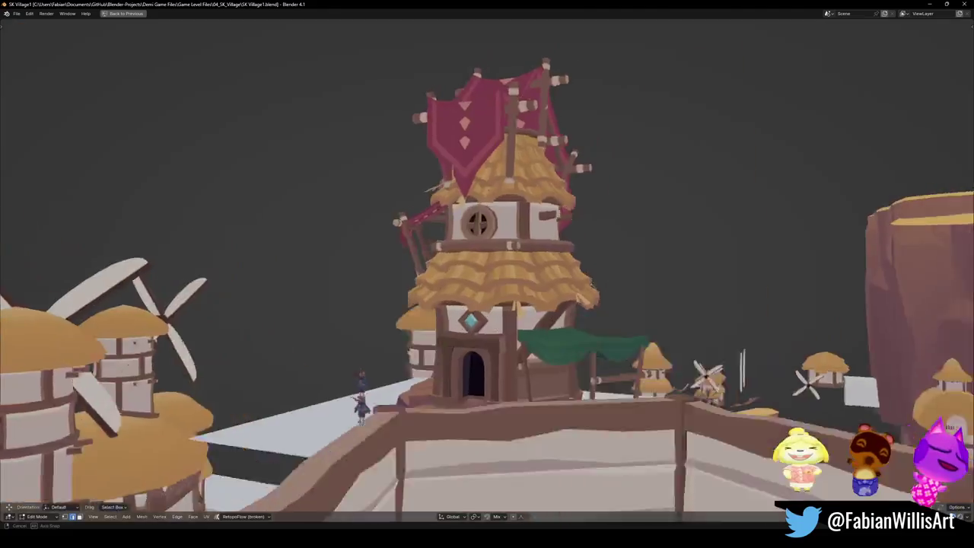
{"action": "key", "text": "w"}
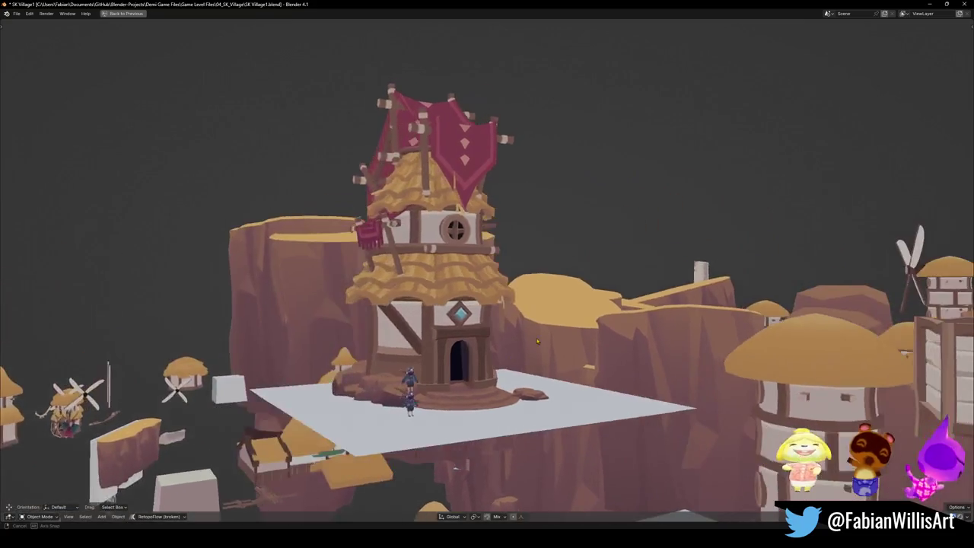
{"action": "key", "text": "s"}
{"action": "key", "text": "space"}
{"action": "key", "text": "s"}
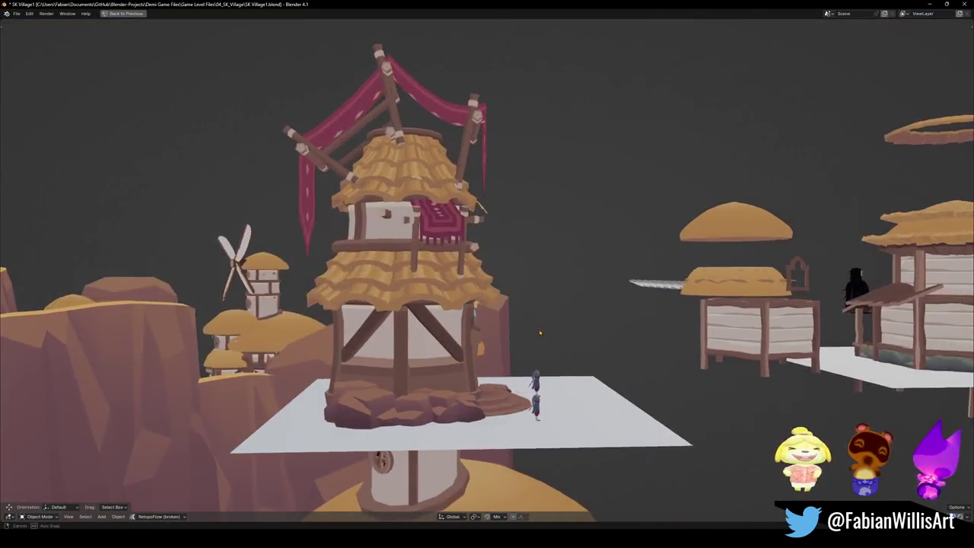
{"action": "key", "text": "w"}
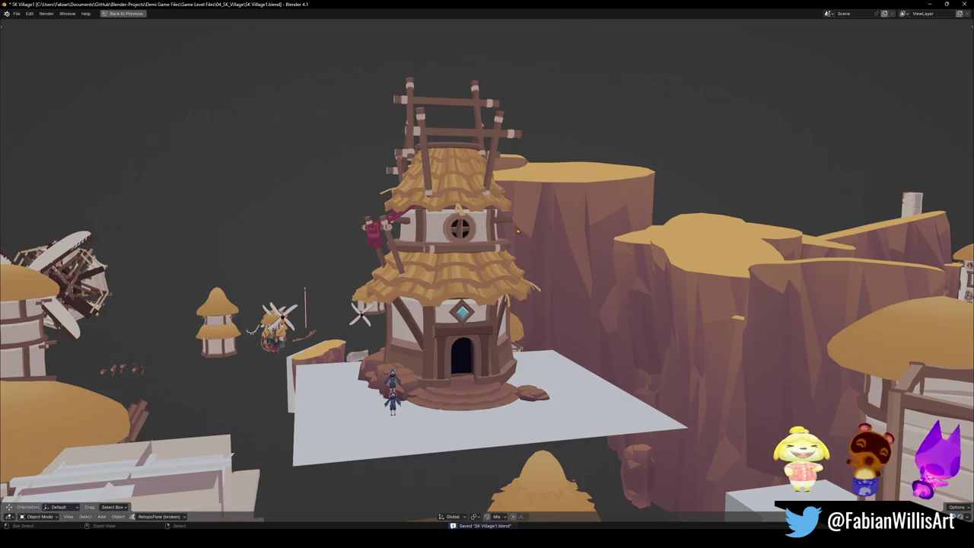
Orbit and zoom across the village toward the windmills on the cliffs.
{"action": "middle_click_drag", "start_coordinate": [493, 173], "coordinate": [517, 193]}
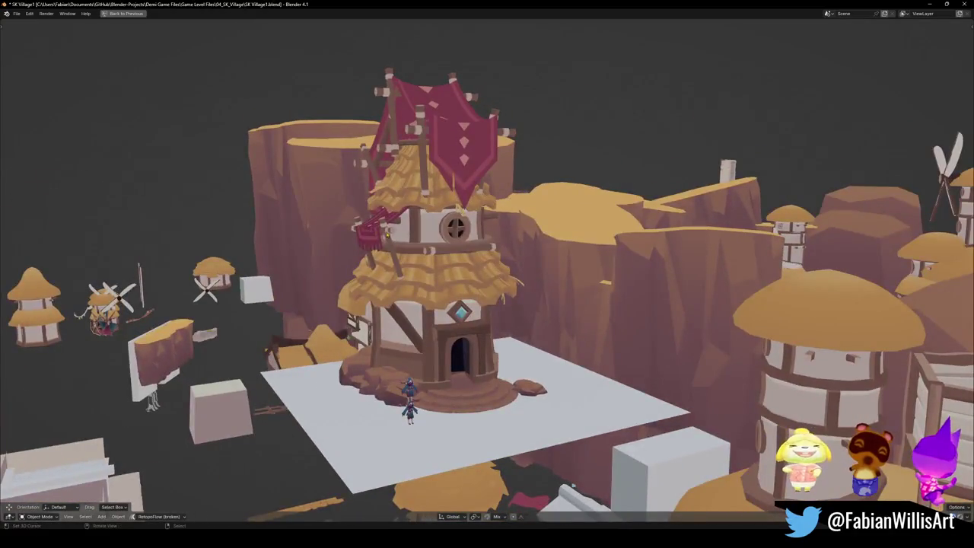
{"action": "mouse_move", "coordinate": [459, 271]}
{"action": "middle_mouse_down"}
{"action": "mouse_move", "coordinate": [527, 267]}
{"action": "mouse_move", "coordinate": [502, 268]}
{"action": "middle_mouse_up"}
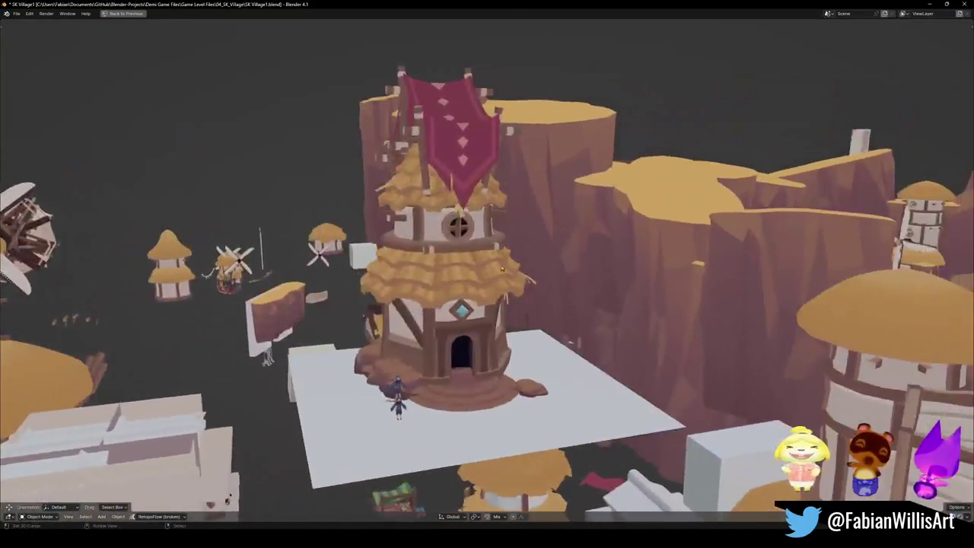
{"action": "scroll", "coordinate": [503, 268], "scroll_direction": "down", "scroll_amount": 8}
{"action": "middle_click_drag", "start_coordinate": [503, 268], "coordinate": [487, 251]}
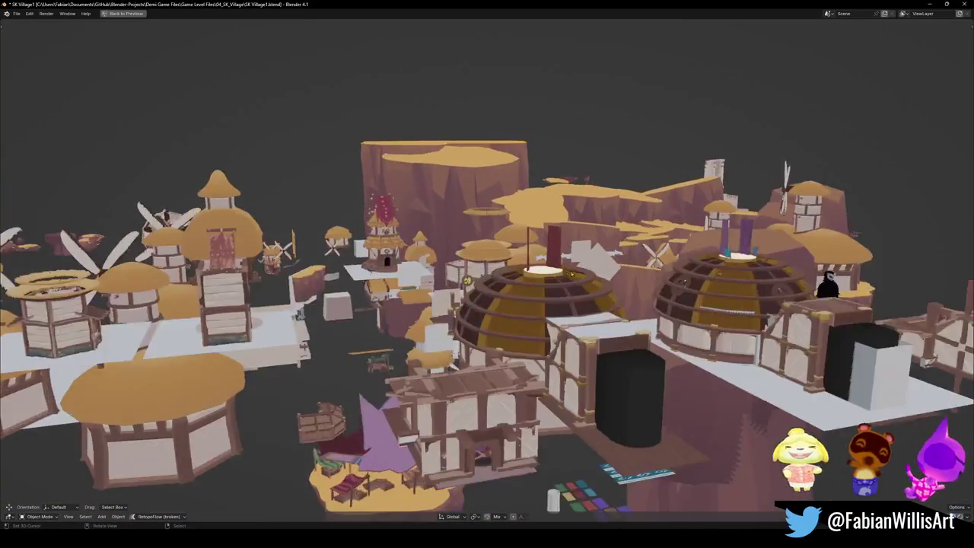
{"action": "scroll", "coordinate": [487, 251], "scroll_direction": "up", "scroll_amount": 6}
{"action": "middle_click_drag", "start_coordinate": [576, 280], "coordinate": [418, 295]}
{"action": "scroll", "coordinate": [611, 267], "scroll_direction": "up", "scroll_amount": 5}
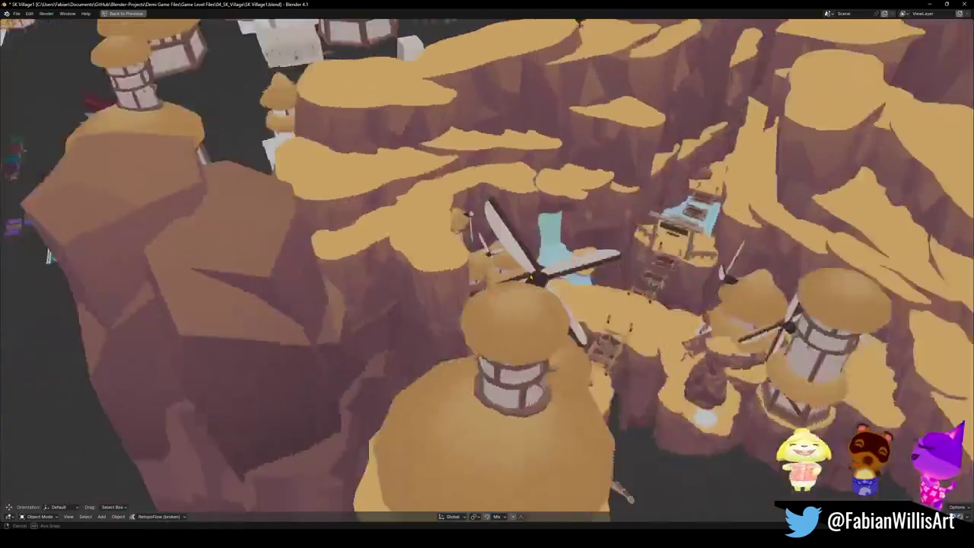
{"action": "mouse_move", "coordinate": [610, 267]}
{"action": "middle_mouse_down"}
{"action": "mouse_move", "coordinate": [436, 266]}
{"action": "mouse_move", "coordinate": [562, 314]}
{"action": "mouse_move", "coordinate": [333, 159]}
{"action": "middle_mouse_up"}
{"action": "scroll", "coordinate": [436, 266], "scroll_direction": "up", "scroll_amount": 3}
{"action": "scroll", "coordinate": [577, 312], "scroll_direction": "down", "scroll_amount": 5}
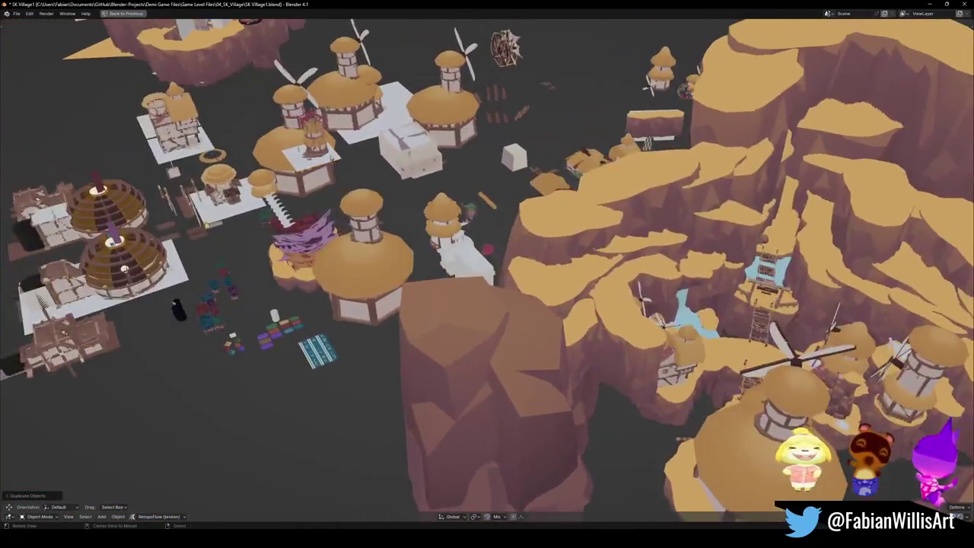
Turn the copied sails about the vertical axis so they face outward from the tower.
{"action": "scroll", "coordinate": [487, 274], "scroll_direction": "up", "scroll_amount": 5}
{"action": "mouse_move", "coordinate": [487, 274]}
{"action": "middle_mouse_down"}
{"action": "mouse_move", "coordinate": [522, 288]}
{"action": "mouse_move", "coordinate": [477, 260]}
{"action": "middle_mouse_up"}
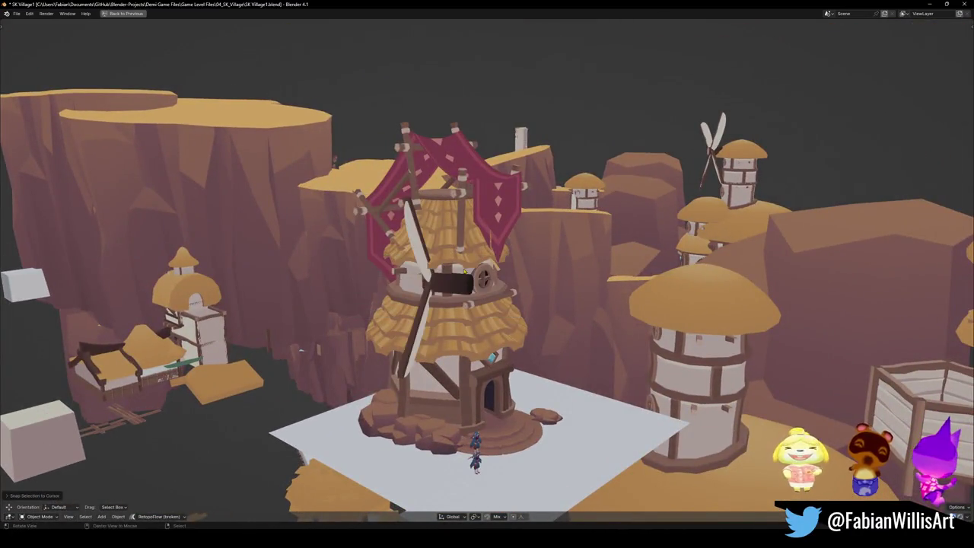
{"action": "middle_click_drag", "start_coordinate": [478, 260], "coordinate": [438, 217]}
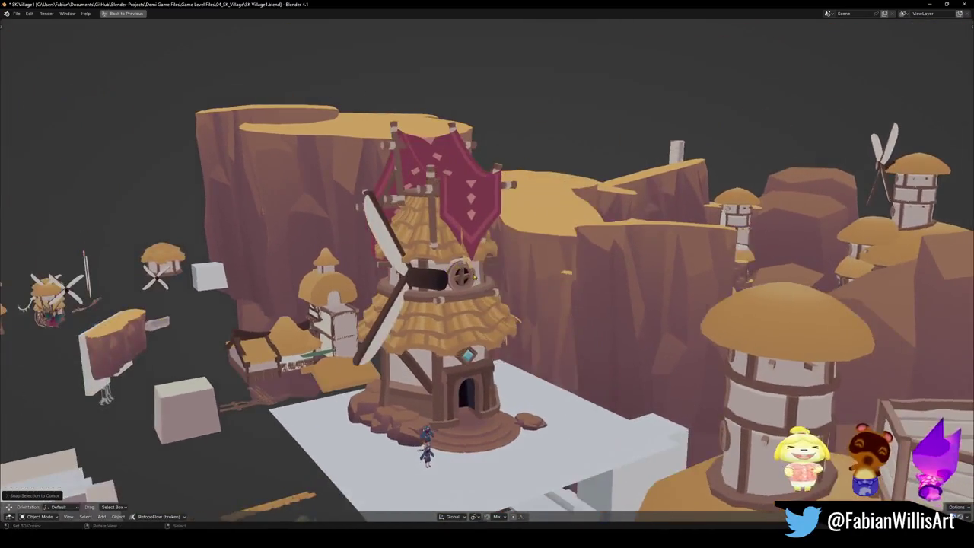
{"action": "key", "text": "r"}
{"action": "key", "text": "z"}
{"action": "key", "text": "shift+z"}
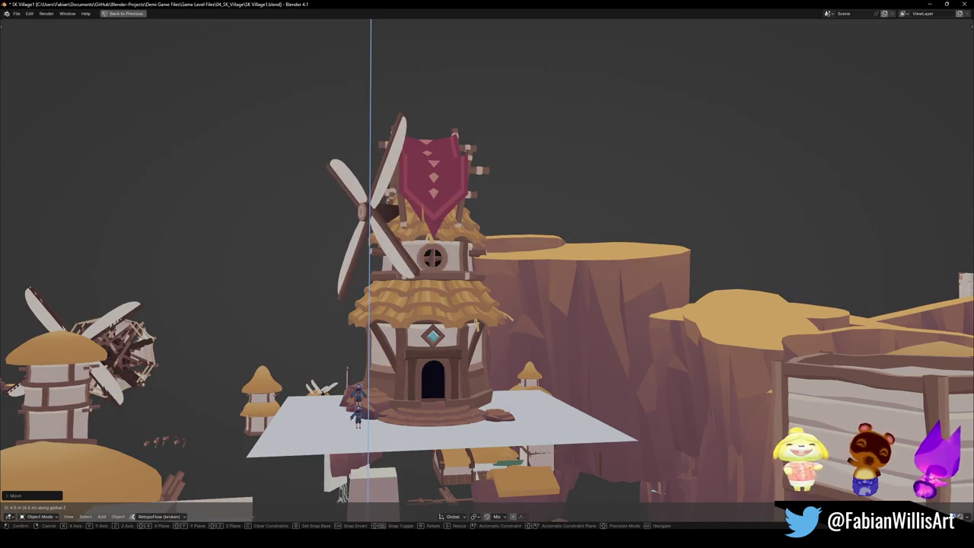
{"action": "middle_click_drag", "start_coordinate": [436, 221], "coordinate": [455, 254]}
{"action": "key", "text": "r"}
{"action": "left_click", "coordinate": [465, 235]}
Switch transform orientation to Normal and rotate the sails about their own Y and Z axes.
{"action": "key", "text": "comma"}
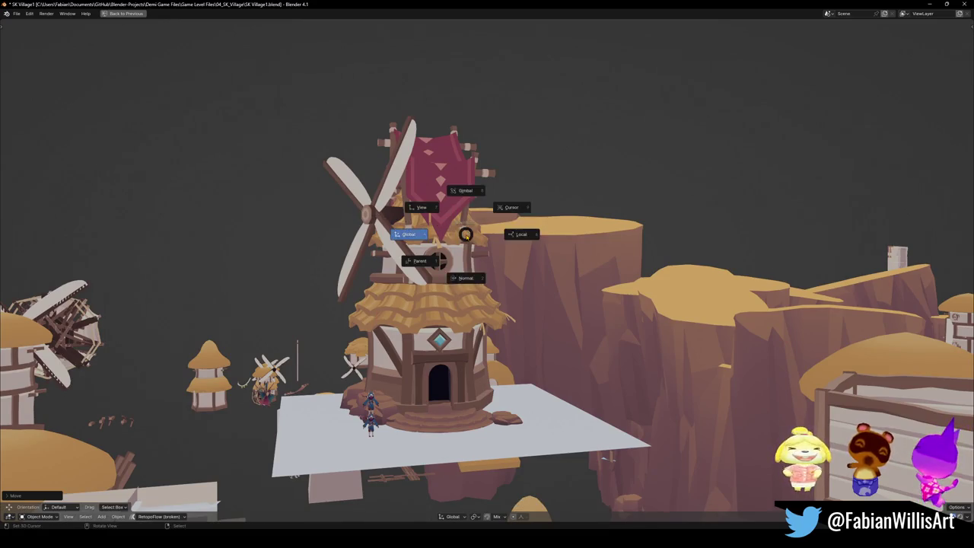
{"action": "key", "text": "r"}
{"action": "key", "text": "z"}
{"action": "key", "text": "y"}
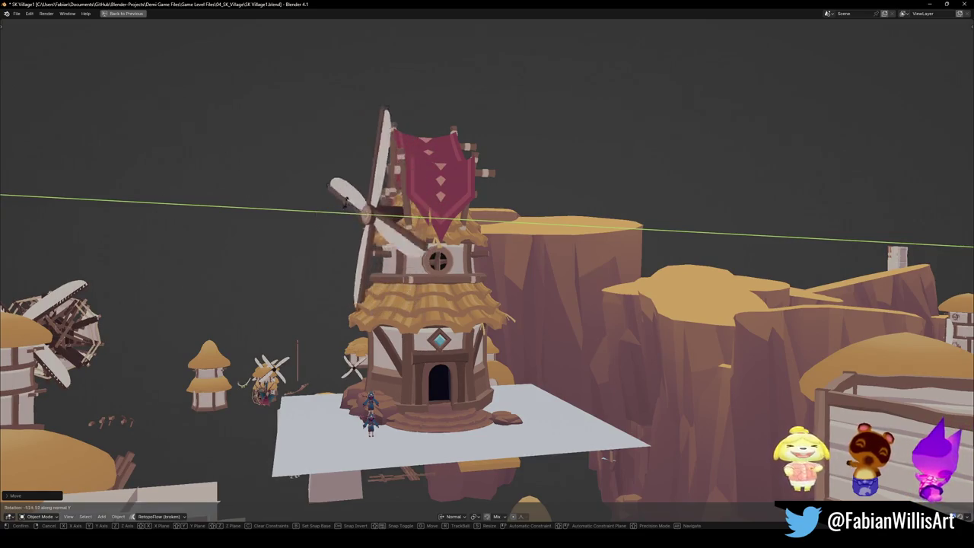
{"action": "left_click", "coordinate": [357, 198]}
{"action": "middle_click_drag", "start_coordinate": [607, 458], "coordinate": [157, 153]}
{"action": "key", "text": "r"}
{"action": "key", "text": "z"}
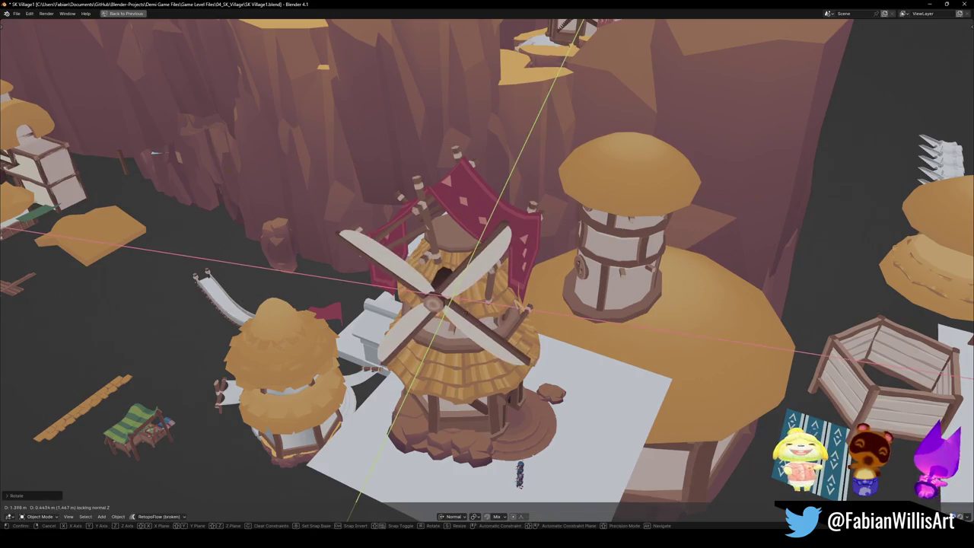
{"action": "left_click", "coordinate": [536, 310]}
Rotate the sails again about Z and raise them vertically beside the round window.
{"action": "mouse_move", "coordinate": [535, 309]}
{"action": "middle_mouse_down"}
{"action": "mouse_move", "coordinate": [471, 295]}
{"action": "mouse_move", "coordinate": [500, 275]}
{"action": "middle_mouse_up"}
{"action": "key", "text": "r"}
{"action": "key", "text": "z"}
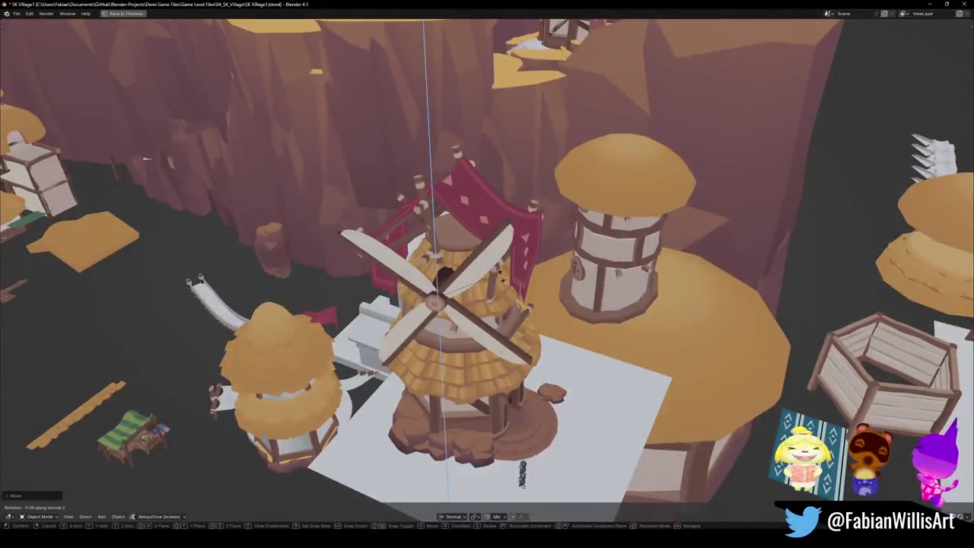
{"action": "left_click", "coordinate": [502, 282]}
{"action": "key", "text": "g"}
{"action": "key", "text": "shift+z"}
{"action": "middle_click_drag", "start_coordinate": [502, 283], "coordinate": [457, 259]}
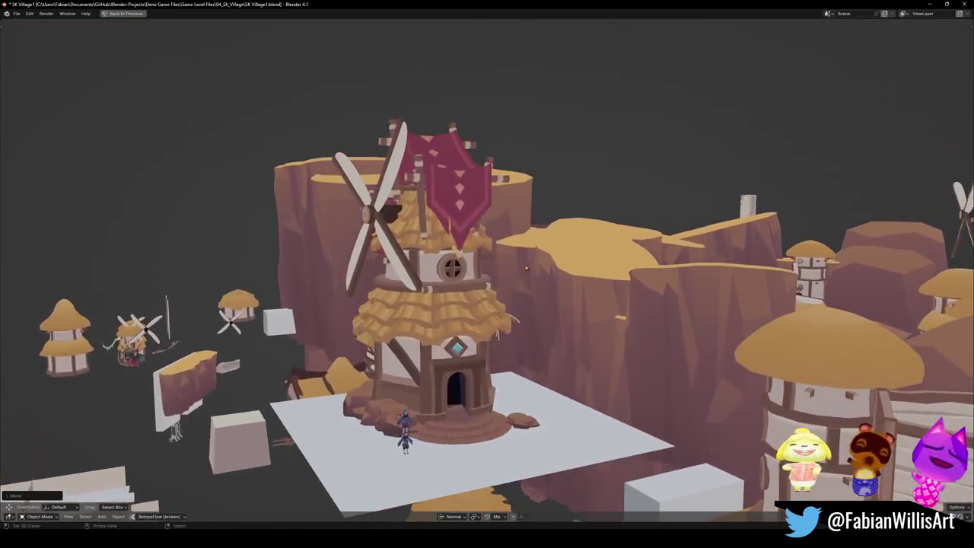
{"action": "key", "text": "z"}
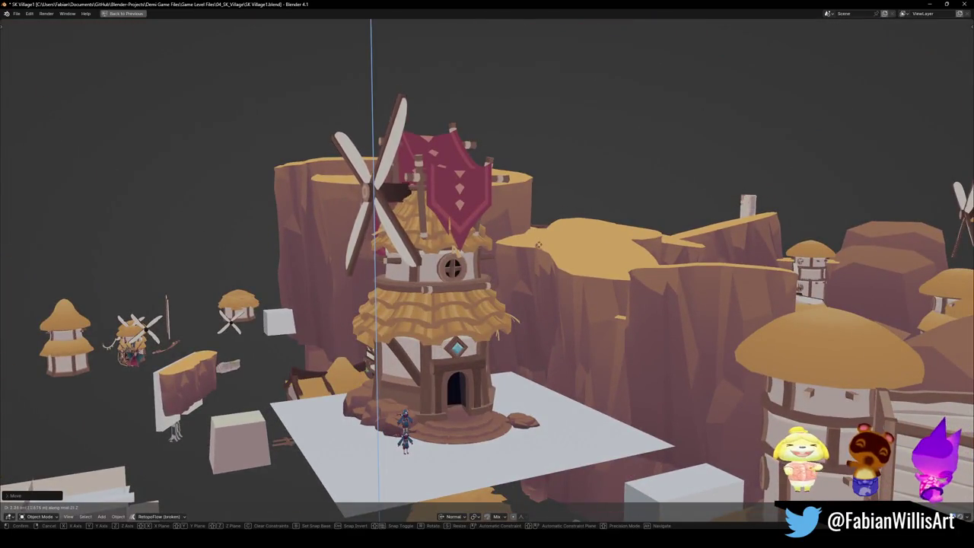
{"action": "left_click", "coordinate": [538, 245]}
Spin the sails about their own Y axis to finish aligning them.
{"action": "mouse_move", "coordinate": [539, 246]}
{"action": "middle_mouse_down"}
{"action": "mouse_move", "coordinate": [643, 344]}
{"action": "mouse_move", "coordinate": [532, 319]}
{"action": "middle_mouse_up"}
{"action": "key", "text": "r"}
{"action": "key", "text": "y"}
{"action": "key", "text": "y"}
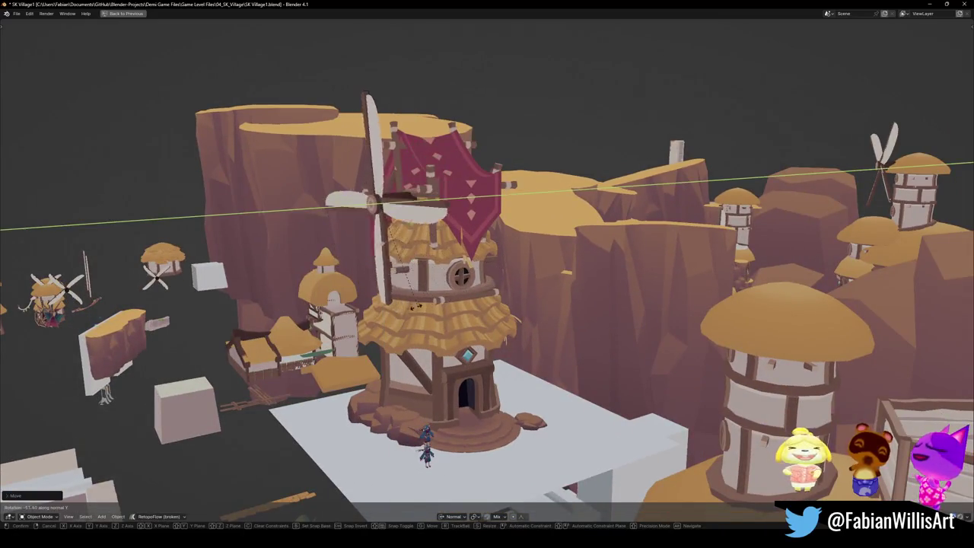
{"action": "left_click", "coordinate": [386, 184]}
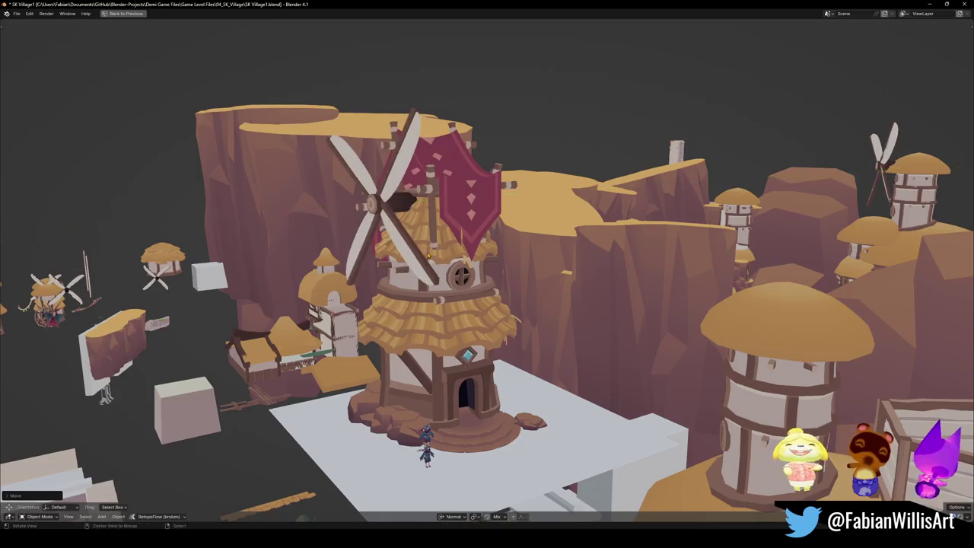
Move the sails along their Y axis and tilt them to a new angle.
{"action": "middle_click_drag", "start_coordinate": [387, 184], "coordinate": [487, 252]}
{"action": "scroll", "coordinate": [528, 293], "scroll_direction": "up", "scroll_amount": 2}
{"action": "middle_click_drag", "start_coordinate": [528, 293], "coordinate": [499, 236]}
{"action": "key", "text": "g"}
{"action": "key", "text": "y"}
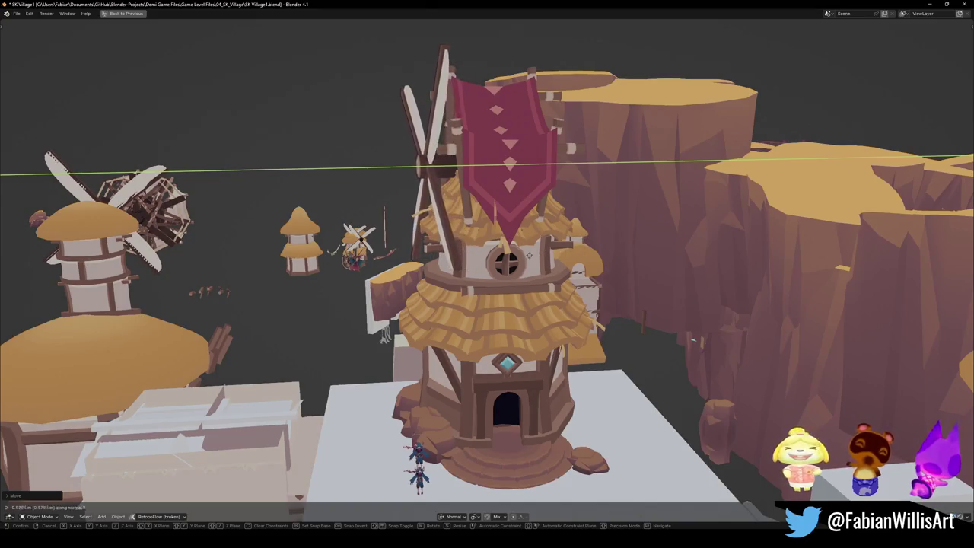
{"action": "key", "text": "r"}
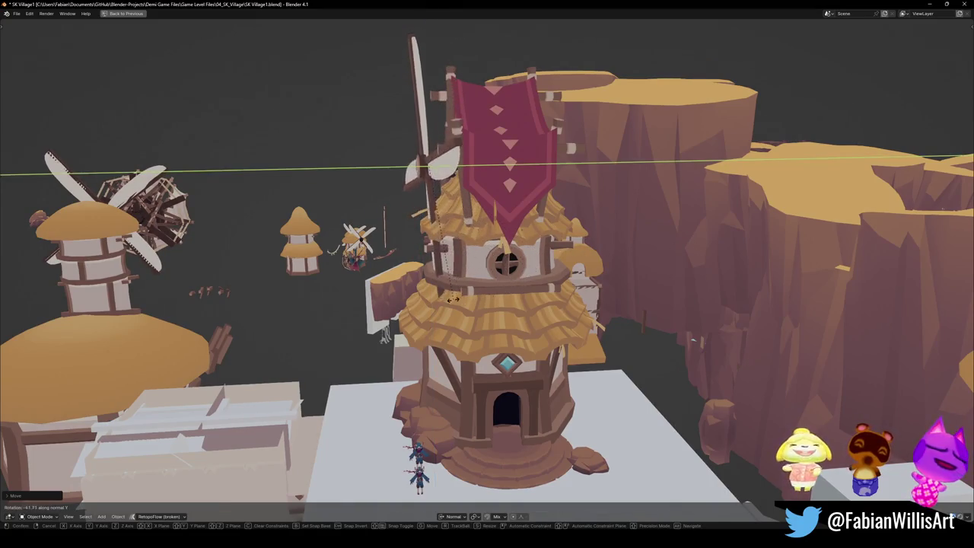
{"action": "key", "text": "g"}
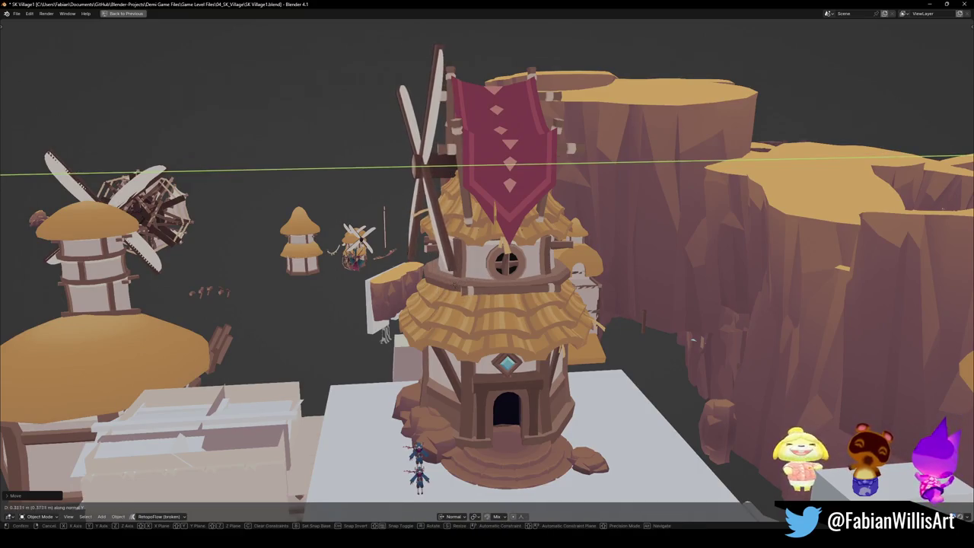
{"action": "mouse_move", "coordinate": [518, 297]}
{"action": "middle_mouse_down"}
{"action": "mouse_move", "coordinate": [451, 288]}
{"action": "mouse_move", "coordinate": [462, 282]}
{"action": "middle_mouse_up"}
{"action": "key", "text": "r"}
{"action": "left_click", "coordinate": [463, 282]}
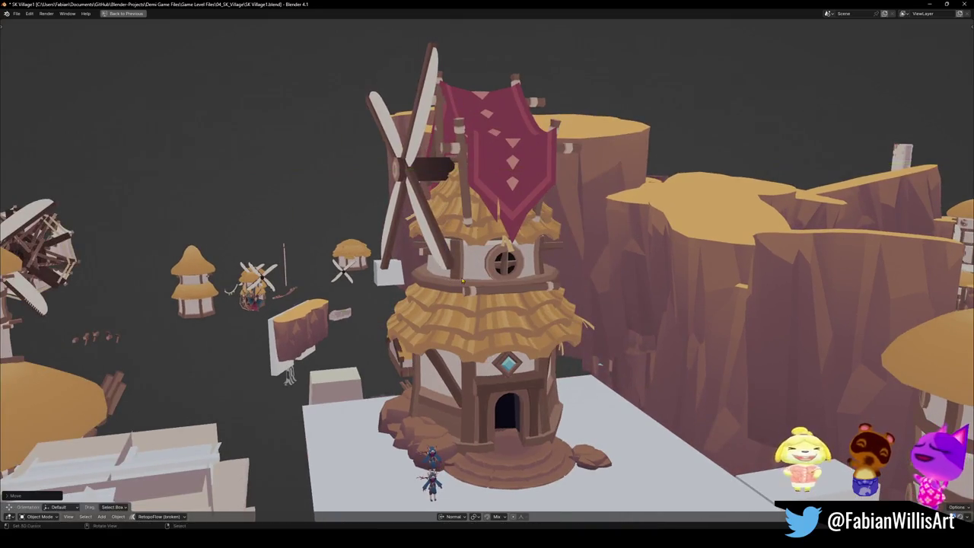
Rotate the sails further about their own Y axis behind the red banner.
{"action": "key", "text": "r"}
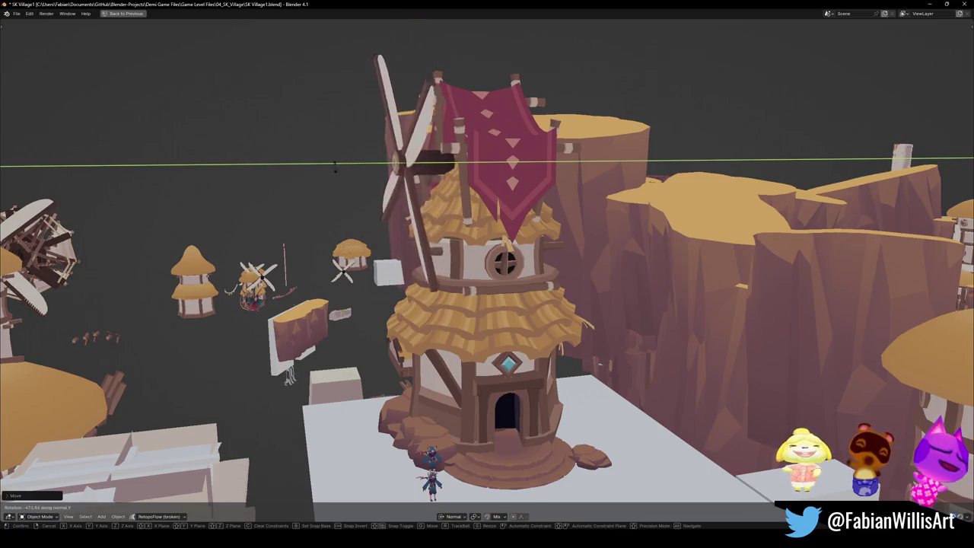
{"action": "left_click", "coordinate": [386, 133]}
{"action": "mouse_move", "coordinate": [386, 133]}
{"action": "middle_mouse_down"}
{"action": "mouse_move", "coordinate": [598, 264]}
{"action": "mouse_move", "coordinate": [512, 264]}
{"action": "mouse_move", "coordinate": [504, 276]}
{"action": "middle_mouse_up"}
{"action": "key", "text": "r"}
{"action": "key", "text": "y"}
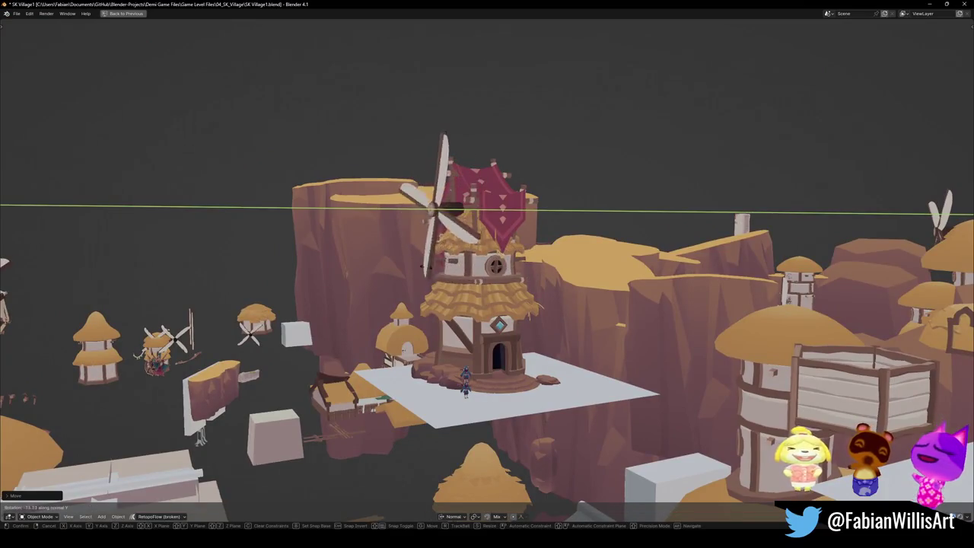
{"action": "left_click", "coordinate": [390, 220]}
Save the village file and review the sails from new angles.
{"action": "key", "text": "ctrl+s"}
{"action": "mouse_move", "coordinate": [391, 221]}
{"action": "middle_mouse_down"}
{"action": "mouse_move", "coordinate": [545, 291]}
{"action": "mouse_move", "coordinate": [473, 289]}
{"action": "middle_mouse_up"}
{"action": "mouse_move", "coordinate": [547, 277]}
{"action": "middle_mouse_down"}
{"action": "mouse_move", "coordinate": [525, 293]}
{"action": "mouse_move", "coordinate": [631, 283]}
{"action": "mouse_move", "coordinate": [600, 271]}
{"action": "mouse_move", "coordinate": [587, 277]}
{"action": "middle_mouse_up"}
{"action": "scroll", "coordinate": [587, 278], "scroll_direction": "up", "scroll_amount": 2}
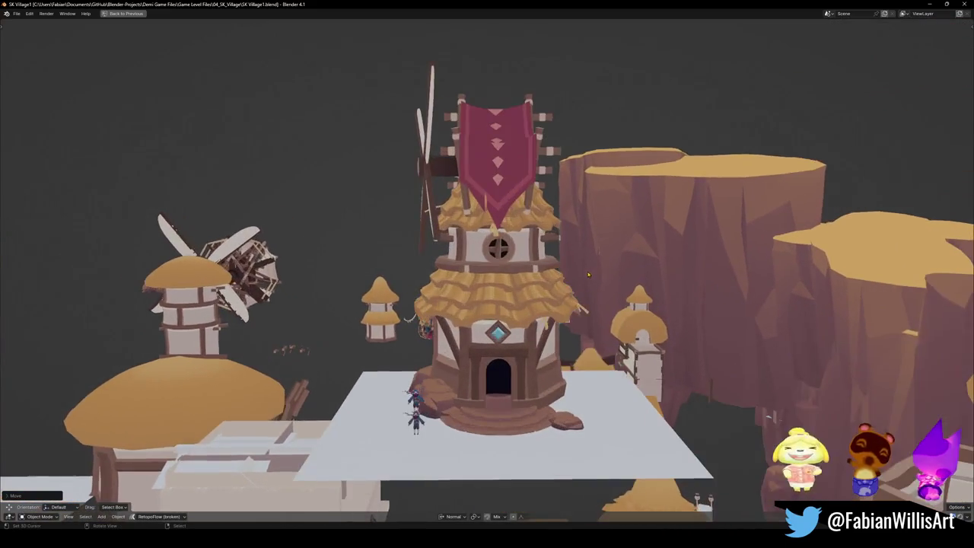
{"action": "key", "text": "r"}
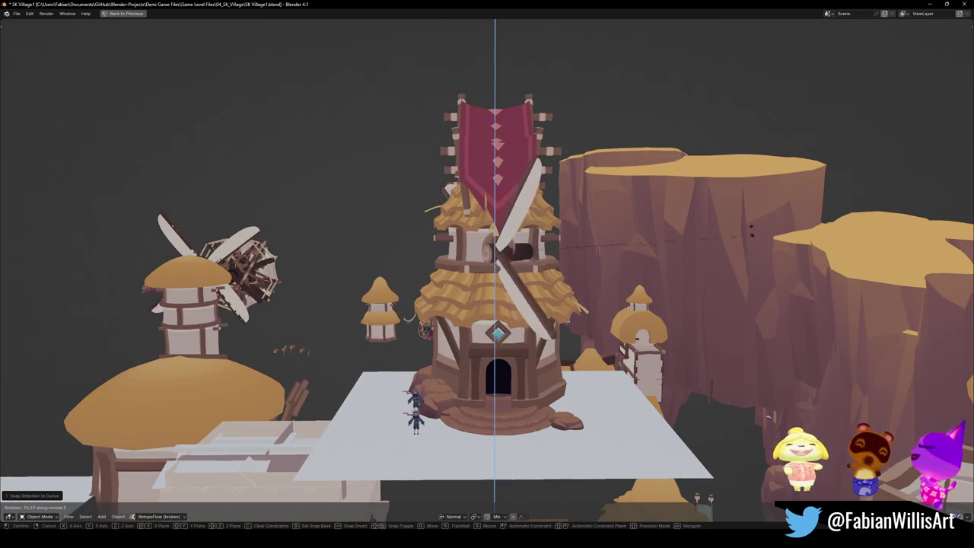
Confirm the sails' turn and shift them along their own Y axis.
{"action": "left_click", "coordinate": [584, 133]}
{"action": "middle_click_drag", "start_coordinate": [584, 133], "coordinate": [609, 232]}
{"action": "key", "text": "g"}
{"action": "key", "text": "y"}
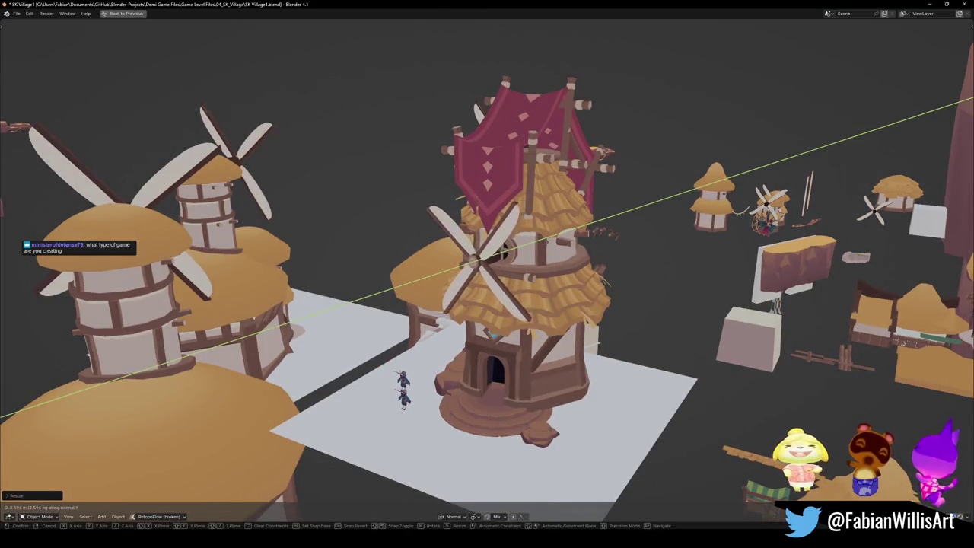
{"action": "left_click", "coordinate": [609, 233]}
Rotate the sails about Z and nudge them along Z onto the tower front.
{"action": "mouse_move", "coordinate": [609, 232]}
{"action": "middle_mouse_down"}
{"action": "mouse_move", "coordinate": [516, 246]}
{"action": "mouse_move", "coordinate": [556, 262]}
{"action": "middle_mouse_up"}
{"action": "key", "text": "r"}
{"action": "key", "text": "z"}
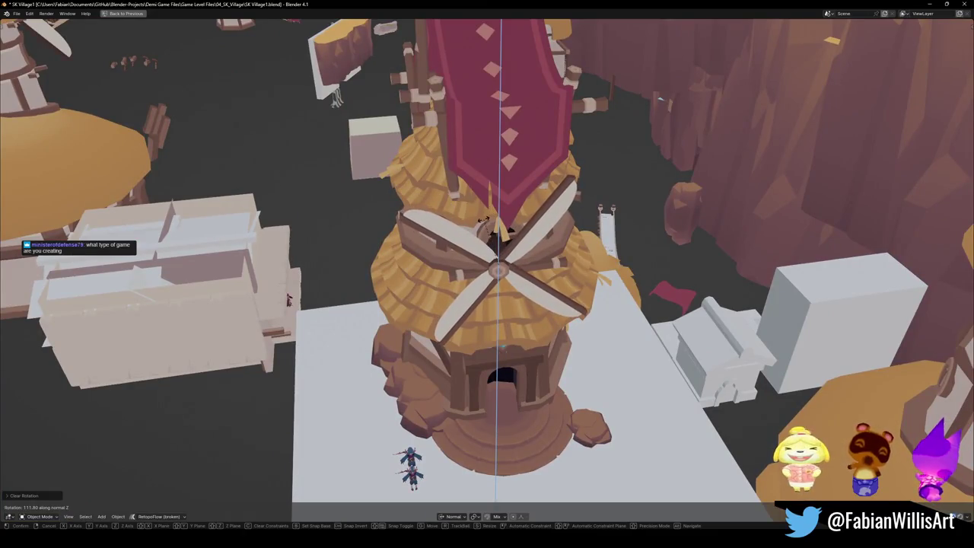
{"action": "left_click", "coordinate": [545, 236]}
{"action": "mouse_move", "coordinate": [545, 236]}
{"action": "middle_mouse_down"}
{"action": "mouse_move", "coordinate": [553, 264]}
{"action": "mouse_move", "coordinate": [561, 258]}
{"action": "mouse_move", "coordinate": [508, 245]}
{"action": "mouse_move", "coordinate": [592, 247]}
{"action": "mouse_move", "coordinate": [539, 221]}
{"action": "mouse_move", "coordinate": [569, 238]}
{"action": "middle_mouse_up"}
{"action": "key", "text": "g"}
{"action": "key", "text": "shift+z"}
{"action": "left_click", "coordinate": [538, 241]}
{"action": "key", "text": "g"}
{"action": "key", "text": "z"}
{"action": "left_click", "coordinate": [563, 251]}
Scale the windmill blades down to a smaller size.
{"action": "key", "text": "g"}
{"action": "key", "text": "z"}
{"action": "key", "text": "y"}
{"action": "key", "text": "r"}
{"action": "key", "text": "z"}
{"action": "key", "text": "y"}
{"action": "key", "text": "y"}
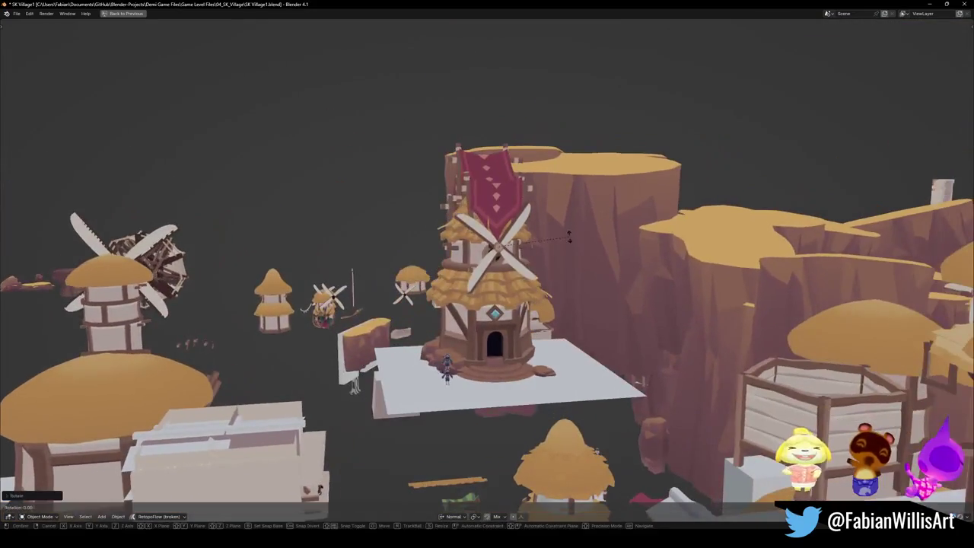
{"action": "key", "text": "s"}
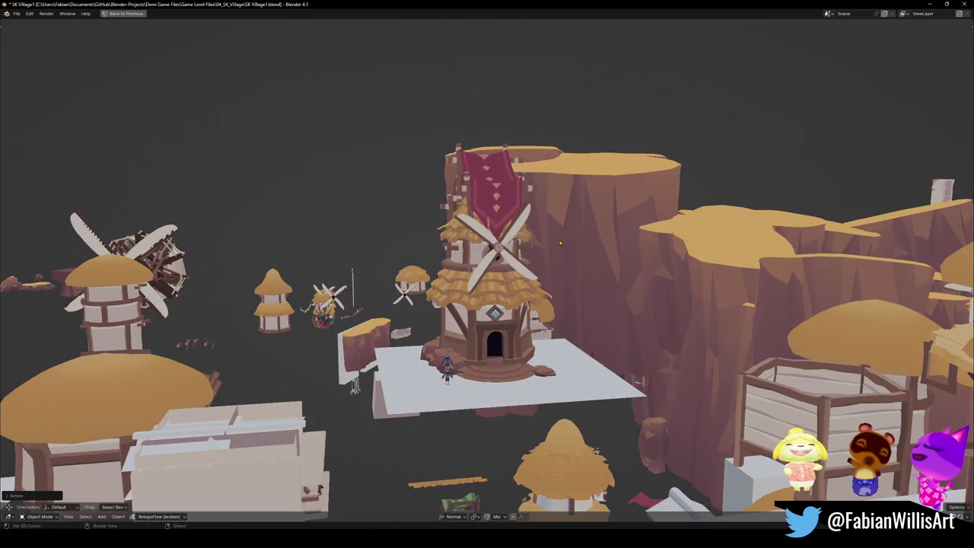
{"action": "left_click", "coordinate": [541, 244]}
Turn the blades twice about their own Y axis across the round window.
{"action": "mouse_move", "coordinate": [541, 251]}
{"action": "middle_mouse_down"}
{"action": "mouse_move", "coordinate": [571, 245]}
{"action": "mouse_move", "coordinate": [548, 235]}
{"action": "middle_mouse_up"}
{"action": "key", "text": "r"}
{"action": "key", "text": "y"}
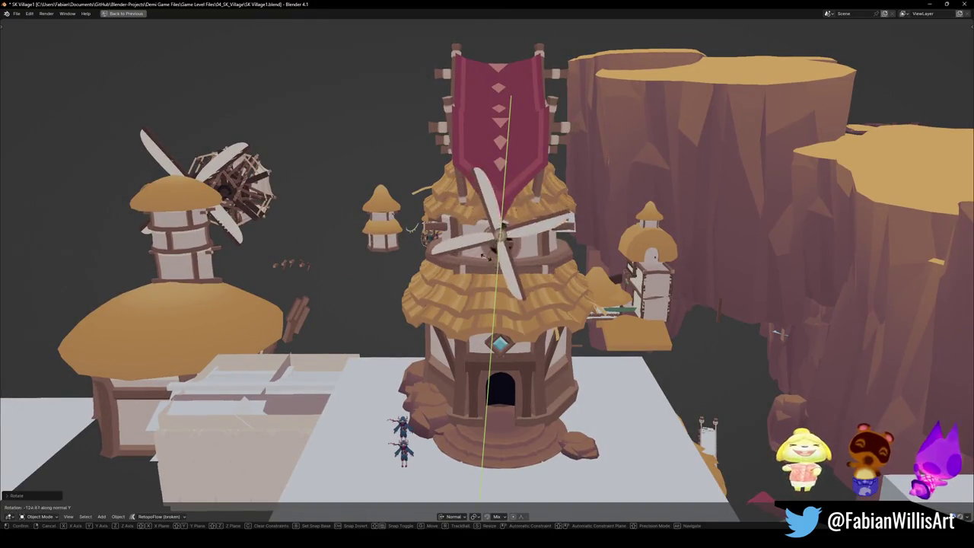
{"action": "left_click", "coordinate": [484, 258]}
{"action": "scroll", "coordinate": [484, 258], "scroll_direction": "down", "scroll_amount": 5}
{"action": "mouse_move", "coordinate": [485, 257]}
{"action": "middle_mouse_down"}
{"action": "mouse_move", "coordinate": [406, 508]}
{"action": "mouse_move", "coordinate": [533, 259]}
{"action": "middle_mouse_up"}
{"action": "key", "text": "r"}
{"action": "key", "text": "y"}
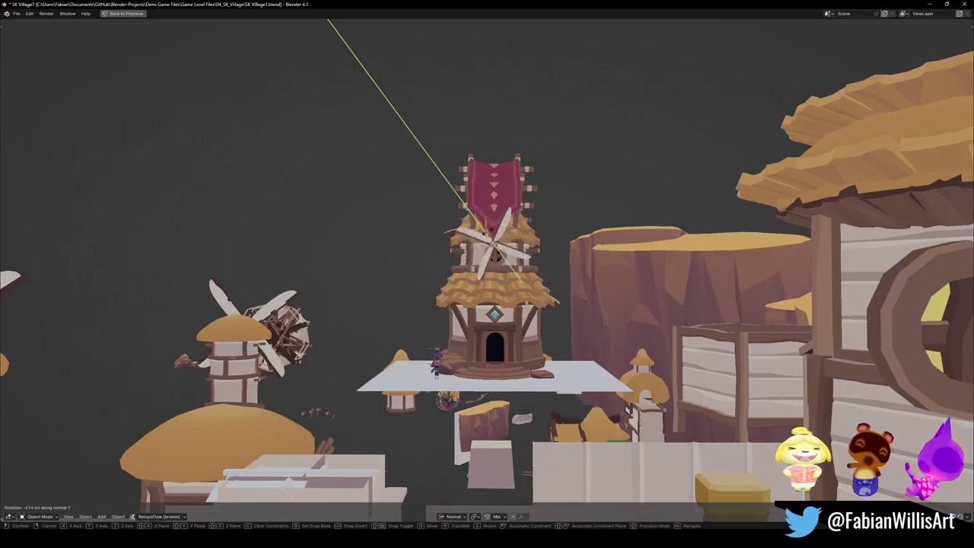
{"action": "left_click", "coordinate": [532, 259]}
{"action": "scroll", "coordinate": [532, 259], "scroll_direction": "up", "scroll_amount": 3}
{"action": "middle_click_drag", "start_coordinate": [533, 259], "coordinate": [732, 449]}
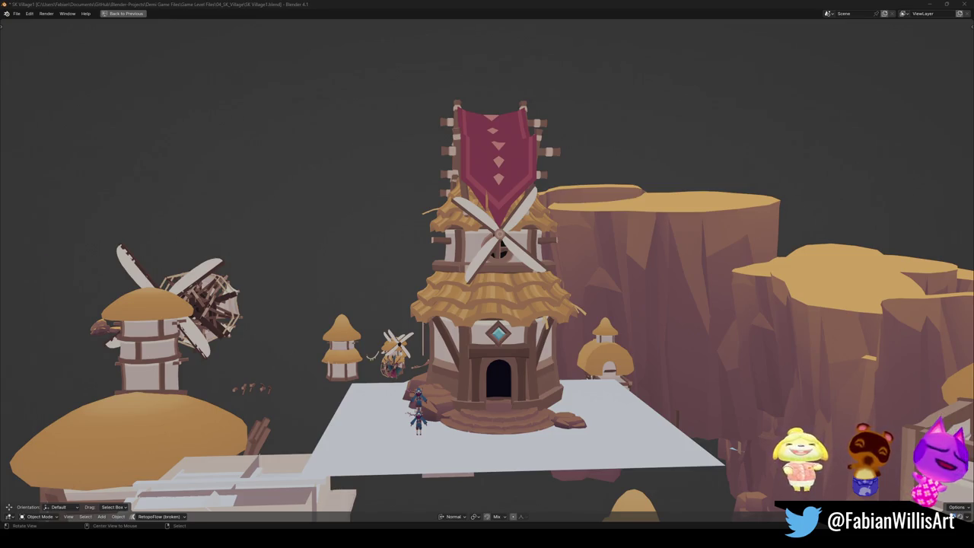
Save the village file.
{"action": "middle_click_drag", "start_coordinate": [733, 449], "coordinate": [732, 449]}
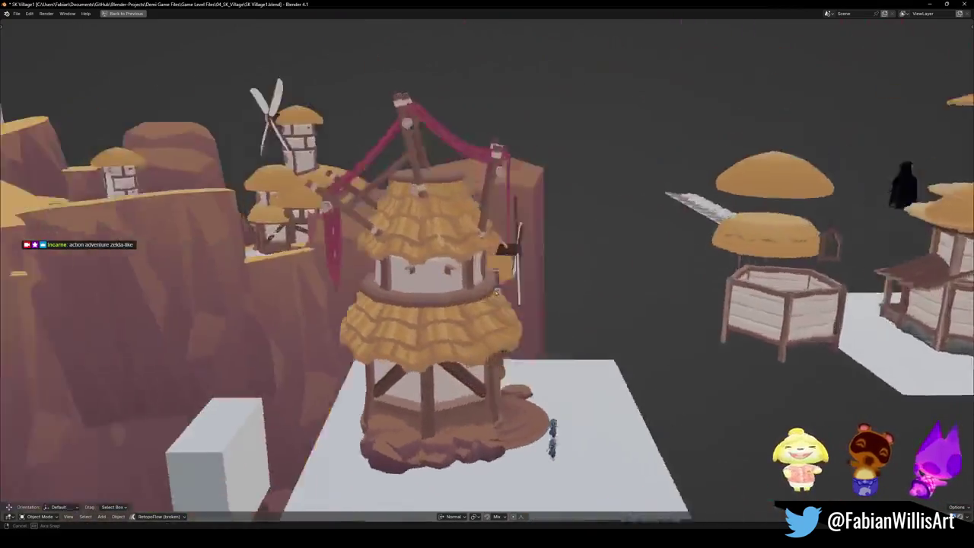
{"action": "middle_click_drag", "start_coordinate": [496, 292], "coordinate": [487, 286]}
{"action": "key", "text": "ctrl+s"}
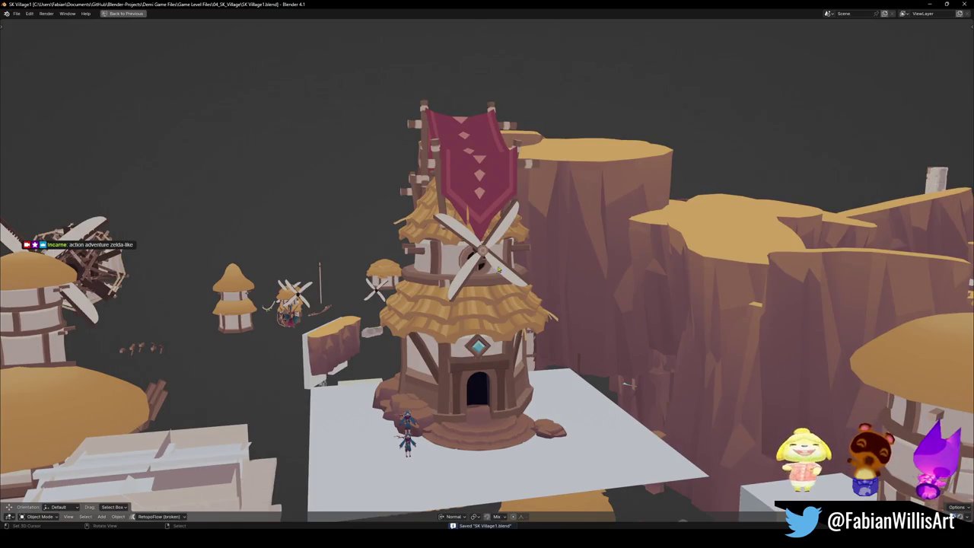
Raise the blades vertically and slide them along their Y axis above the round window.
{"action": "key", "text": "g"}
{"action": "key", "text": "z"}
{"action": "mouse_move", "coordinate": [482, 151]}
{"action": "middle_mouse_down"}
{"action": "mouse_move", "coordinate": [469, 145]}
{"action": "mouse_move", "coordinate": [497, 116]}
{"action": "mouse_move", "coordinate": [524, 220]}
{"action": "mouse_move", "coordinate": [511, 207]}
{"action": "mouse_move", "coordinate": [518, 213]}
{"action": "mouse_move", "coordinate": [502, 214]}
{"action": "middle_mouse_up"}
{"action": "key", "text": "g"}
{"action": "key", "text": "y"}
{"action": "key", "text": "y"}
{"action": "key", "text": "y"}
{"action": "key", "text": "Escape"}
{"action": "key", "text": "g"}
{"action": "key", "text": "y"}
{"action": "key", "text": "Escape"}
{"action": "key", "text": "r"}
{"action": "key", "text": "y"}
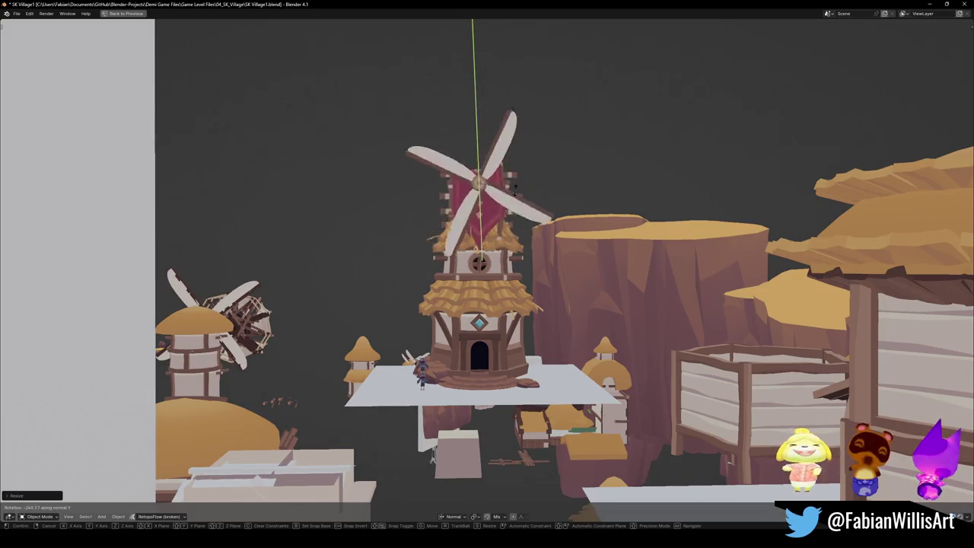
Confirm the blade rotation and lower the blades down the tower along world Z.
{"action": "left_click", "coordinate": [516, 213]}
{"action": "middle_click_drag", "start_coordinate": [516, 213], "coordinate": [557, 233]}
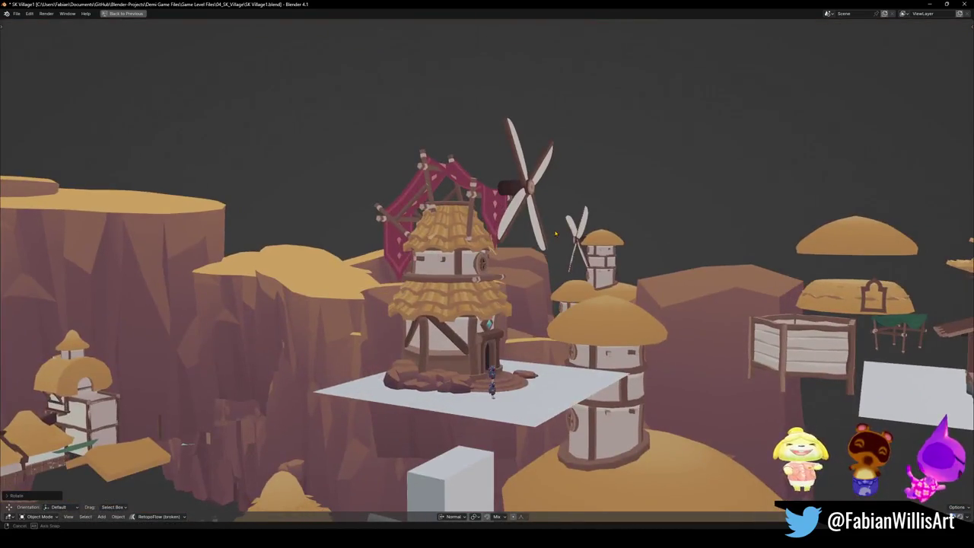
{"action": "middle_click_drag", "start_coordinate": [556, 234], "coordinate": [534, 228]}
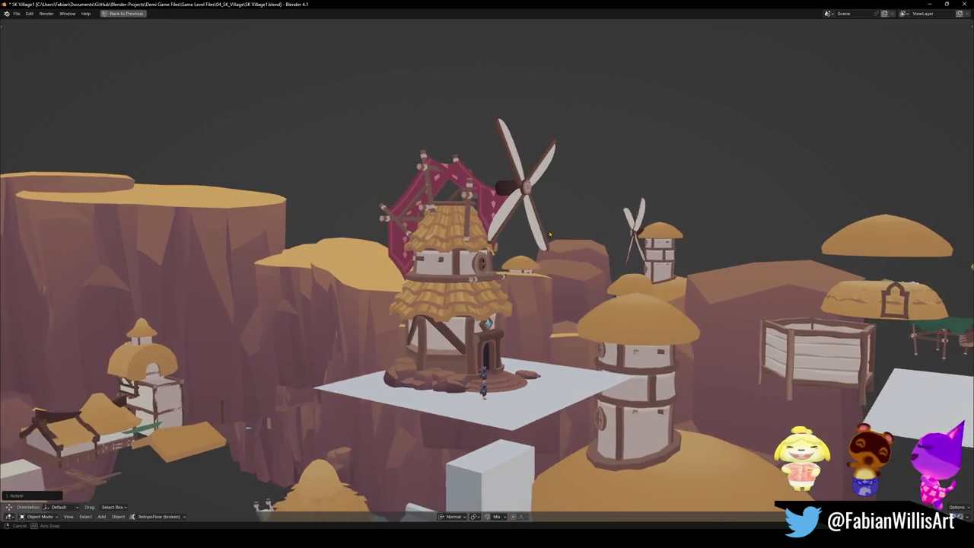
{"action": "key", "text": "g"}
{"action": "key", "text": "y"}
{"action": "key", "text": "g"}
{"action": "key", "text": "z"}
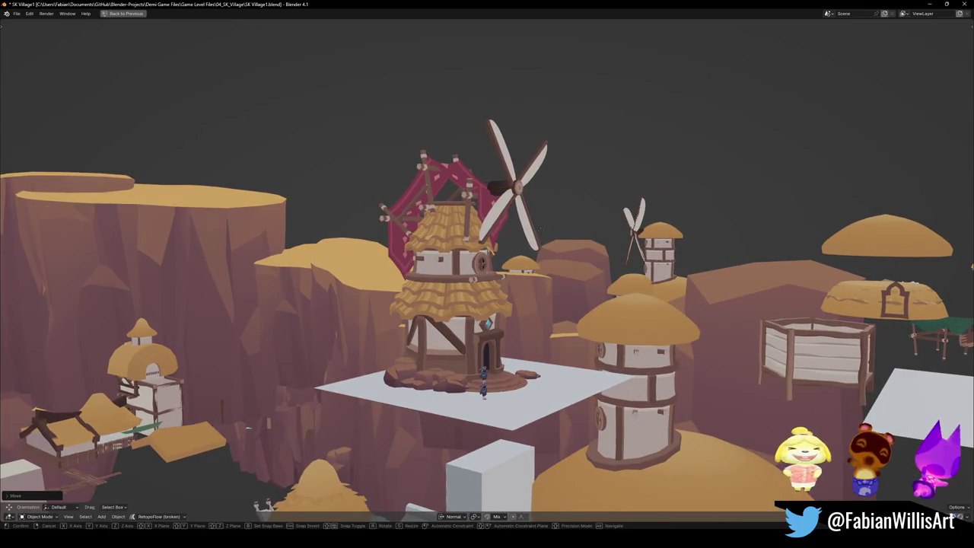
{"action": "key", "text": "z"}
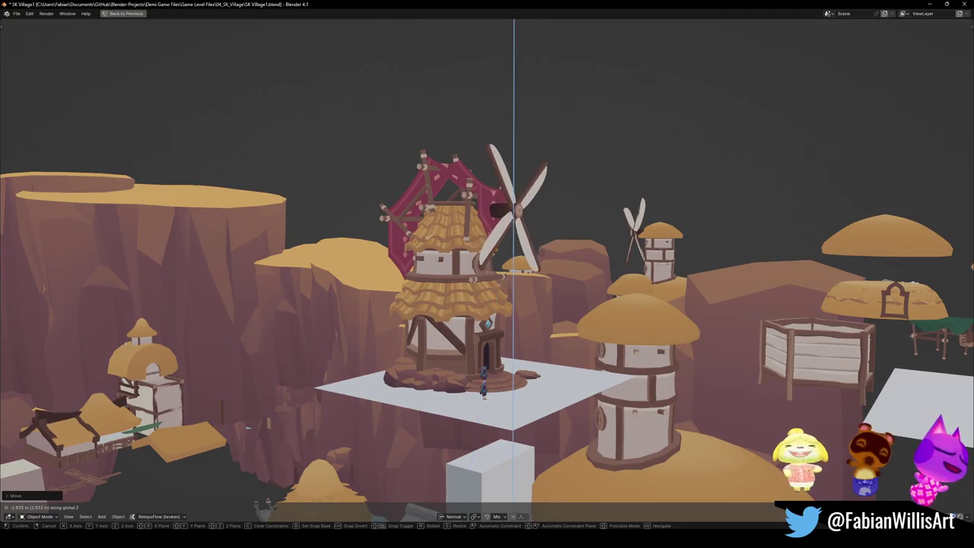
{"action": "left_click", "coordinate": [247, 428]}
Lower the blades further along Z and scale them down slightly.
{"action": "mouse_move", "coordinate": [247, 428]}
{"action": "middle_mouse_down"}
{"action": "mouse_move", "coordinate": [501, 244]}
{"action": "mouse_move", "coordinate": [546, 247]}
{"action": "middle_mouse_up"}
{"action": "key", "text": "KP_Decimal"}
{"action": "key", "text": "g"}
{"action": "key", "text": "z"}
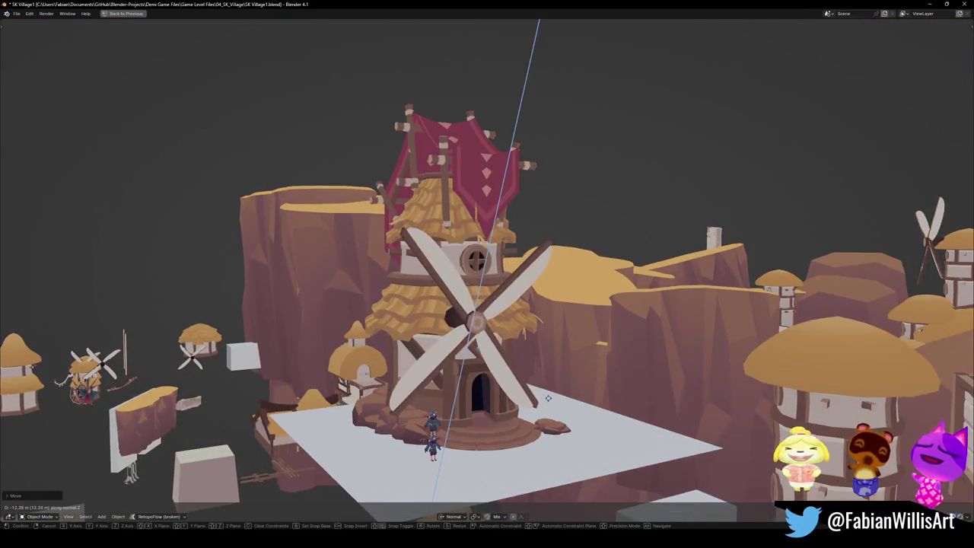
{"action": "key", "text": "s"}
{"action": "left_click", "coordinate": [557, 376]}
Re-angle the blades by rotating them around their Y axis.
{"action": "key", "text": "KP_Decimal"}
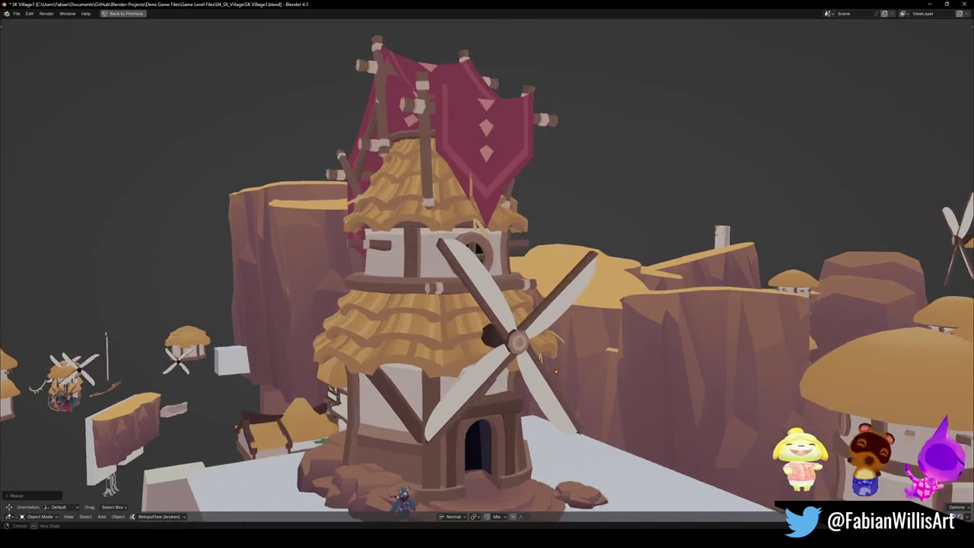
{"action": "scroll", "coordinate": [487, 289], "scroll_direction": "down", "scroll_amount": 3}
{"action": "key", "text": "g"}
{"action": "key", "text": "z"}
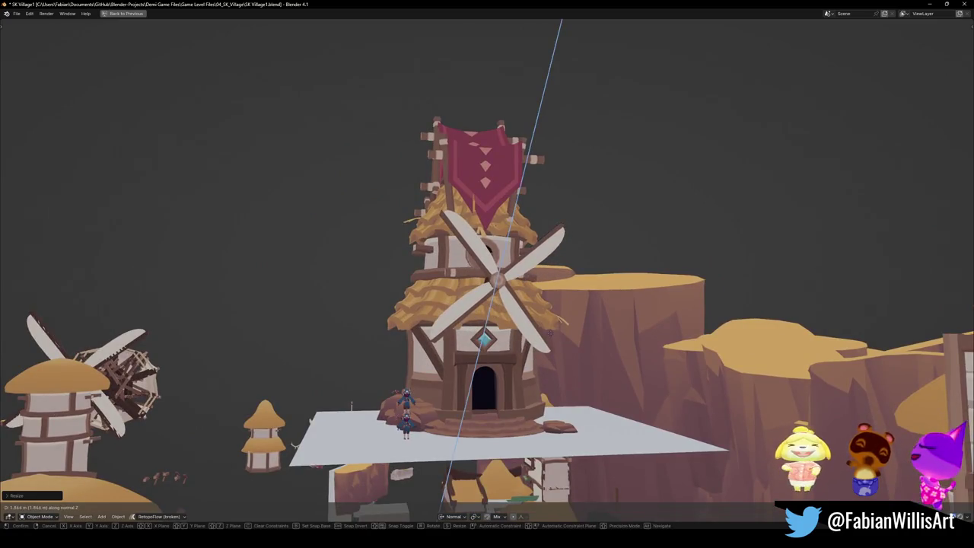
{"action": "middle_click_drag", "start_coordinate": [488, 290], "coordinate": [533, 259]}
{"action": "key", "text": "y"}
{"action": "key", "text": "y"}
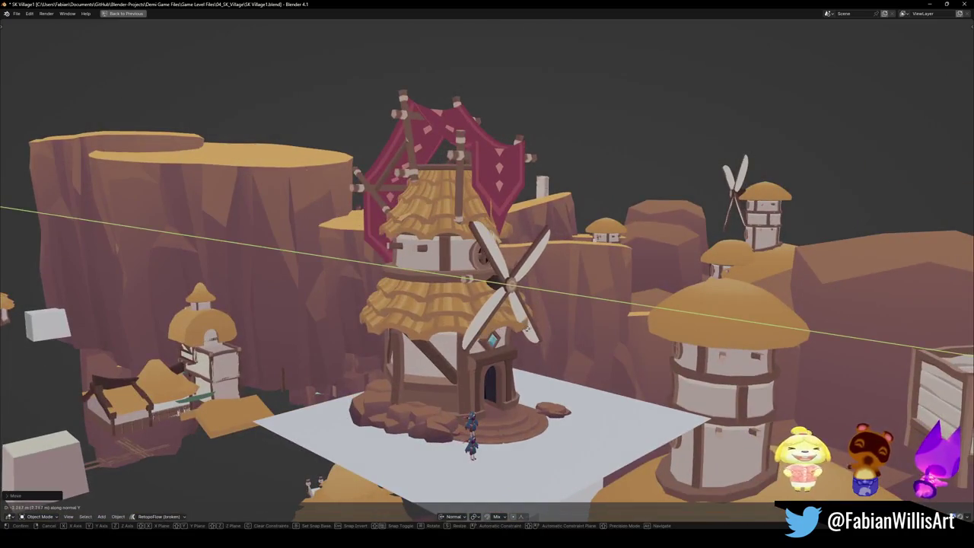
{"action": "middle_click_drag", "start_coordinate": [467, 280], "coordinate": [469, 346]}
{"action": "key", "text": "r"}
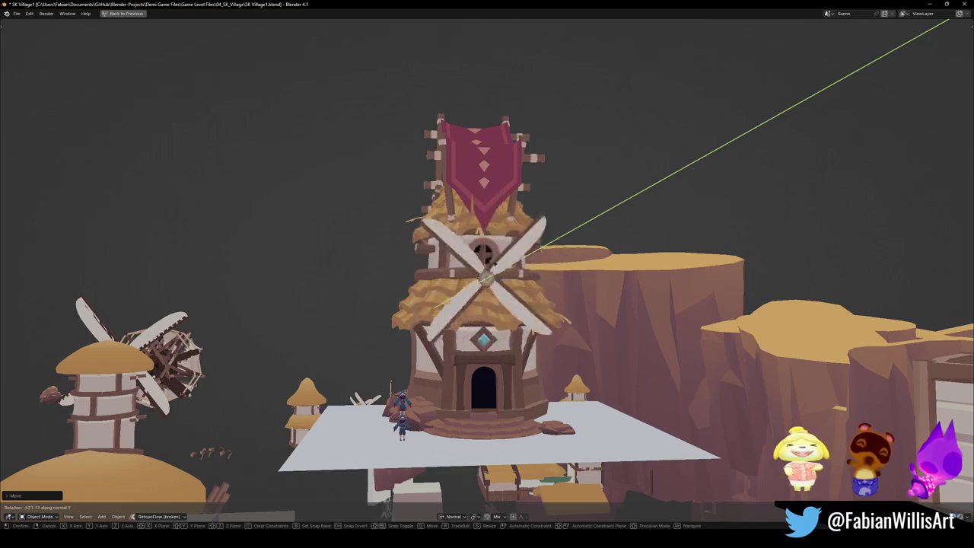
{"action": "left_click", "coordinate": [949, 21]}
Save the village file with the repositioned blades.
{"action": "mouse_move", "coordinate": [949, 21]}
{"action": "middle_mouse_down"}
{"action": "mouse_move", "coordinate": [377, 436]}
{"action": "mouse_move", "coordinate": [202, 307]}
{"action": "mouse_move", "coordinate": [529, 328]}
{"action": "mouse_move", "coordinate": [555, 312]}
{"action": "mouse_move", "coordinate": [548, 328]}
{"action": "middle_mouse_up"}
{"action": "key", "text": "ctrl+s"}
{"action": "scroll", "coordinate": [555, 312], "scroll_direction": "up", "scroll_amount": 5}
{"action": "scroll", "coordinate": [555, 312], "scroll_direction": "down", "scroll_amount": 8}
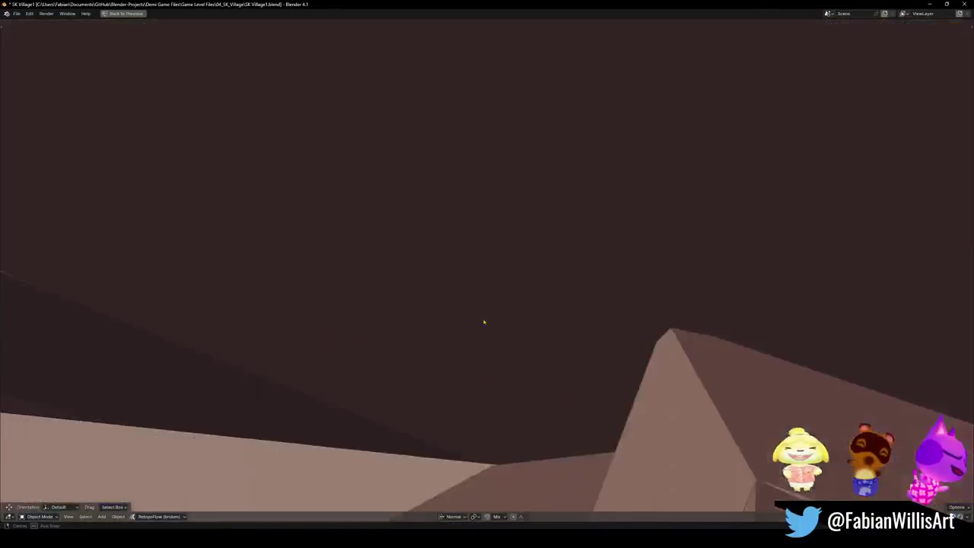
Look over the tower from the front and save the village file.
{"action": "middle_click_drag", "start_coordinate": [548, 329], "coordinate": [517, 320]}
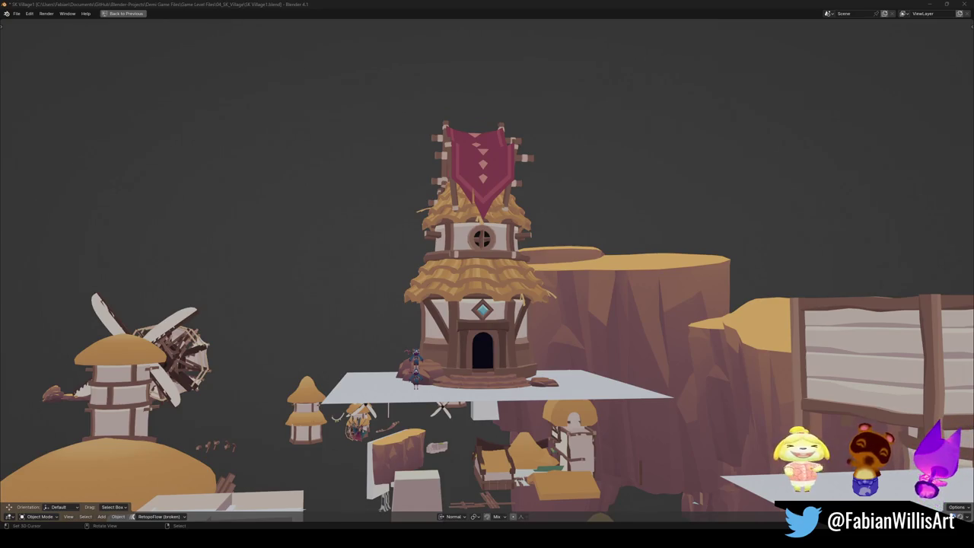
{"action": "middle_click_drag", "start_coordinate": [399, 292], "coordinate": [460, 329]}
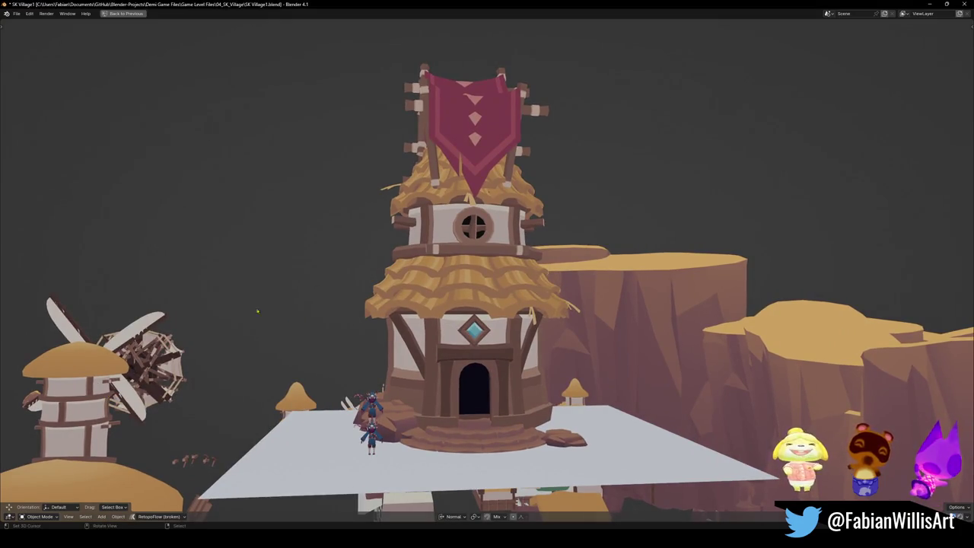
{"action": "middle_click_drag", "start_coordinate": [469, 304], "coordinate": [451, 298]}
{"action": "key", "text": "ctrl+s"}
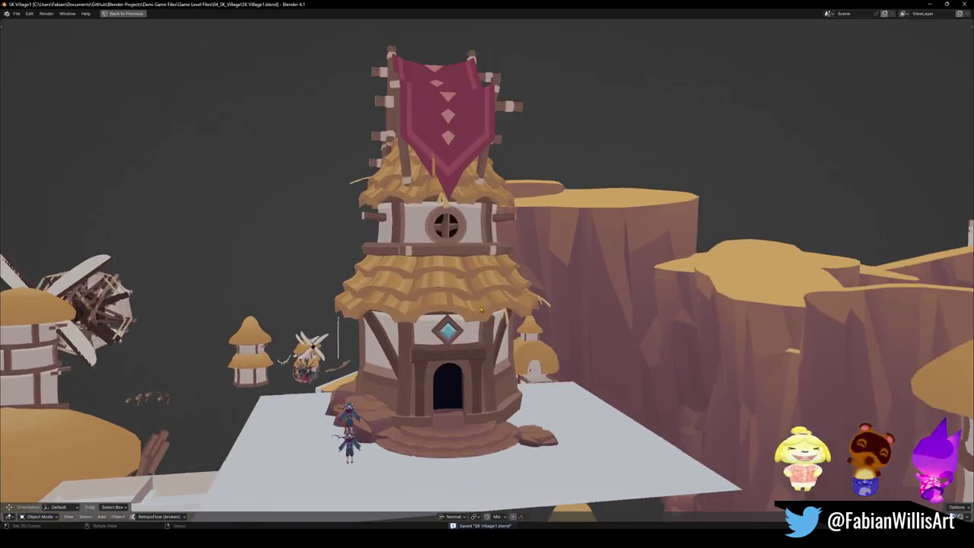
Restore the multi-panel UV Editing layout and open the tower body's mesh in Edit Mode.
{"action": "key", "text": "ctrl+space"}
{"action": "middle_click_drag", "start_coordinate": [473, 310], "coordinate": [525, 314]}
{"action": "left_click", "coordinate": [525, 314]}
{"action": "key", "text": "Tab"}
{"action": "scroll", "coordinate": [537, 228], "scroll_direction": "down", "scroll_amount": 5}
{"action": "key", "text": "Tab"}
{"action": "key", "text": "Tab"}
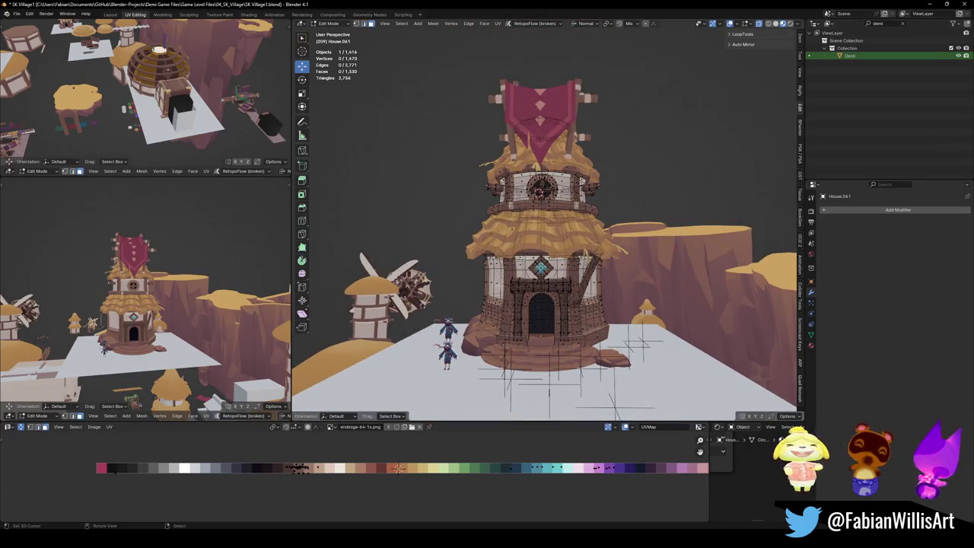
Hide the blades, banner, awning and thatch roof, and save the file.
{"action": "key", "text": "b"}
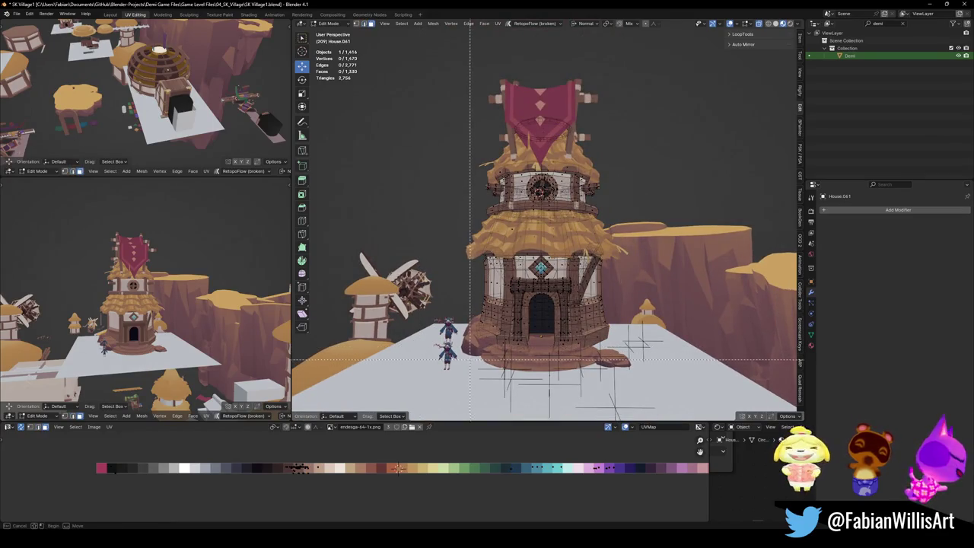
{"action": "key", "text": "Escape"}
{"action": "scroll", "coordinate": [513, 306], "scroll_direction": "up", "scroll_amount": 1}
{"action": "scroll", "coordinate": [513, 306], "scroll_direction": "up", "scroll_amount": 1}
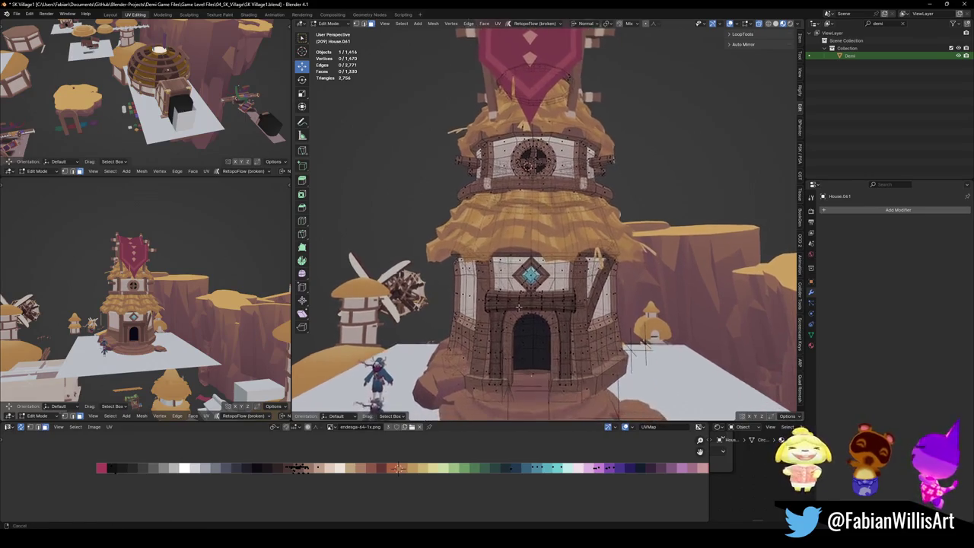
{"action": "key", "text": "Tab"}
{"action": "left_click", "coordinate": [544, 226]}
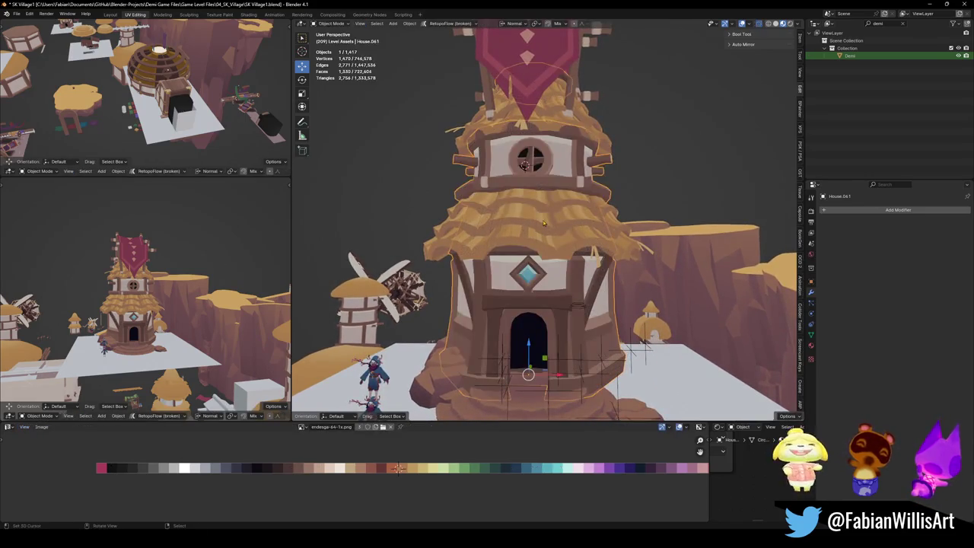
{"action": "key", "text": "alt+h"}
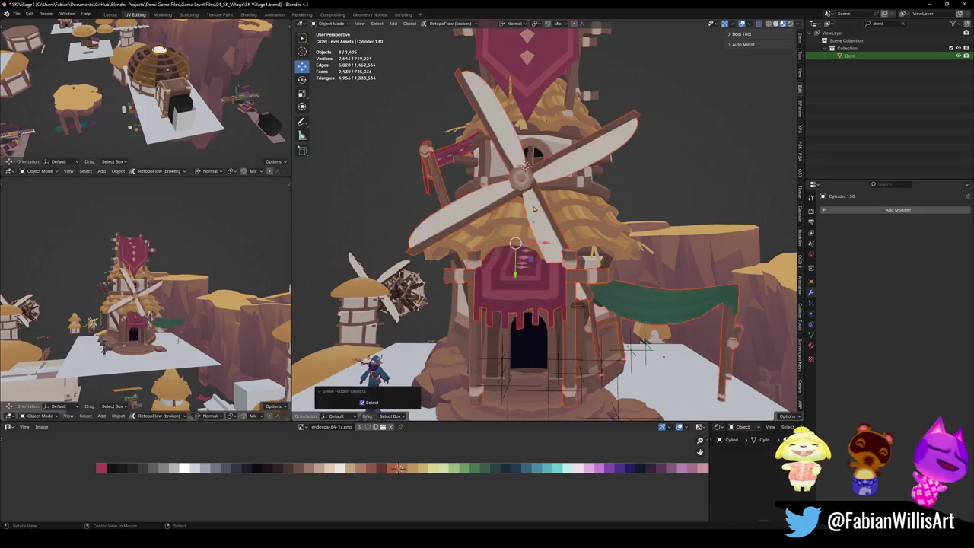
{"action": "key", "text": "h"}
{"action": "key", "text": "ctrl+s"}
{"action": "left_click", "coordinate": [539, 233]}
{"action": "key", "text": "h"}
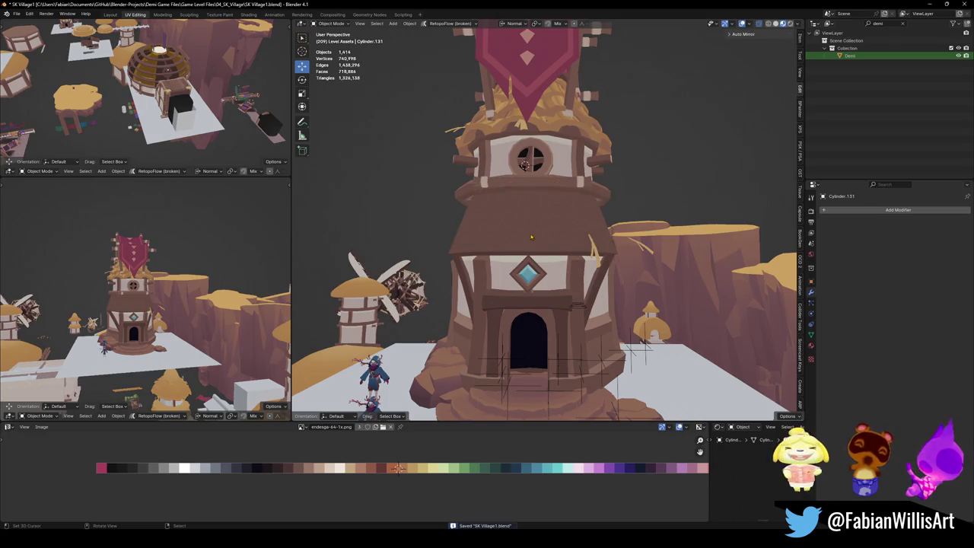
In the tower mesh, hide the old connected wall faces and the loose beams.
{"action": "left_click", "coordinate": [530, 237]}
{"action": "key", "text": "Tab"}
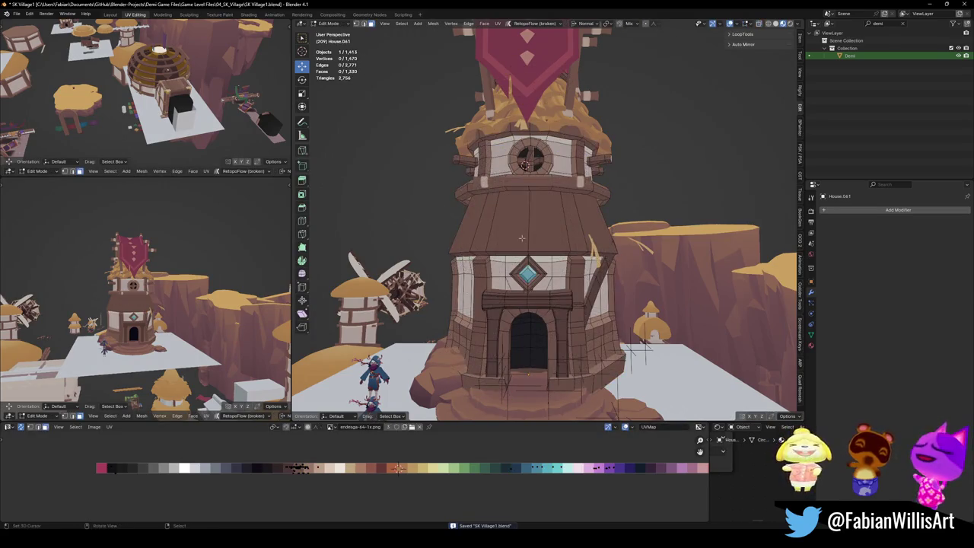
{"action": "key", "text": "l"}
{"action": "key", "text": "h"}
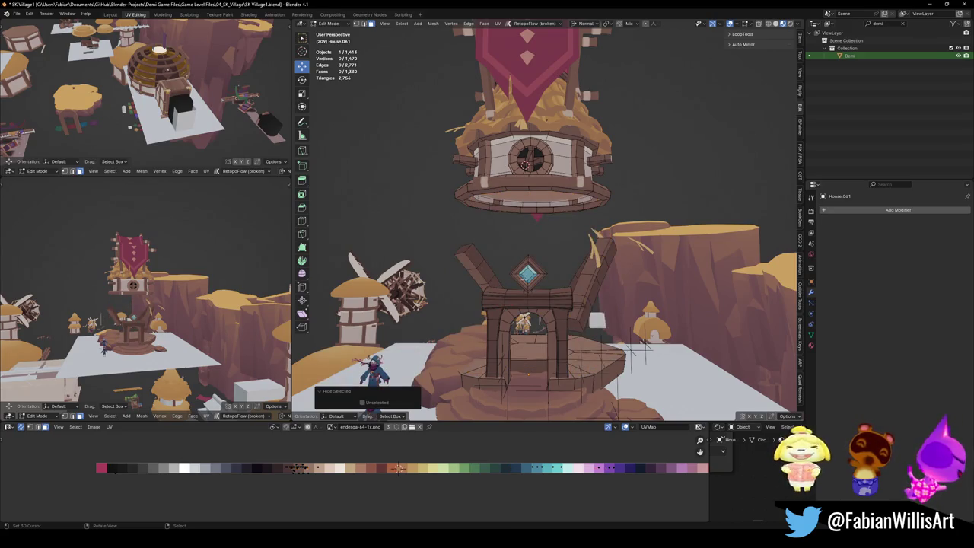
{"action": "key", "text": "l"}
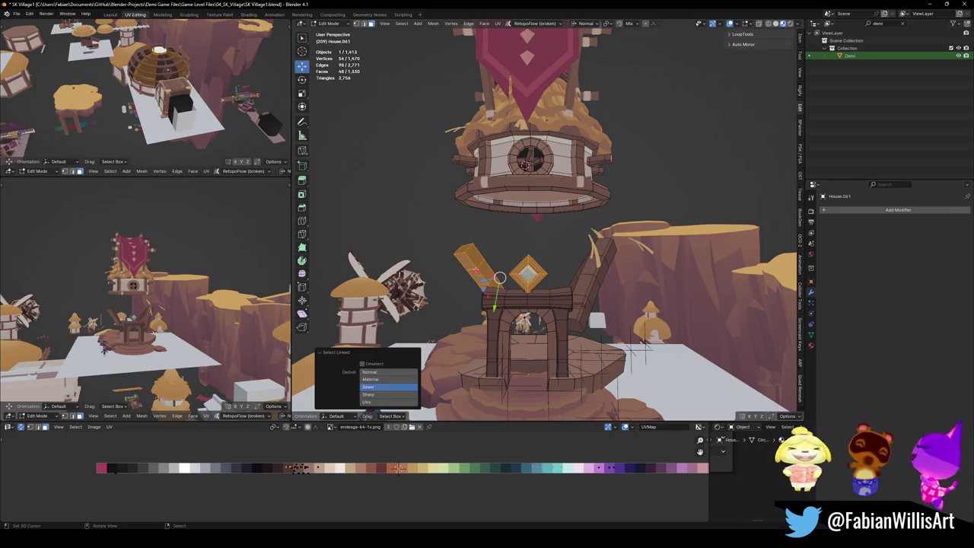
{"action": "key", "text": "l"}
{"action": "key", "text": "h"}
{"action": "middle_click_drag", "start_coordinate": [588, 277], "coordinate": [348, 239]}
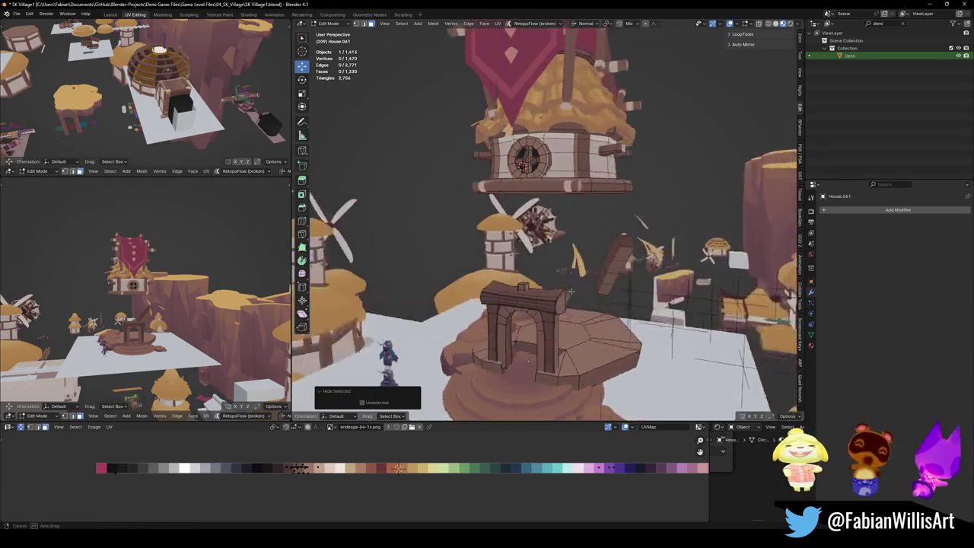
{"action": "key", "text": "k"}
{"action": "key", "text": "Escape"}
{"action": "key", "text": "l"}
{"action": "key", "text": "h"}
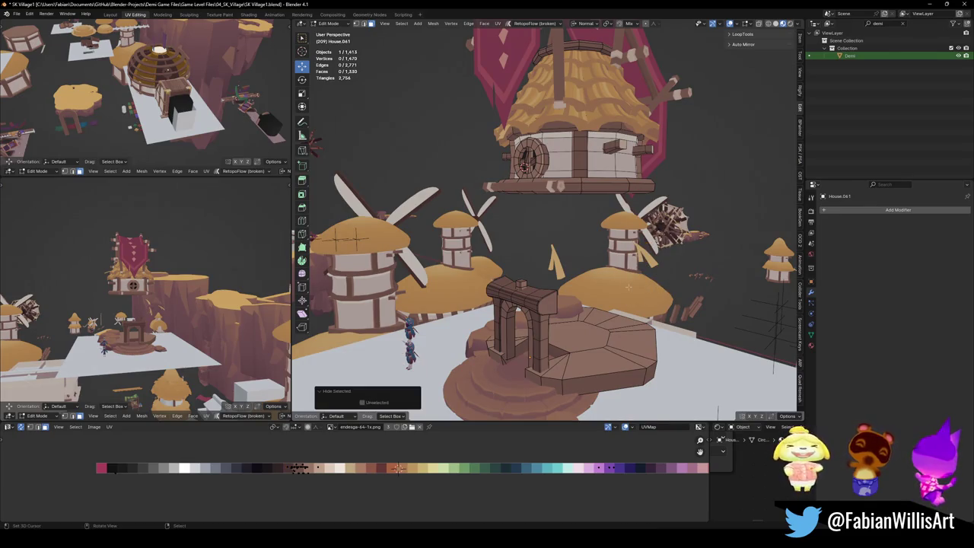
Extrude the rim edge loop under the windmill top straight down along Z.
{"action": "middle_click_drag", "start_coordinate": [517, 310], "coordinate": [521, 234]}
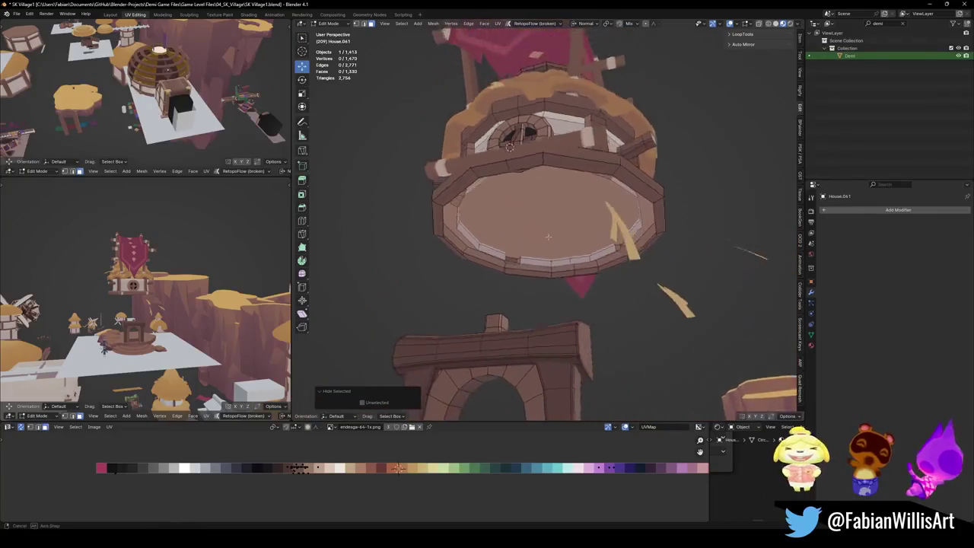
{"action": "left_click", "coordinate": [521, 234]}
{"action": "middle_click_drag", "start_coordinate": [521, 234], "coordinate": [561, 213]}
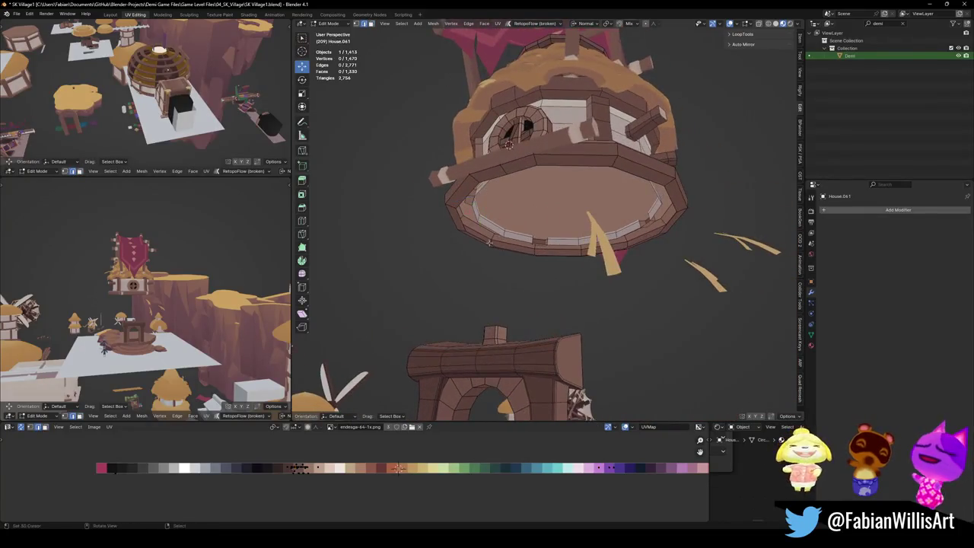
{"action": "left_click", "coordinate": [561, 213], "text": "alt"}
{"action": "key", "text": "e"}
{"action": "key", "text": "z"}
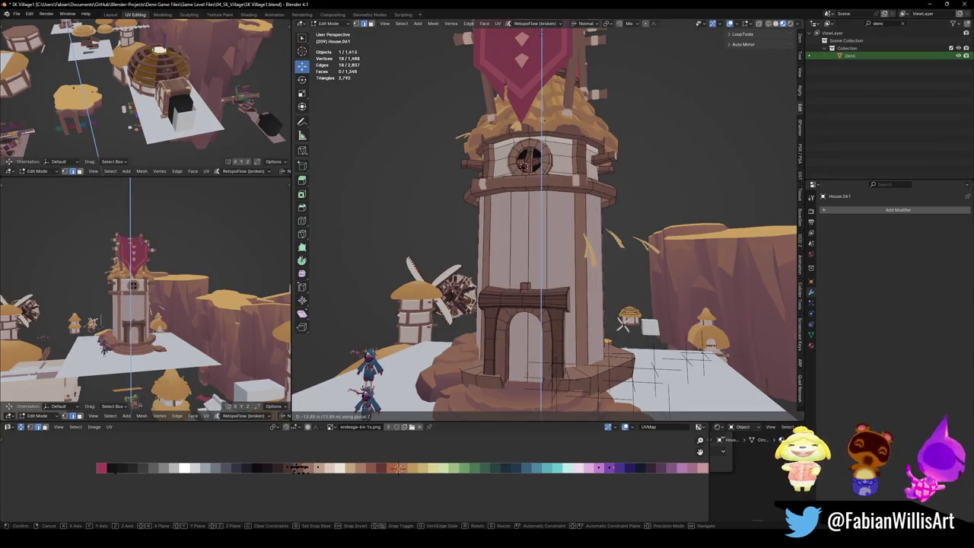
Confirm the extruded tower height, then scale and snap the wall UVs onto a palette colour.
{"action": "left_click", "coordinate": [540, 377]}
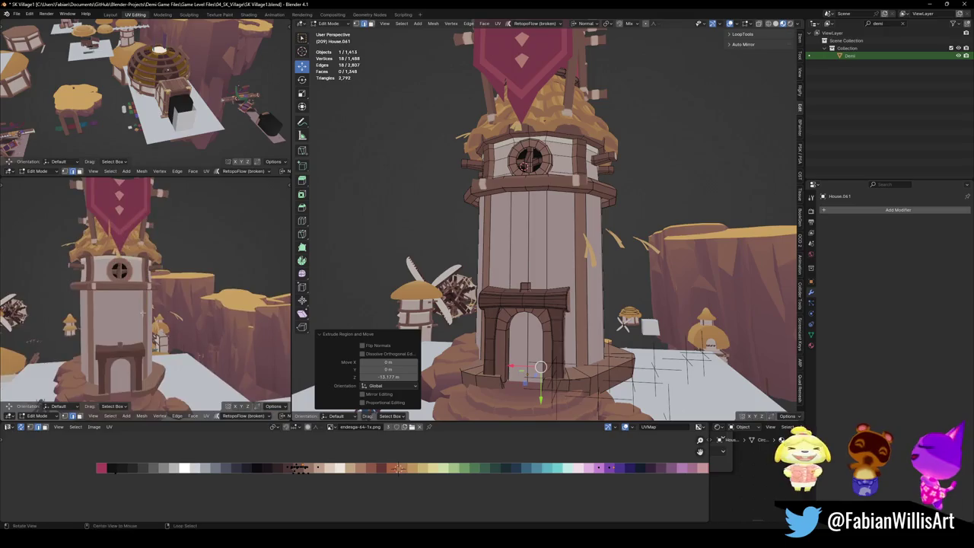
{"action": "scroll", "coordinate": [145, 293], "scroll_direction": "down", "scroll_amount": 5}
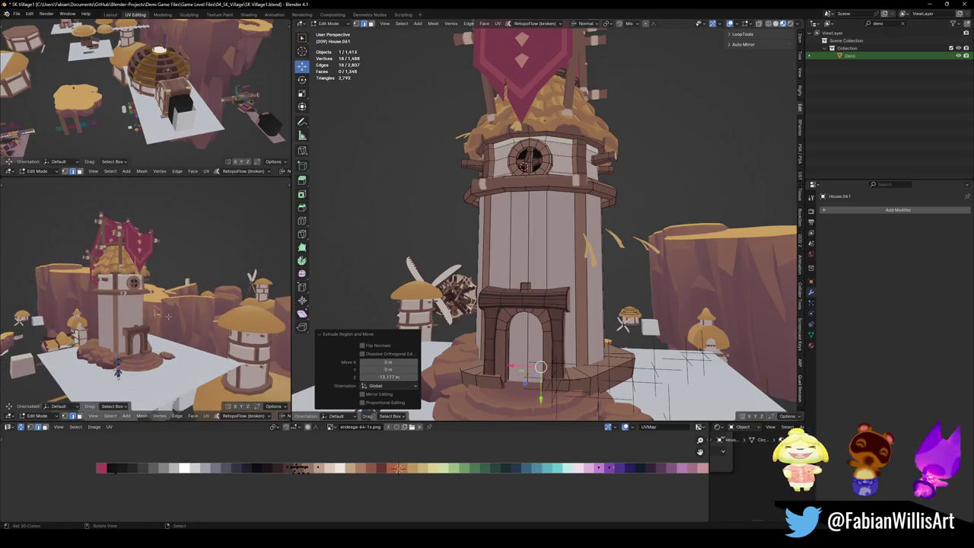
{"action": "scroll", "coordinate": [167, 317], "scroll_direction": "up", "scroll_amount": 5}
{"action": "scroll", "coordinate": [509, 291], "scroll_direction": "up", "scroll_amount": 3}
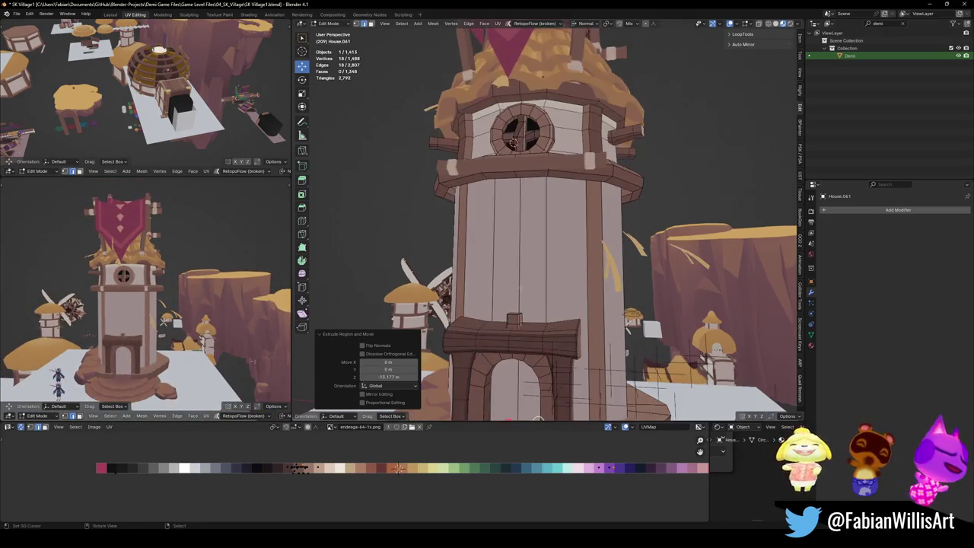
{"action": "left_click", "coordinate": [599, 273], "text": "alt"}
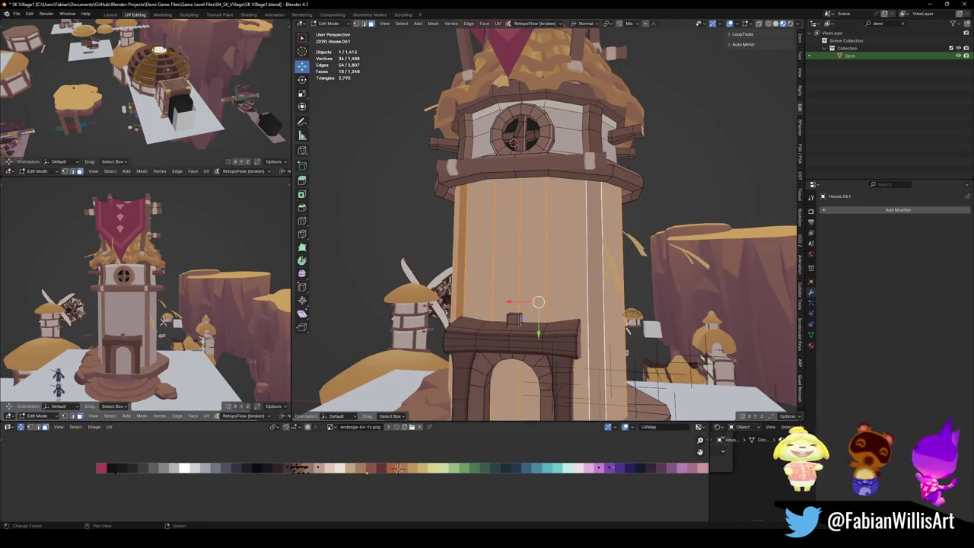
{"action": "key", "text": "s"}
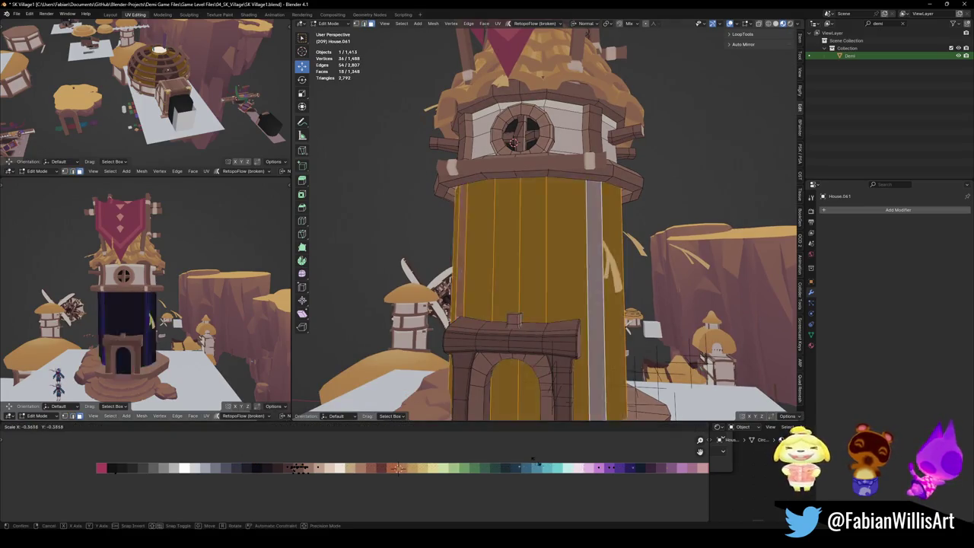
{"action": "left_click", "coordinate": [368, 472]}
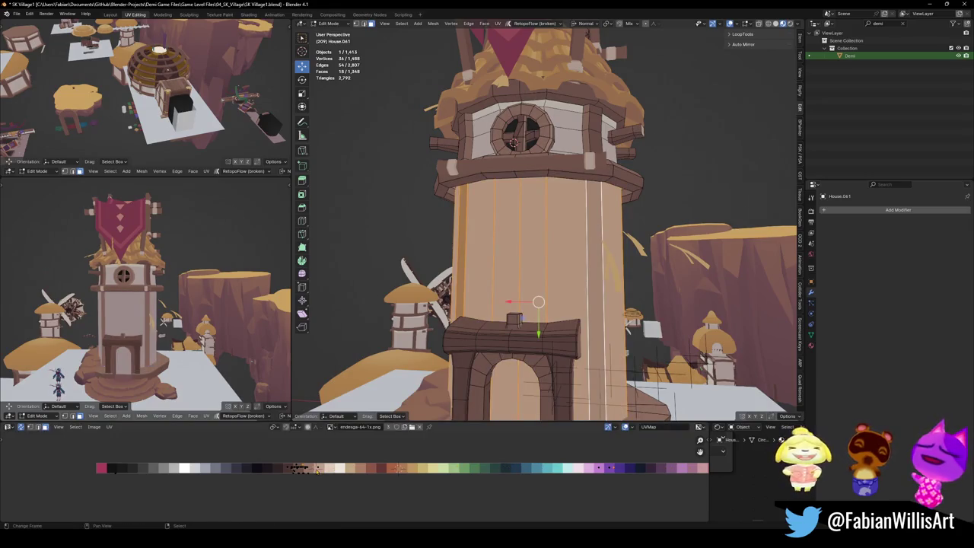
{"action": "key", "text": "shift+s"}
{"action": "left_click", "coordinate": [324, 454]}
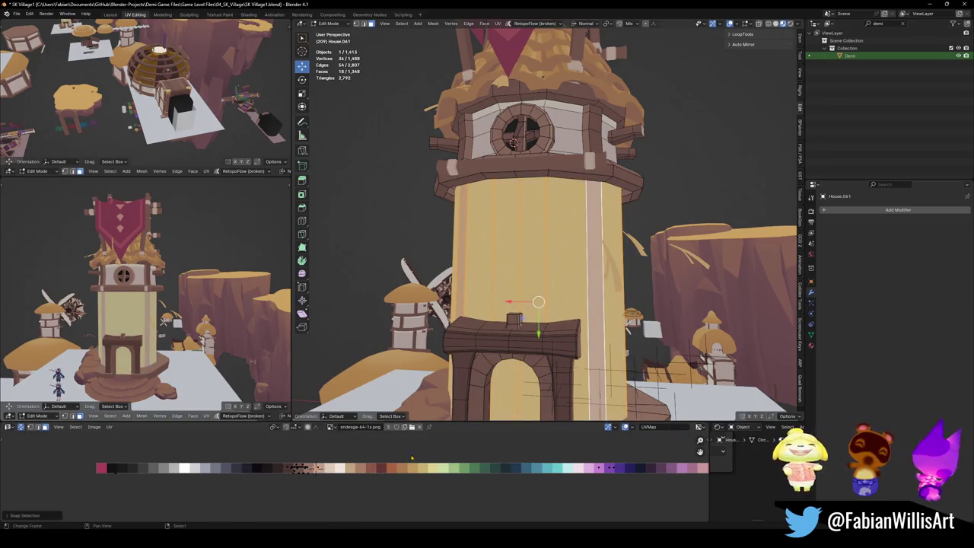
Assign the Multsk32 material to the wall faces and shift their UVs along X.
{"action": "middle_click_drag", "start_coordinate": [533, 229], "coordinate": [544, 222]}
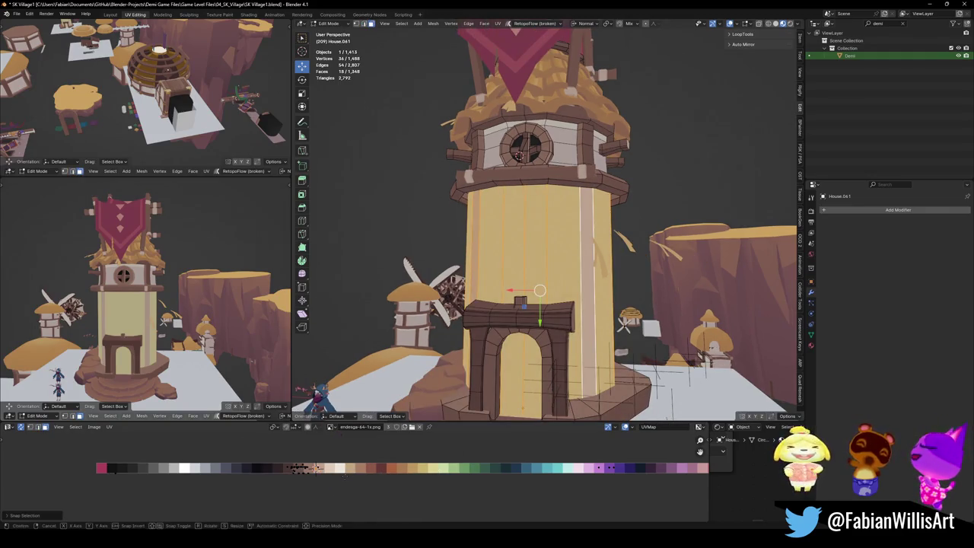
{"action": "left_click", "coordinate": [811, 345]}
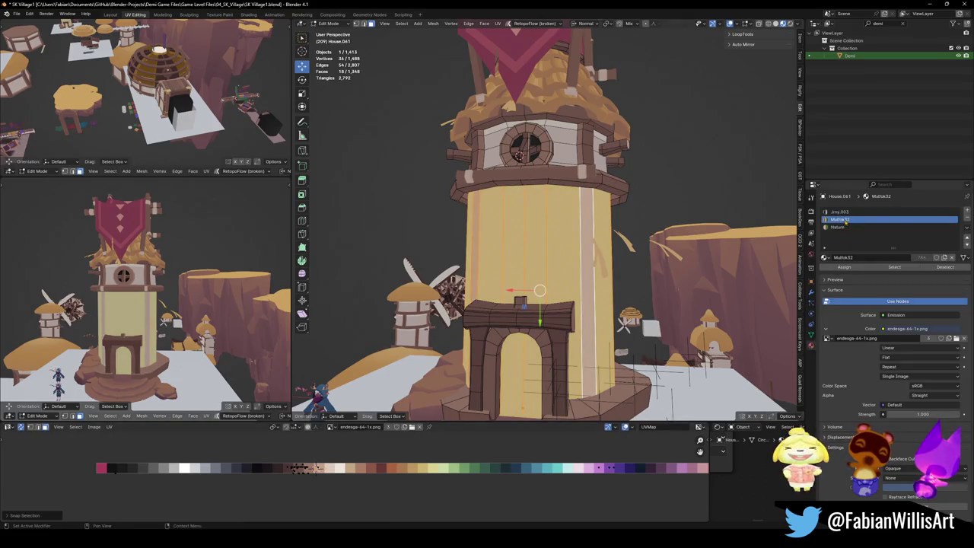
{"action": "left_click", "coordinate": [842, 268]}
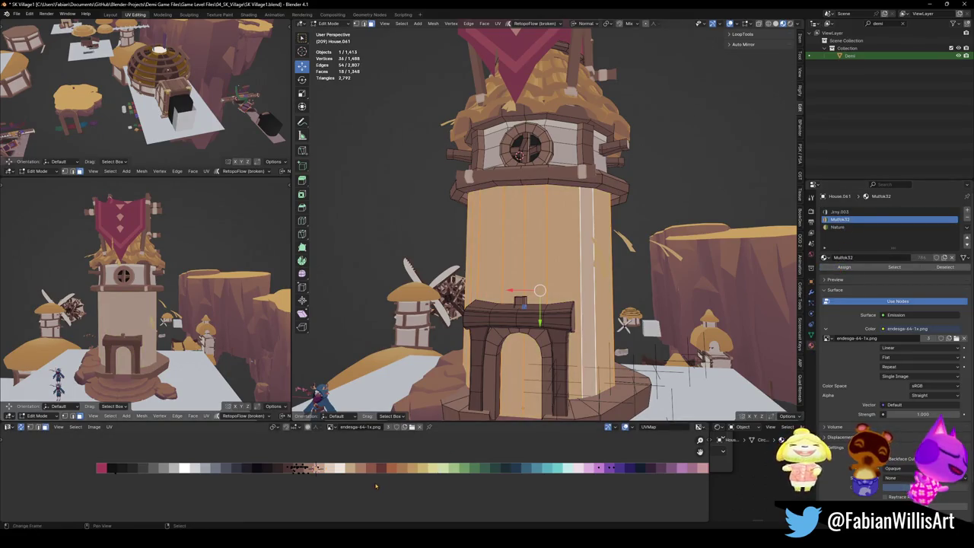
{"action": "key", "text": "g"}
{"action": "key", "text": "x"}
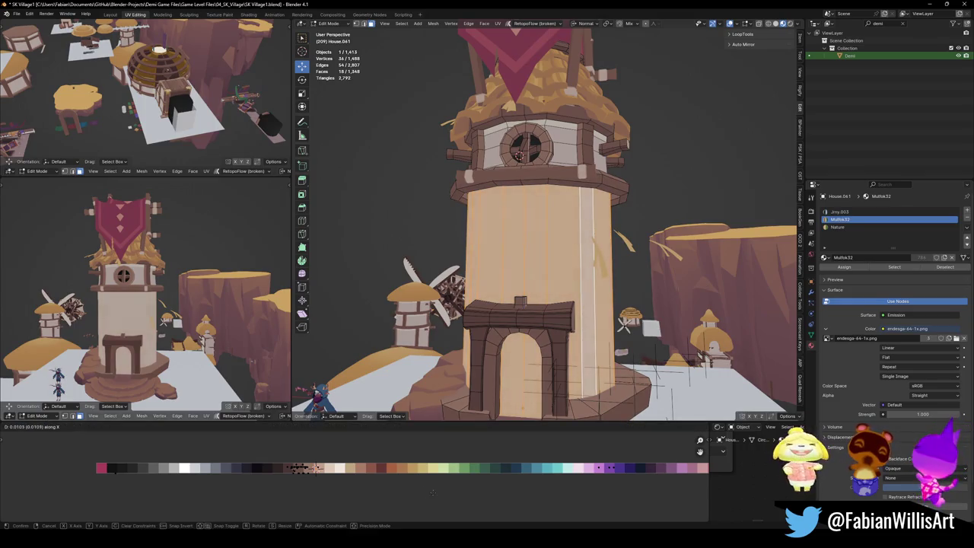
{"action": "left_click", "coordinate": [392, 489]}
Check the pale peach textured tower in object mode from the side view.
{"action": "middle_click_drag", "start_coordinate": [144, 305], "coordinate": [183, 297]}
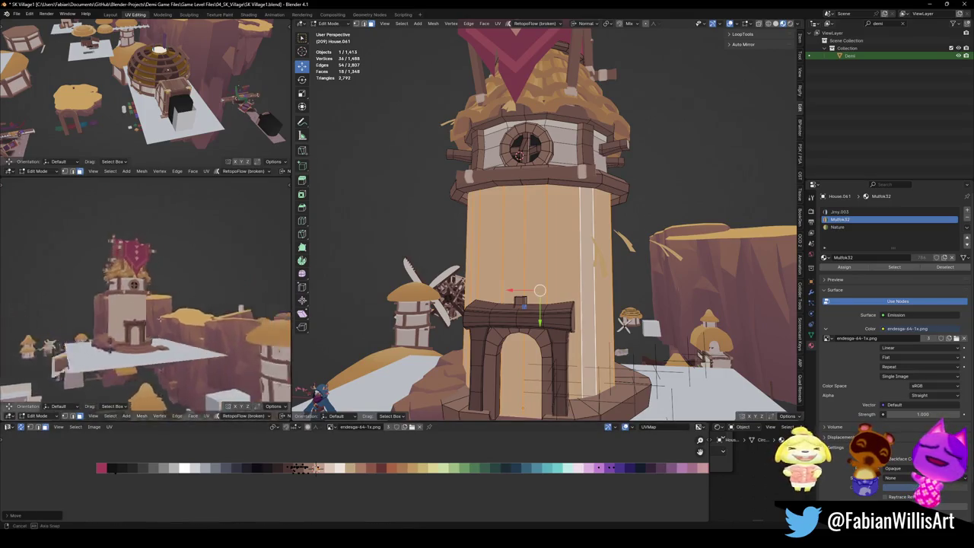
{"action": "middle_click_drag", "start_coordinate": [148, 324], "coordinate": [147, 324]}
{"action": "scroll", "coordinate": [148, 324], "scroll_direction": "up", "scroll_amount": 4}
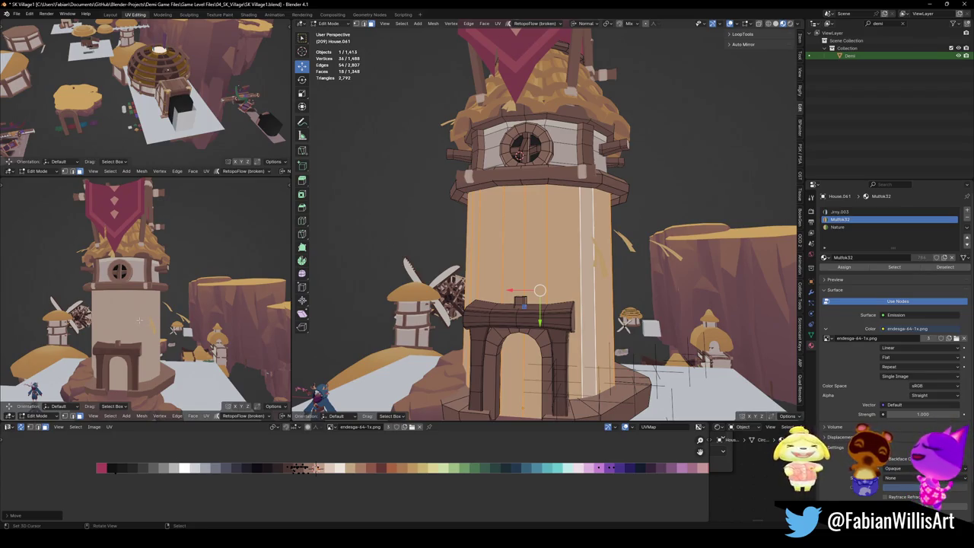
{"action": "mouse_move", "coordinate": [187, 329]}
{"action": "middle_mouse_down"}
{"action": "mouse_move", "coordinate": [167, 325]}
{"action": "mouse_move", "coordinate": [256, 328]}
{"action": "mouse_move", "coordinate": [201, 315]}
{"action": "middle_mouse_up"}
{"action": "key", "text": "Tab"}
{"action": "scroll", "coordinate": [202, 322], "scroll_direction": "down", "scroll_amount": 3}
{"action": "scroll", "coordinate": [200, 322], "scroll_direction": "up", "scroll_amount": 3}
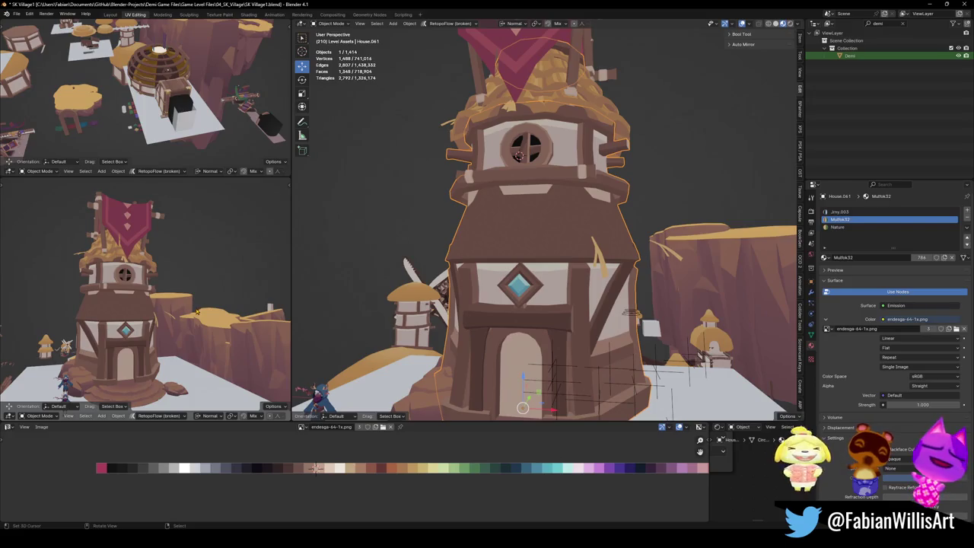
{"action": "scroll", "coordinate": [197, 311], "scroll_direction": "down", "scroll_amount": 3}
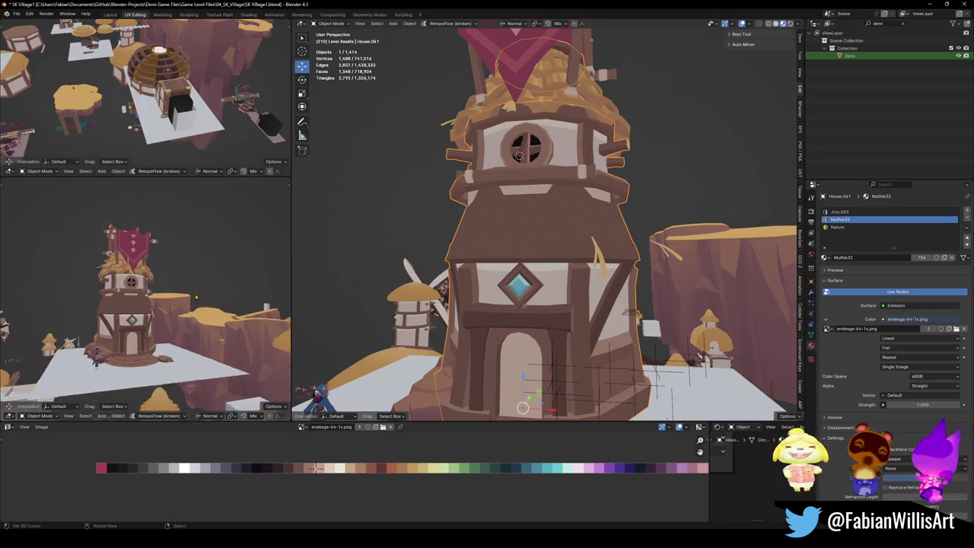
{"action": "scroll", "coordinate": [216, 299], "scroll_direction": "up", "scroll_amount": 3}
{"action": "mouse_move", "coordinate": [216, 299]}
{"action": "middle_mouse_down"}
{"action": "mouse_move", "coordinate": [153, 313]}
{"action": "mouse_move", "coordinate": [221, 298]}
{"action": "middle_mouse_up"}
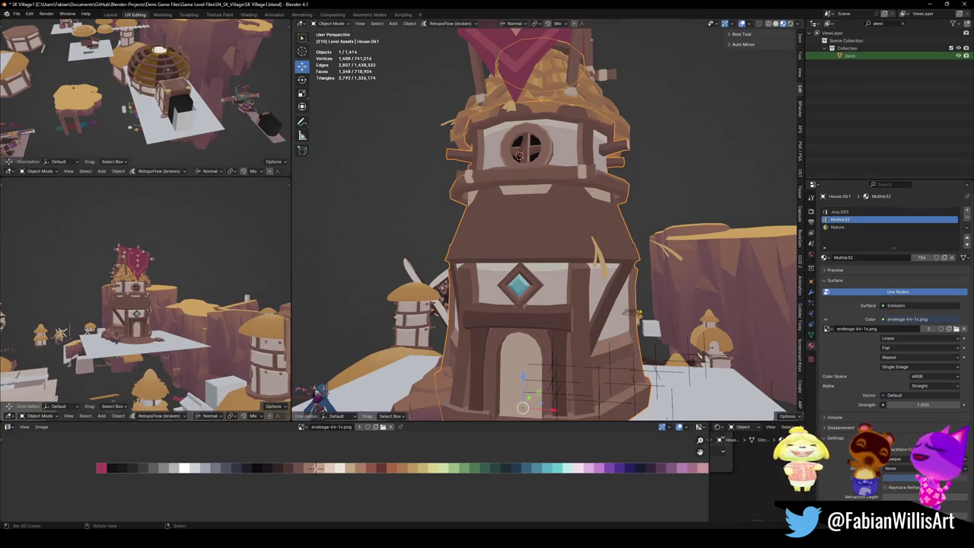
Select the whole tower mesh and switch the transform orientation to Global.
{"action": "key", "text": "Tab"}
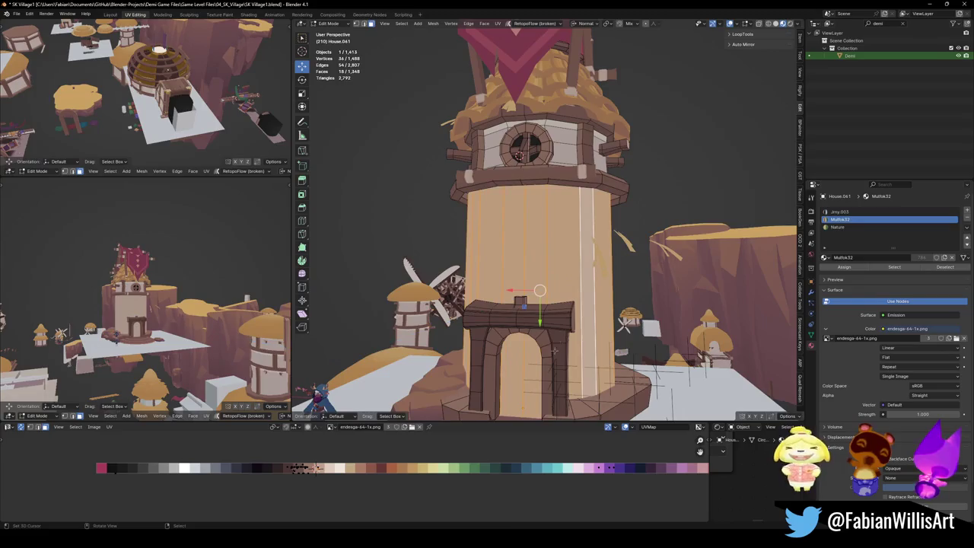
{"action": "key", "text": "a"}
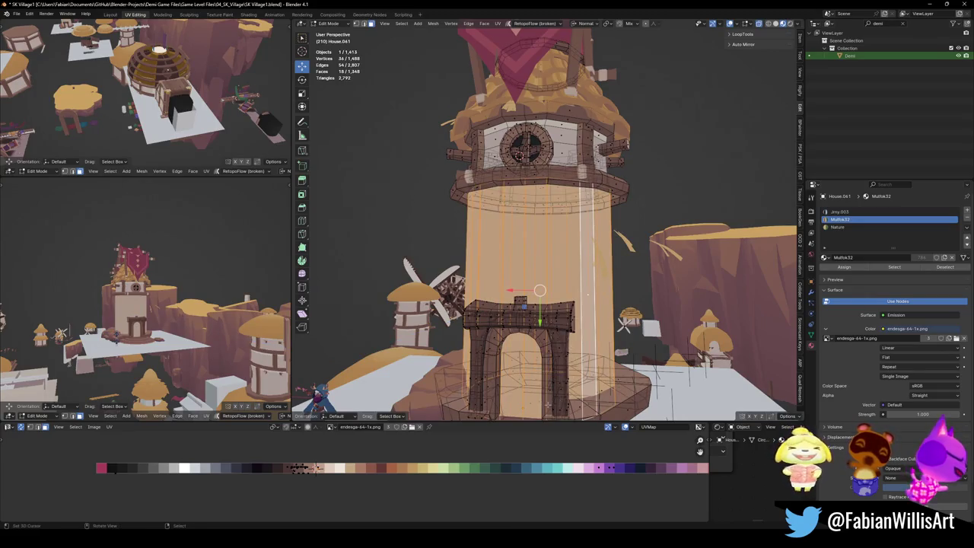
{"action": "key", "text": "comma"}
{"action": "left_click", "coordinate": [558, 325]}
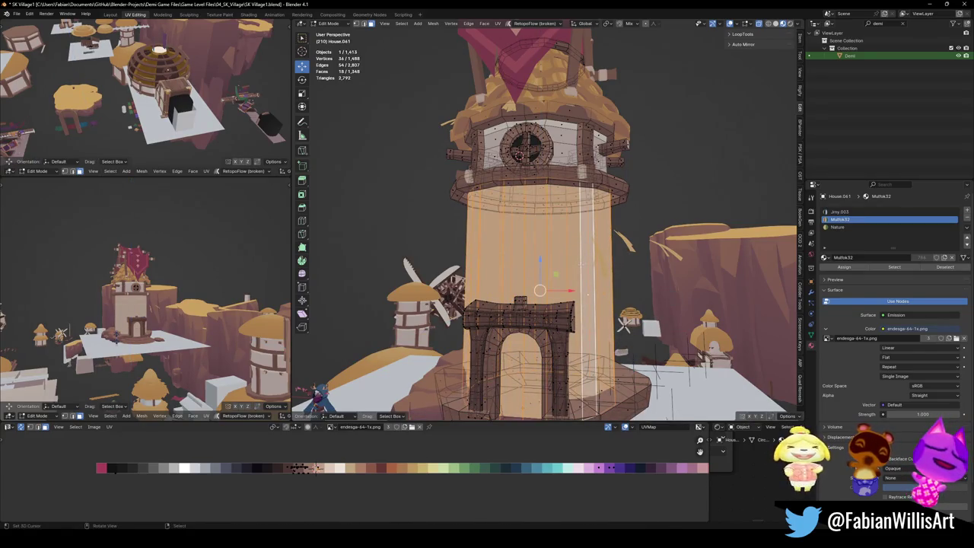
Separate the door into its own object and delete it, leaving a dark doorway.
{"action": "key", "text": "p"}
{"action": "left_click", "coordinate": [525, 283]}
{"action": "key", "text": "Tab"}
{"action": "left_click", "coordinate": [519, 369]}
{"action": "key", "text": "Delete"}
{"action": "middle_click_drag", "start_coordinate": [519, 368], "coordinate": [541, 343]}
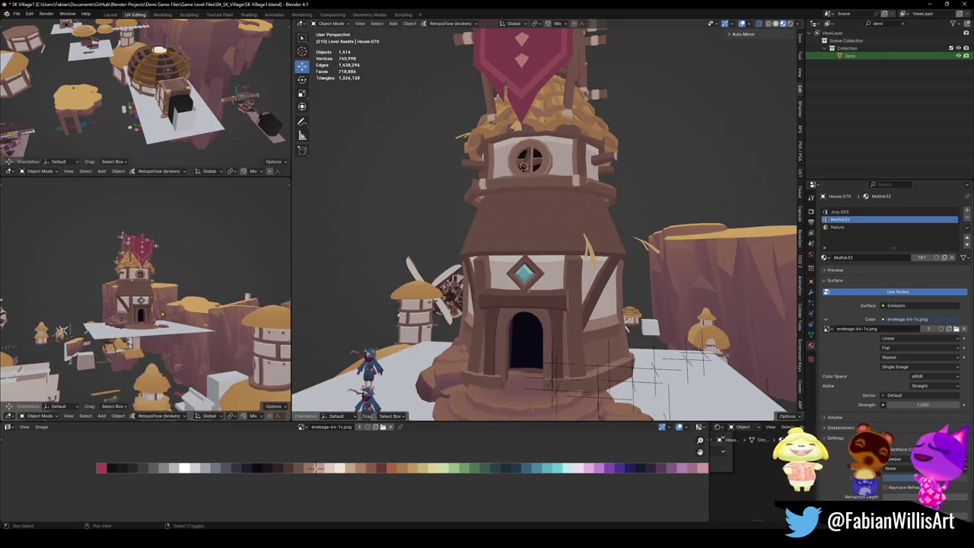
Inspect the tower front in the side view and save SK Village1.blend.
{"action": "scroll", "coordinate": [232, 312], "scroll_direction": "up", "scroll_amount": 8}
{"action": "mouse_move", "coordinate": [232, 313]}
{"action": "middle_mouse_down"}
{"action": "mouse_move", "coordinate": [159, 311]}
{"action": "mouse_move", "coordinate": [205, 292]}
{"action": "middle_mouse_up"}
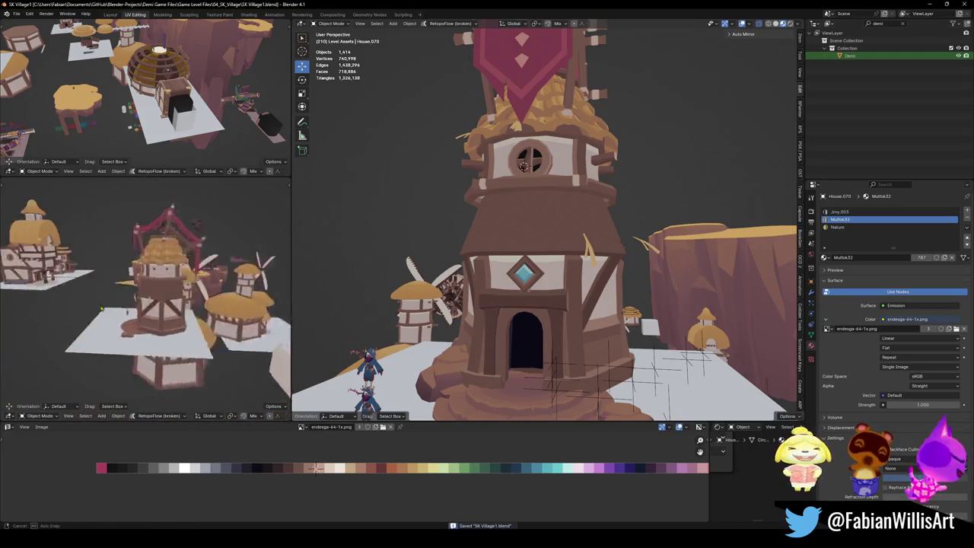
{"action": "key", "text": "ctrl+s"}
{"action": "scroll", "coordinate": [204, 290], "scroll_direction": "up", "scroll_amount": 4}
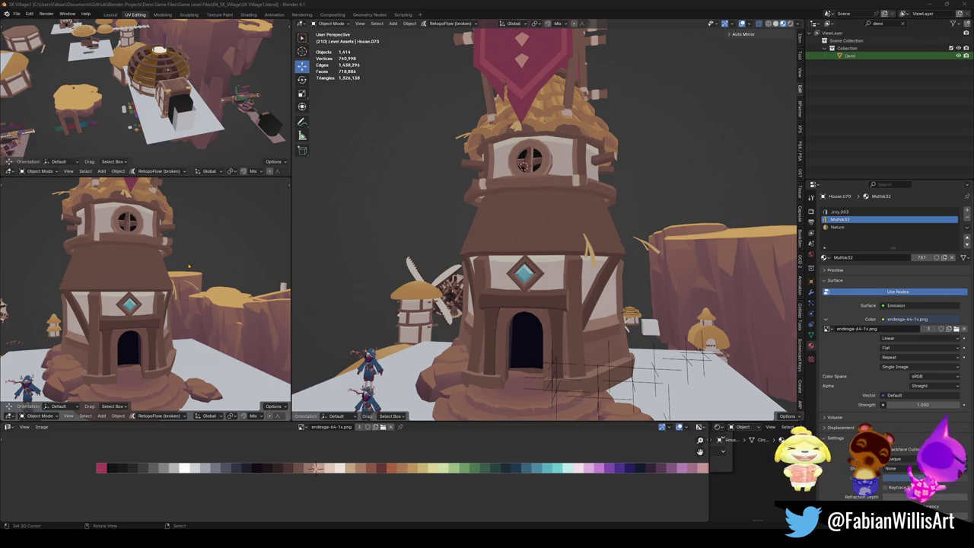
{"action": "scroll", "coordinate": [189, 268], "scroll_direction": "down", "scroll_amount": 4}
Select the tower and view it from above in the main viewport.
{"action": "middle_click_drag", "start_coordinate": [174, 307], "coordinate": [161, 313]}
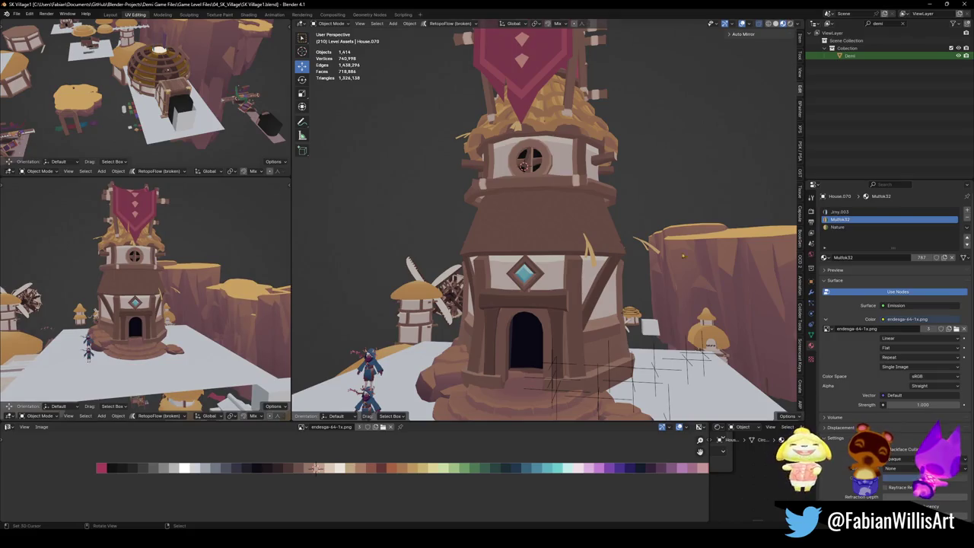
{"action": "left_click", "coordinate": [556, 224]}
{"action": "scroll", "coordinate": [556, 224], "scroll_direction": "down", "scroll_amount": 3}
{"action": "mouse_move", "coordinate": [556, 224]}
{"action": "middle_mouse_down"}
{"action": "mouse_move", "coordinate": [584, 282]}
{"action": "mouse_move", "coordinate": [556, 232]}
{"action": "middle_mouse_up"}
Select the tower pieces with the Demi object active and duplicate them in place.
{"action": "key", "text": "c"}
{"action": "left_click", "coordinate": [556, 229]}
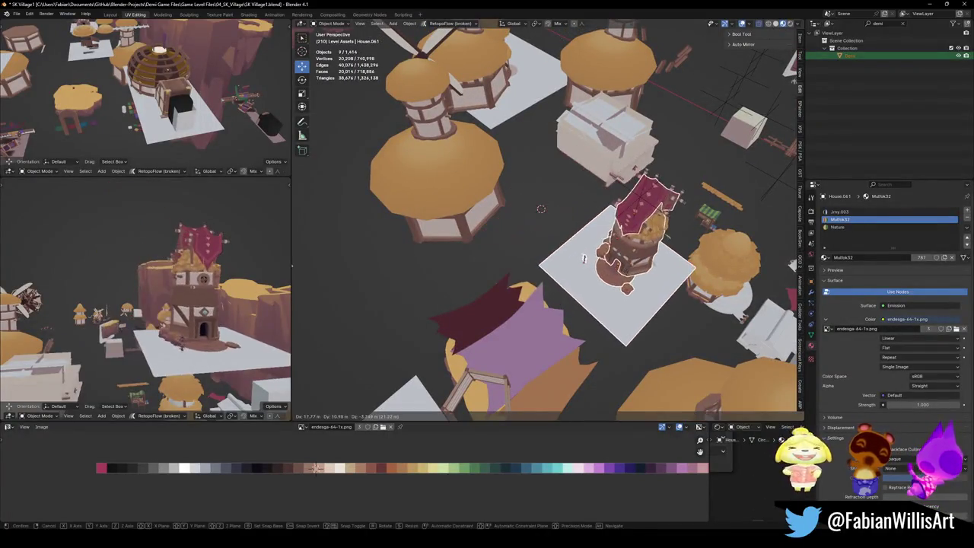
{"action": "left_click", "coordinate": [514, 250], "text": "shift"}
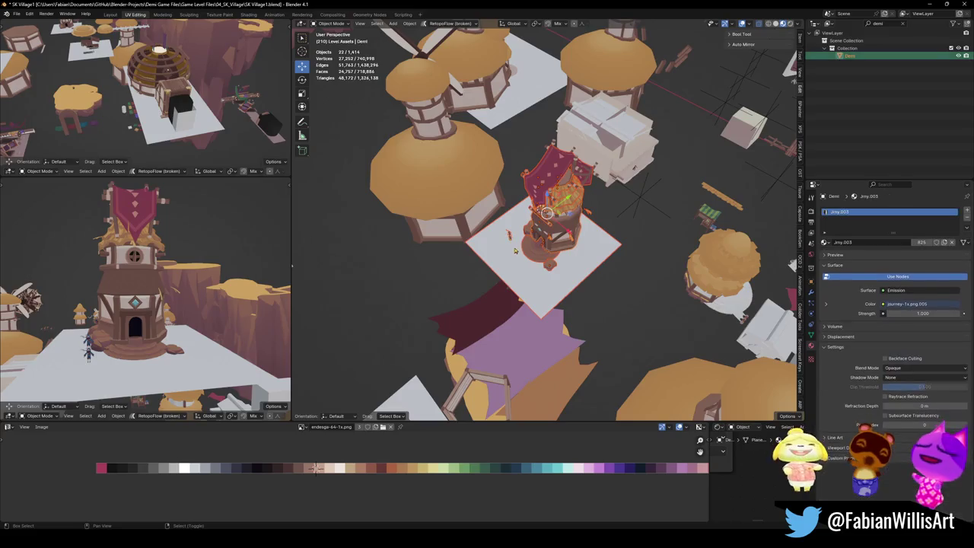
{"action": "left_click", "coordinate": [510, 238], "text": "shift"}
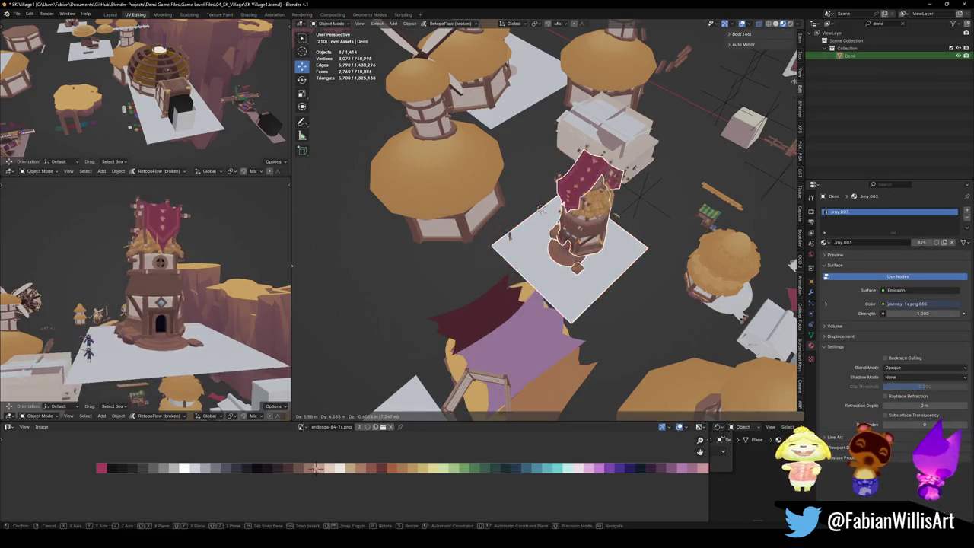
{"action": "middle_click_drag", "start_coordinate": [511, 240], "coordinate": [601, 274]}
{"action": "key", "text": "shift+d"}
{"action": "key", "text": "shift+z"}
{"action": "key", "text": "Escape"}
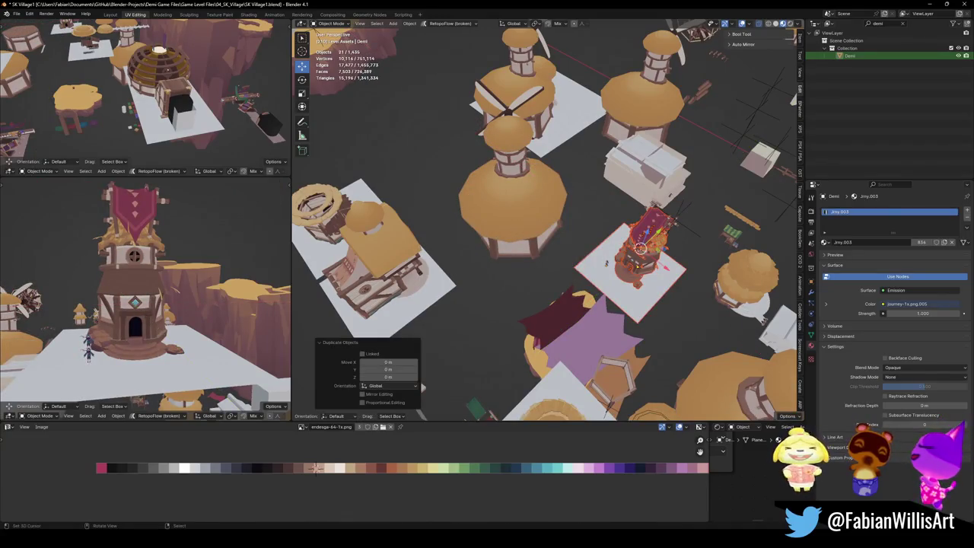
Add one more object and isolate the tower in Local View in both viewports.
{"action": "left_click", "coordinate": [608, 264], "text": "shift"}
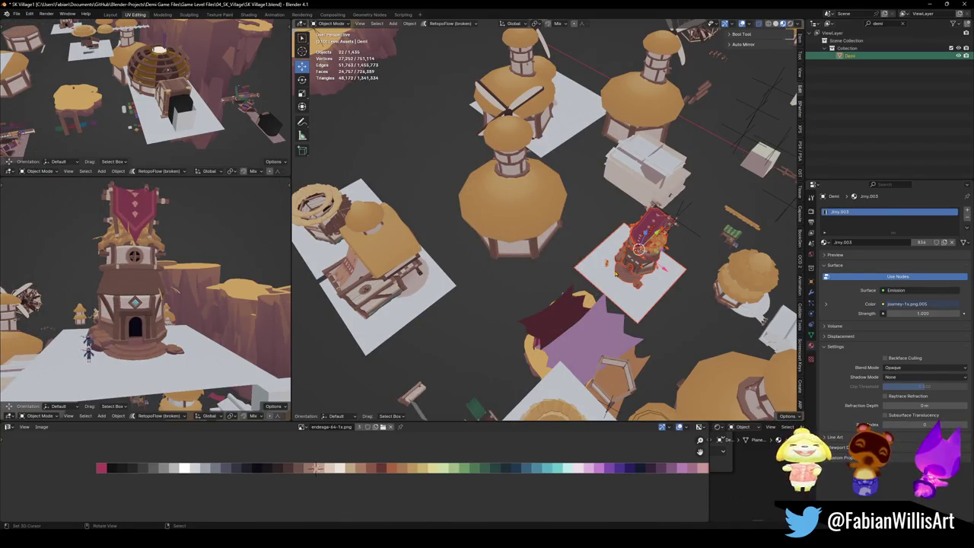
{"action": "key", "text": "KP_Divide"}
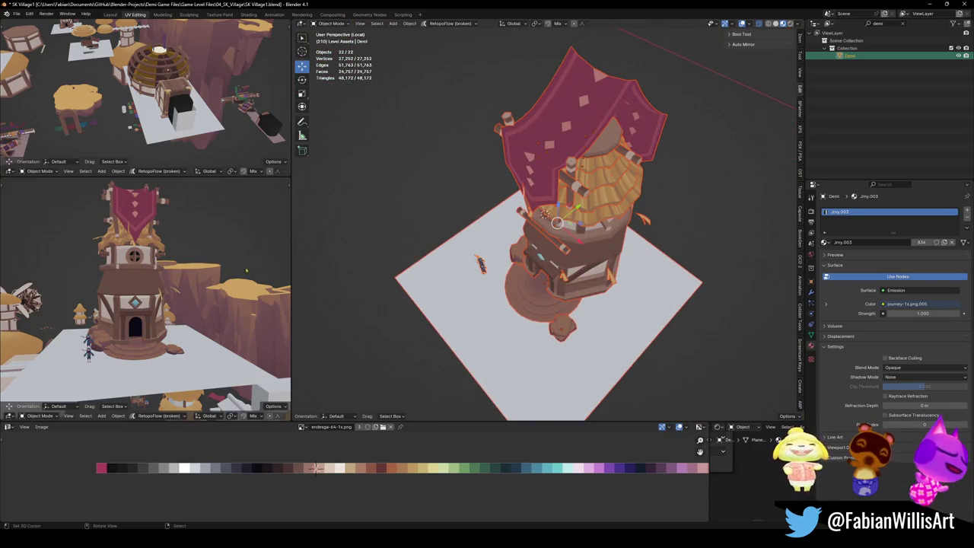
{"action": "key", "text": "KP_Divide"}
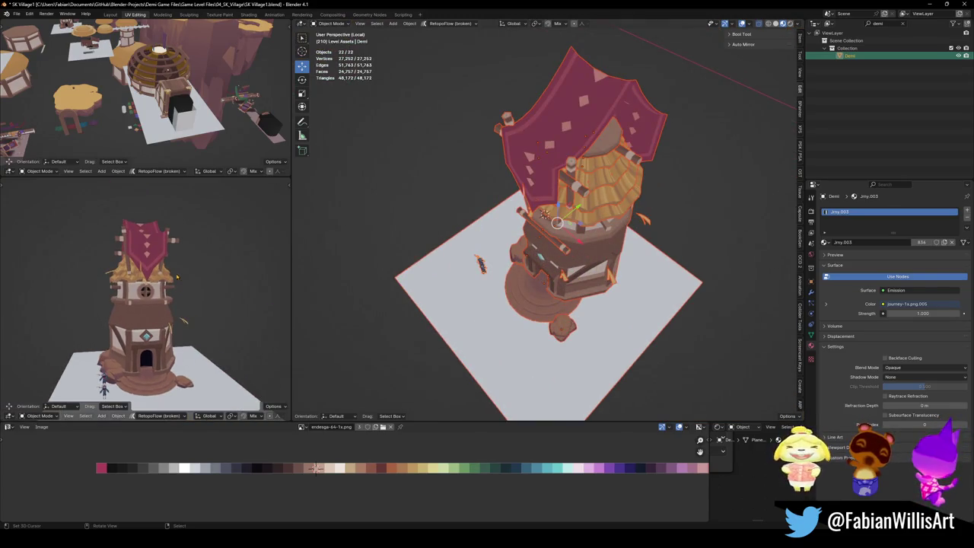
{"action": "middle_click_drag", "start_coordinate": [178, 277], "coordinate": [188, 288], "text": "ctrl"}
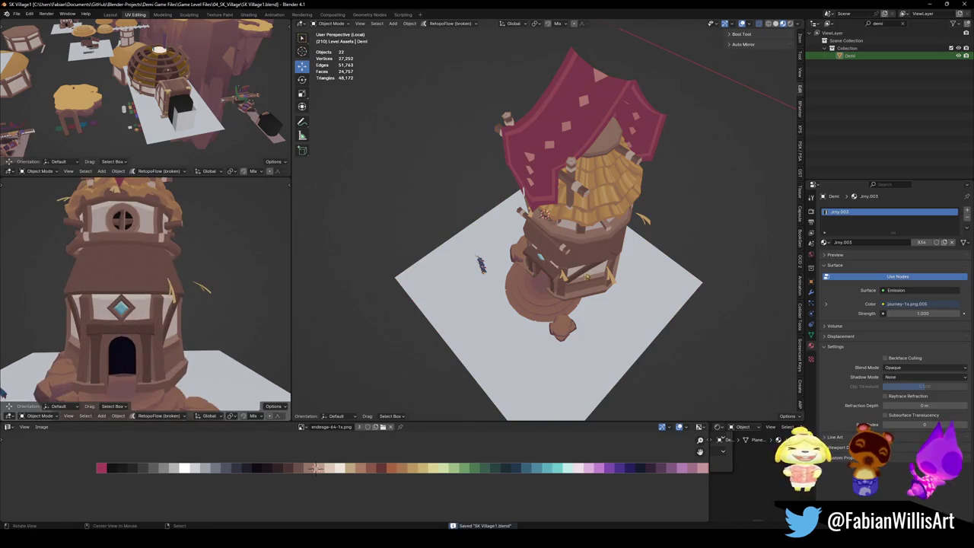
{"action": "scroll", "coordinate": [544, 221], "scroll_direction": "up", "scroll_amount": 3}
{"action": "scroll", "coordinate": [545, 221], "scroll_direction": "up", "scroll_amount": 3}
Delete the stray leaf and curve objects, then select the tower's house mesh.
{"action": "key", "text": "Delete"}
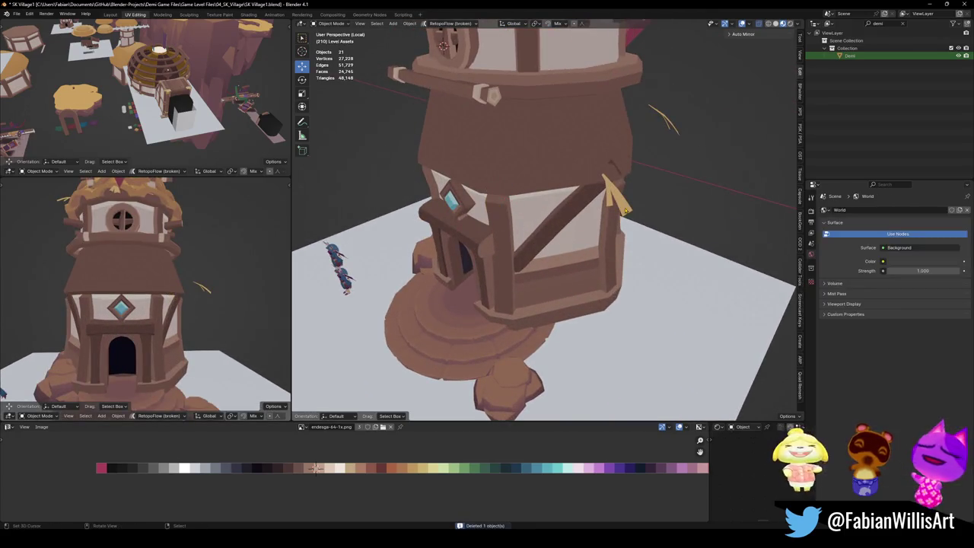
{"action": "key", "text": "Delete"}
{"action": "key", "text": "Delete"}
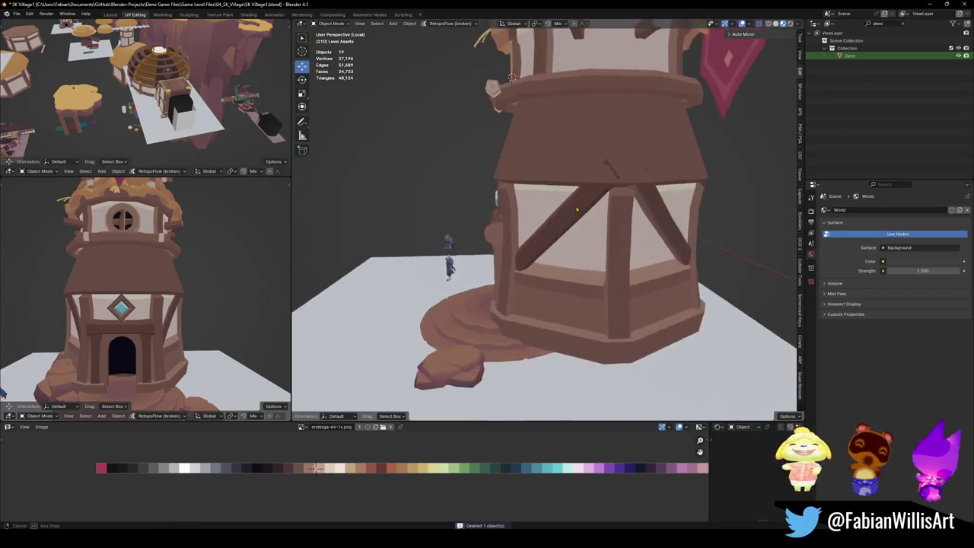
{"action": "middle_click_drag", "start_coordinate": [675, 130], "coordinate": [529, 155]}
{"action": "left_click", "coordinate": [530, 155]}
Cut a new edge loop around the roof and slide it down to the roof's bottom edge.
{"action": "key", "text": "Tab"}
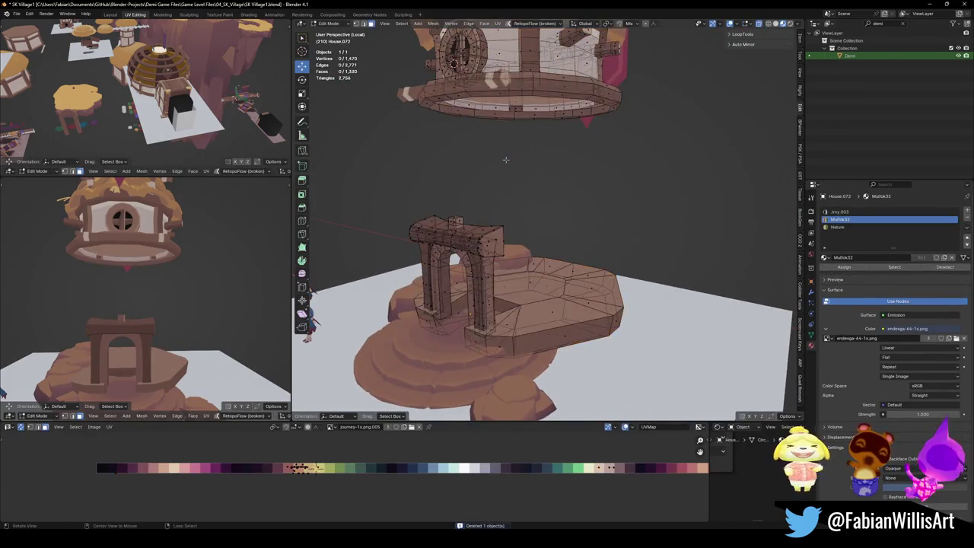
{"action": "key", "text": "ctrl+r"}
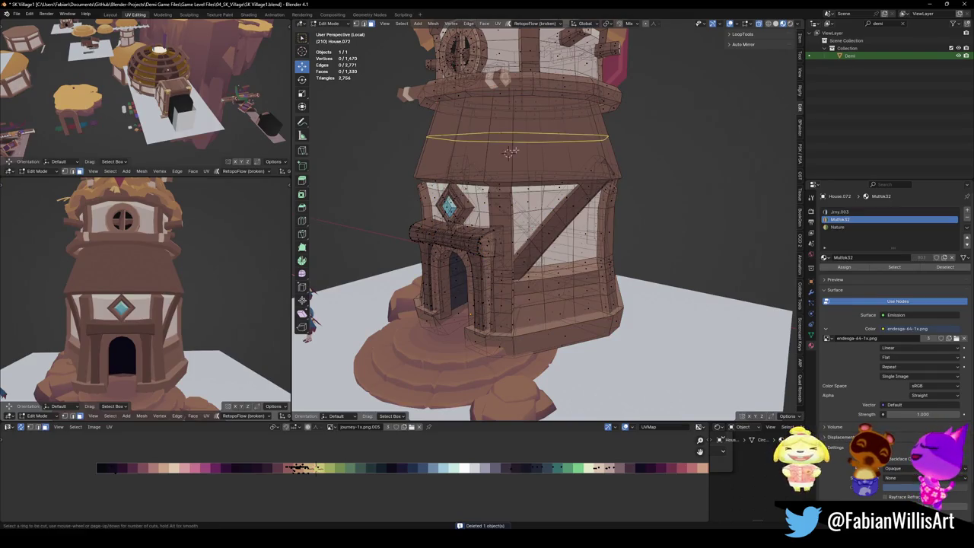
{"action": "left_click", "coordinate": [509, 153]}
{"action": "left_click", "coordinate": [516, 150]}
{"action": "scroll", "coordinate": [532, 182], "scroll_direction": "up", "scroll_amount": 3}
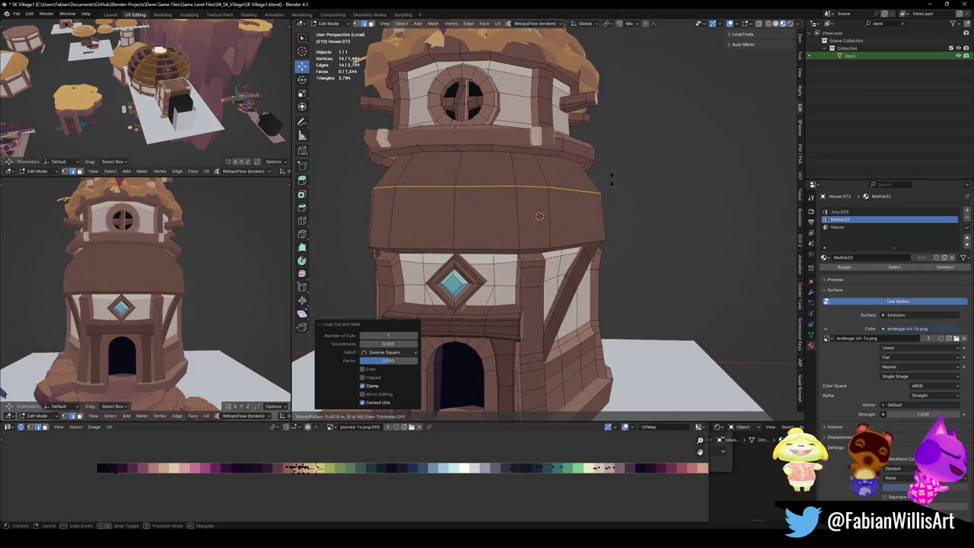
{"action": "left_click", "coordinate": [605, 186]}
{"action": "key", "text": "g"}
{"action": "key", "text": "g"}
{"action": "left_click", "coordinate": [613, 213]}
Widen the roof's bottom loop and raise it straight up.
{"action": "key", "text": "s"}
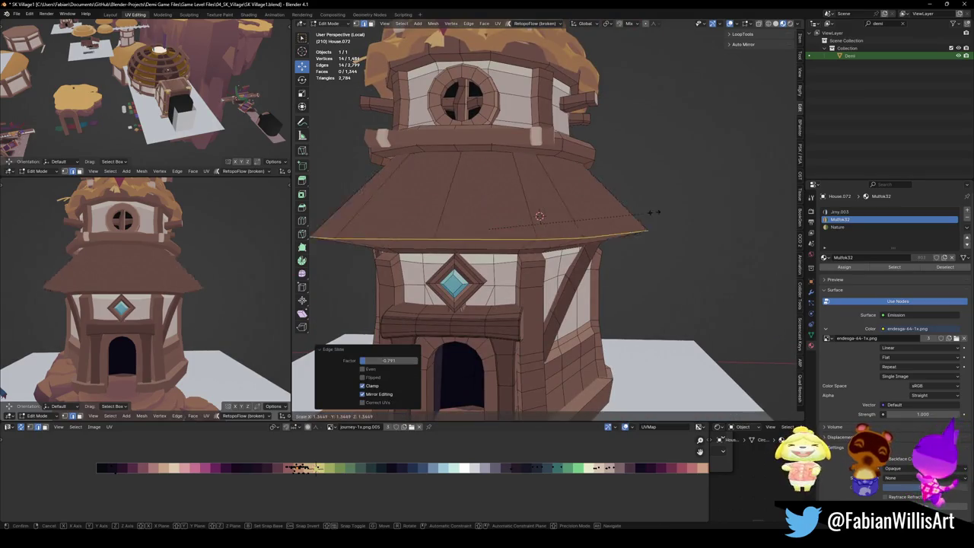
{"action": "left_click", "coordinate": [644, 210]}
{"action": "middle_click_drag", "start_coordinate": [152, 304], "coordinate": [202, 291]}
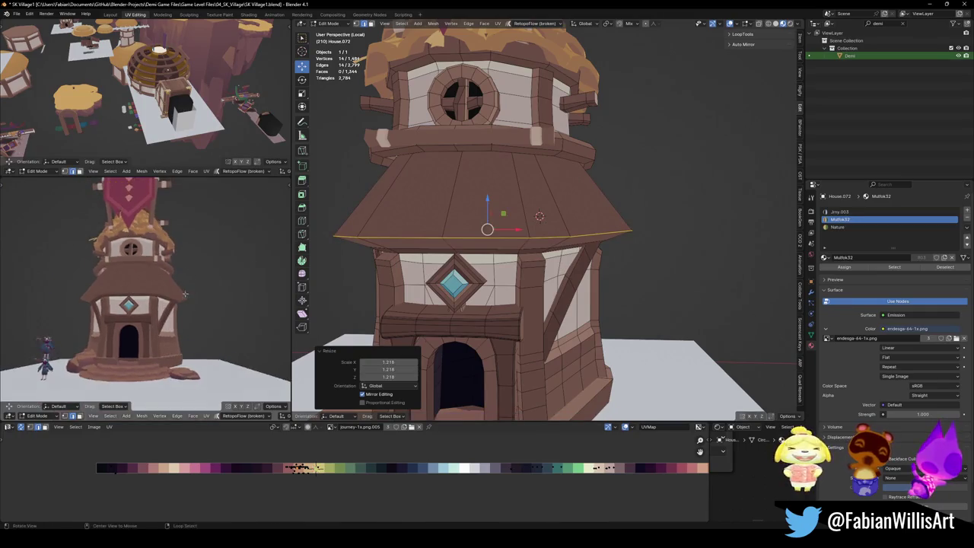
{"action": "key", "text": "g"}
{"action": "key", "text": "z"}
{"action": "left_click", "coordinate": [540, 216]}
Recolour the ring of roof faces by shifting their texture coordinates along X.
{"action": "middle_click_drag", "start_coordinate": [539, 216], "coordinate": [539, 182]}
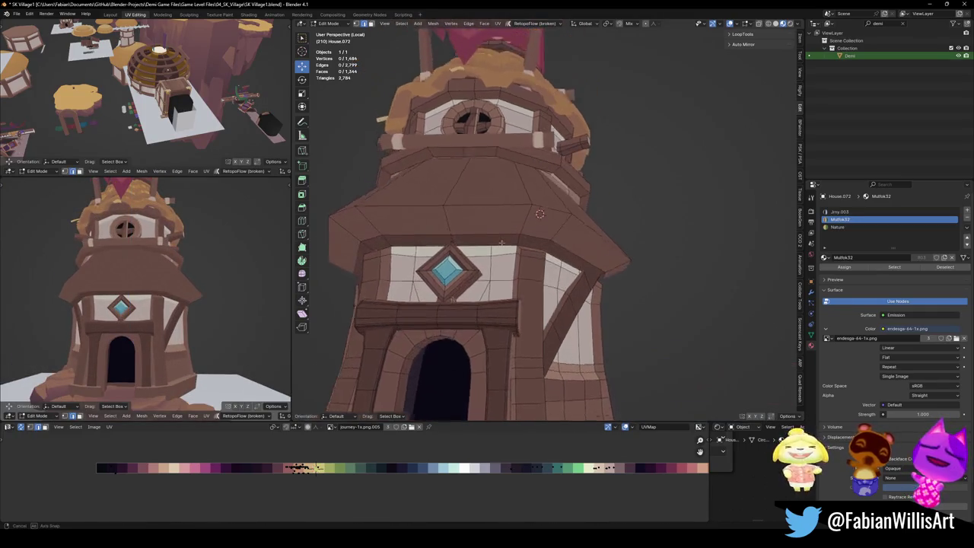
{"action": "key", "text": "3"}
{"action": "left_click", "coordinate": [540, 213], "text": "alt"}
{"action": "key", "text": "g"}
{"action": "key", "text": "x"}
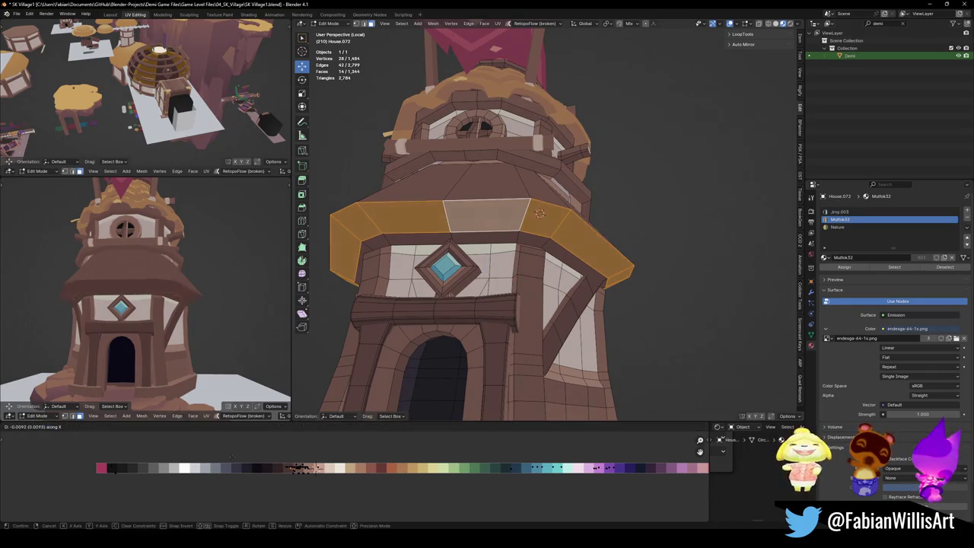
{"action": "left_click", "coordinate": [227, 456]}
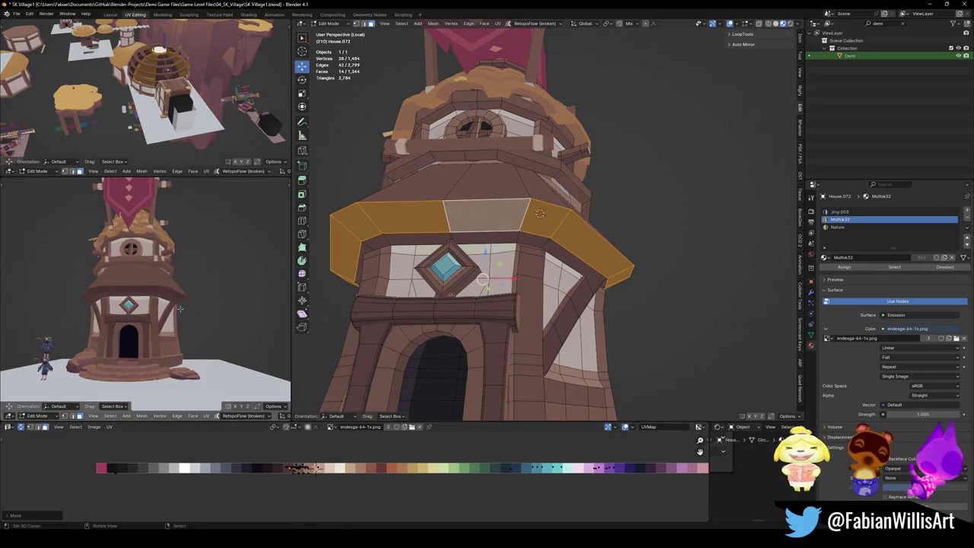
Scale the roof's rim edge loop inward to narrow it.
{"action": "key", "text": "2"}
{"action": "left_click", "coordinate": [539, 215], "text": "alt"}
{"action": "key", "text": "s"}
{"action": "left_click", "coordinate": [410, 243]}
{"action": "key", "text": "alt+a"}
Enlarge the rim loop near the roof edge to 1.100 and adjust its height.
{"action": "middle_click_drag", "start_coordinate": [122, 266], "coordinate": [122, 259]}
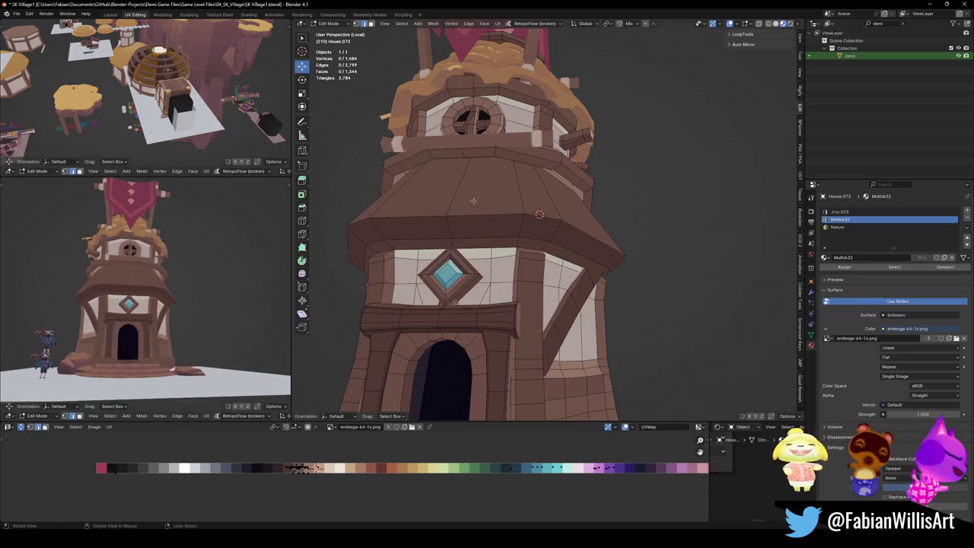
{"action": "middle_click_drag", "start_coordinate": [495, 198], "coordinate": [480, 175]}
{"action": "left_click", "coordinate": [480, 152], "text": "alt"}
{"action": "key", "text": "s"}
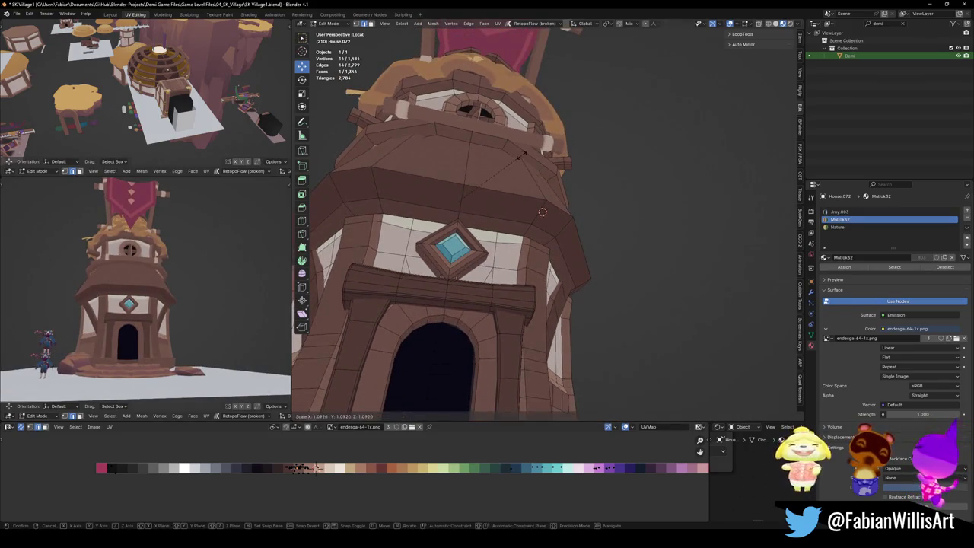
{"action": "left_click", "coordinate": [542, 212]}
{"action": "middle_click_drag", "start_coordinate": [542, 199], "coordinate": [541, 216]}
{"action": "key", "text": "g"}
{"action": "key", "text": "z"}
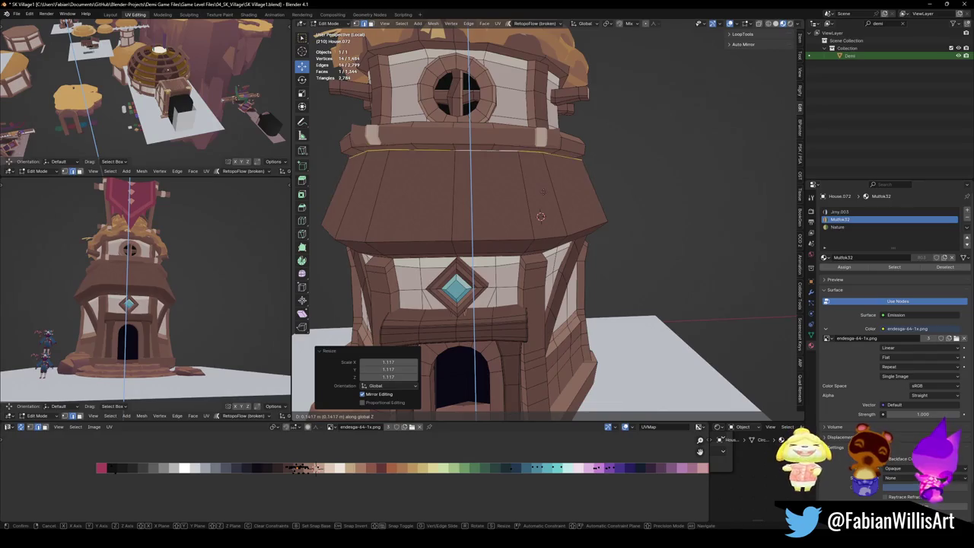
{"action": "left_click", "coordinate": [540, 216]}
Save the blend file and deselect all geometry.
{"action": "middle_click_drag", "start_coordinate": [145, 304], "coordinate": [175, 297]}
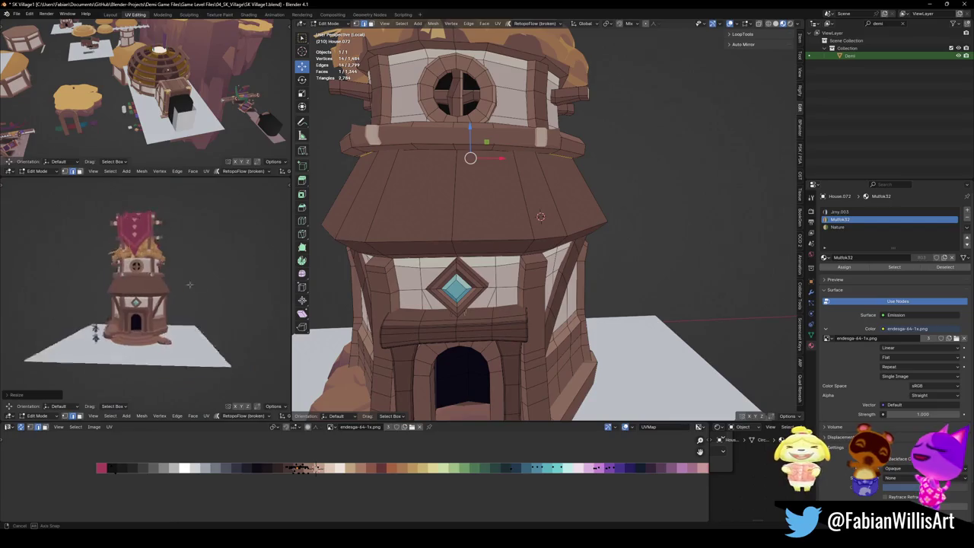
{"action": "left_click", "coordinate": [118, 320]}
{"action": "key", "text": "ctrl+s"}
{"action": "scroll", "coordinate": [118, 321], "scroll_direction": "down", "scroll_amount": 1}
{"action": "scroll", "coordinate": [118, 320], "scroll_direction": "down", "scroll_amount": 1}
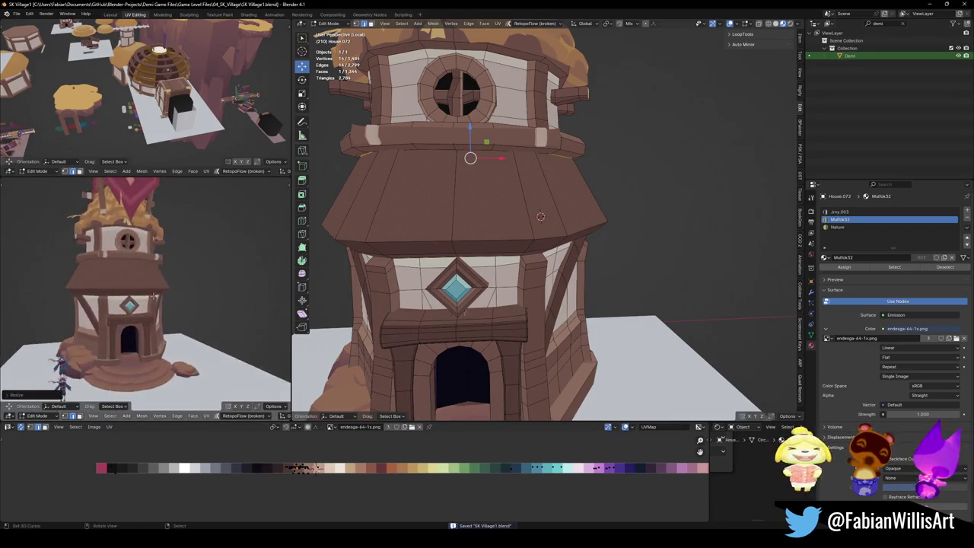
{"action": "scroll", "coordinate": [118, 321], "scroll_direction": "down", "scroll_amount": 2}
{"action": "scroll", "coordinate": [118, 320], "scroll_direction": "down", "scroll_amount": 1}
{"action": "key", "text": "alt+a"}
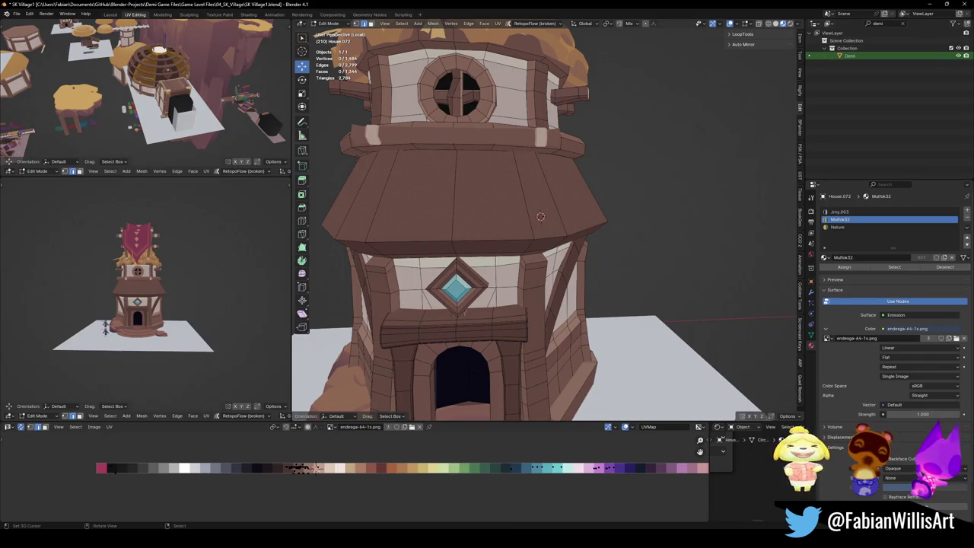
Add a centred loop around the roof, shrink it to 0.874 and adjust its height.
{"action": "middle_click_drag", "start_coordinate": [544, 226], "coordinate": [563, 232]}
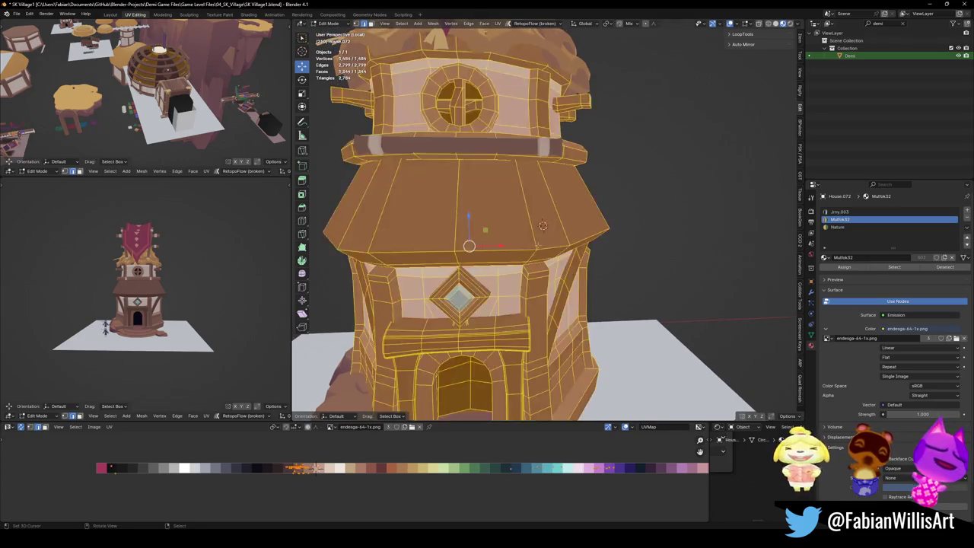
{"action": "key", "text": "ctrl+r"}
{"action": "left_click", "coordinate": [583, 236]}
{"action": "right_click", "coordinate": [583, 237]}
{"action": "key", "text": "s"}
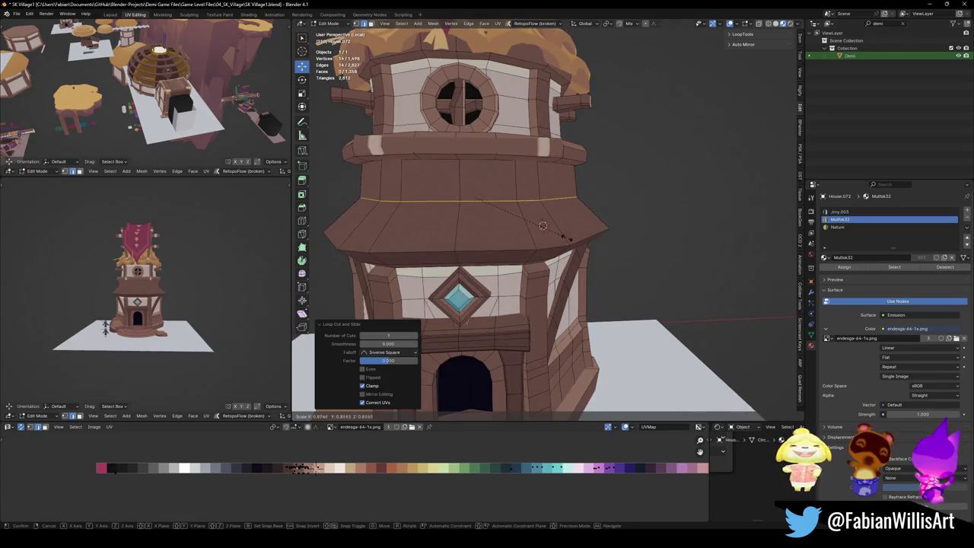
{"action": "left_click", "coordinate": [583, 236]}
{"action": "key", "text": "g"}
{"action": "key", "text": "z"}
{"action": "left_click", "coordinate": [543, 225]}
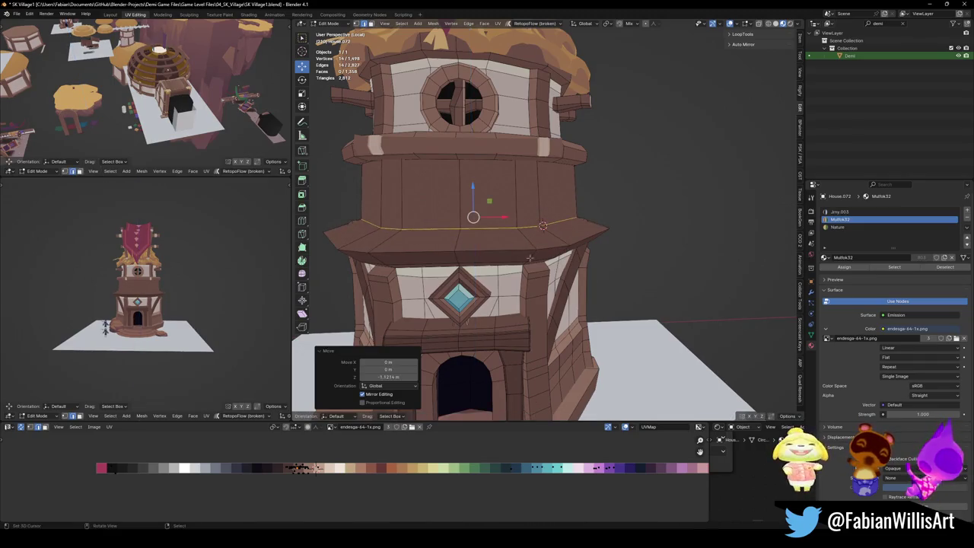
Move a vertical edge on the roof band along the Y axis.
{"action": "scroll", "coordinate": [137, 289], "scroll_direction": "up", "scroll_amount": 3}
{"action": "mouse_move", "coordinate": [152, 289]}
{"action": "middle_mouse_down"}
{"action": "mouse_move", "coordinate": [240, 292]}
{"action": "mouse_move", "coordinate": [184, 291]}
{"action": "middle_mouse_up"}
{"action": "scroll", "coordinate": [241, 292], "scroll_direction": "down", "scroll_amount": 2}
{"action": "scroll", "coordinate": [241, 292], "scroll_direction": "down", "scroll_amount": 2}
{"action": "scroll", "coordinate": [543, 225], "scroll_direction": "up", "scroll_amount": 2}
{"action": "mouse_move", "coordinate": [543, 225]}
{"action": "middle_mouse_down"}
{"action": "mouse_move", "coordinate": [517, 219]}
{"action": "mouse_move", "coordinate": [491, 237]}
{"action": "mouse_move", "coordinate": [500, 245]}
{"action": "mouse_move", "coordinate": [564, 180]}
{"action": "middle_mouse_up"}
{"action": "key", "text": "alt+a"}
{"action": "left_click", "coordinate": [485, 234]}
{"action": "key", "text": "g"}
{"action": "key", "text": "y"}
{"action": "left_click", "coordinate": [500, 245]}
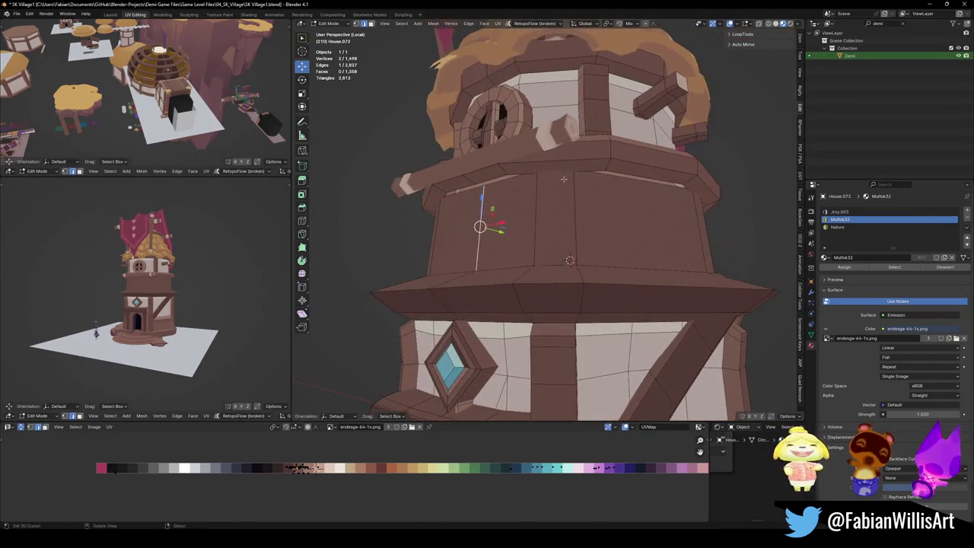
Round a roof-band loop and the lower rim loop into perfect circles.
{"action": "left_click", "coordinate": [560, 175], "text": "alt"}
{"action": "key", "text": "q"}
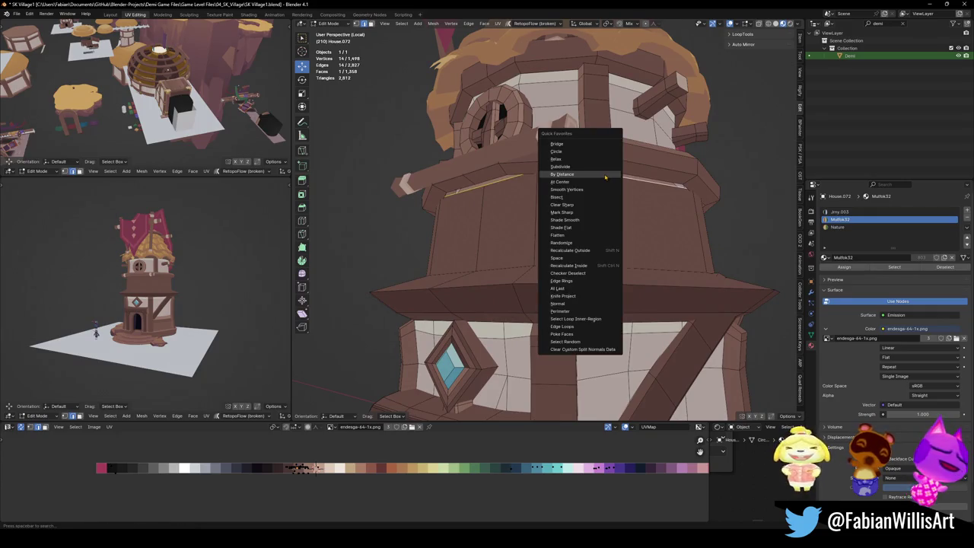
{"action": "left_click", "coordinate": [596, 153]}
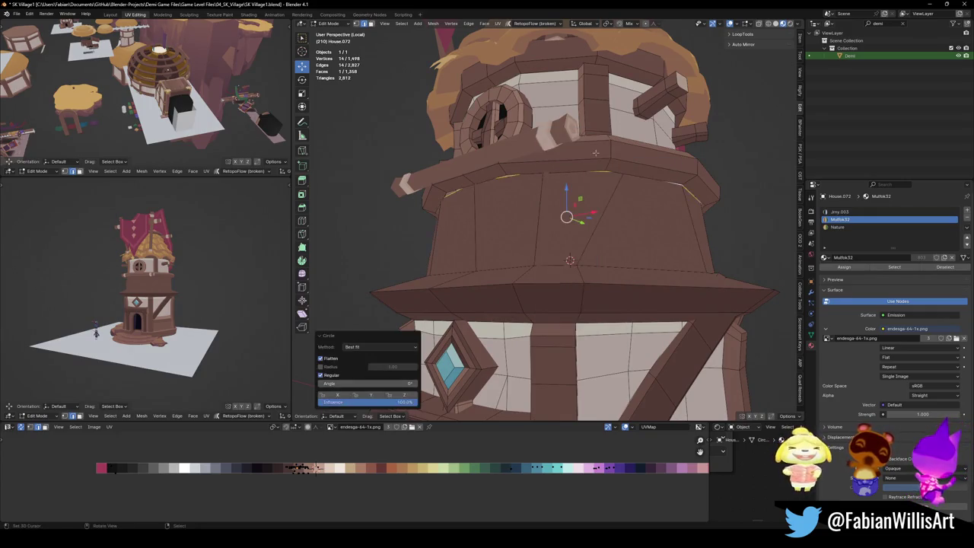
{"action": "middle_click_drag", "start_coordinate": [605, 182], "coordinate": [580, 223]}
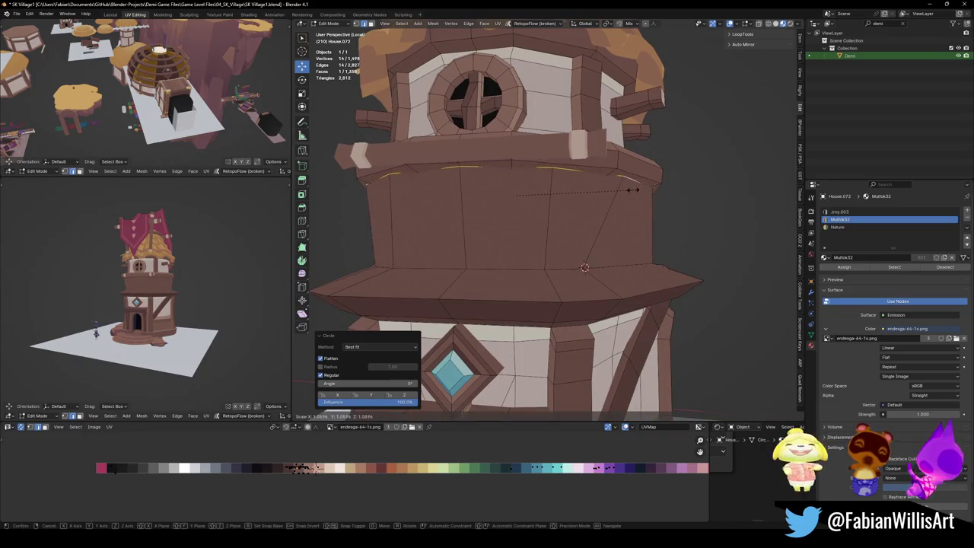
{"action": "key", "text": "alt+a"}
{"action": "left_click", "coordinate": [584, 266], "text": "alt"}
{"action": "key", "text": "q"}
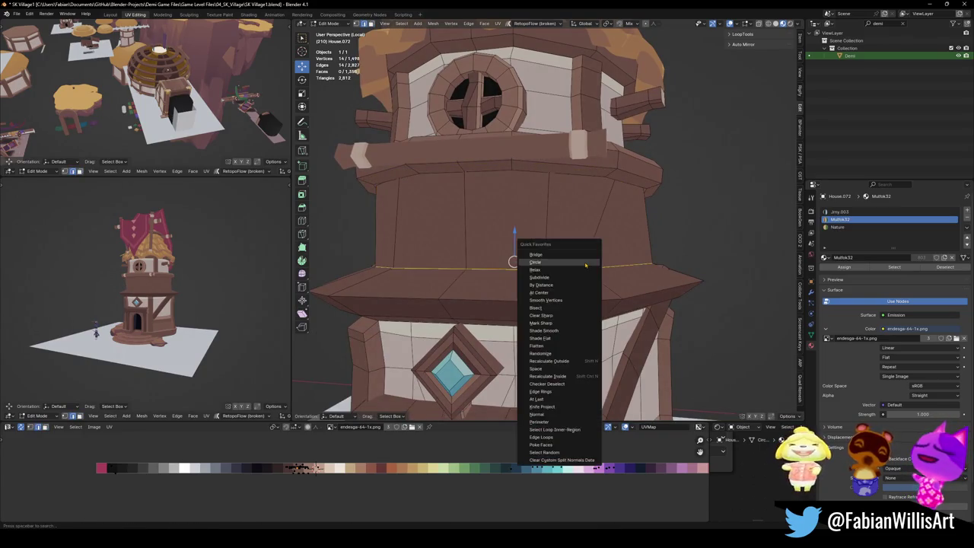
{"action": "left_click", "coordinate": [585, 264]}
Push the ring of wall faces above the rim outward along their normals.
{"action": "left_click", "coordinate": [586, 220], "text": "alt"}
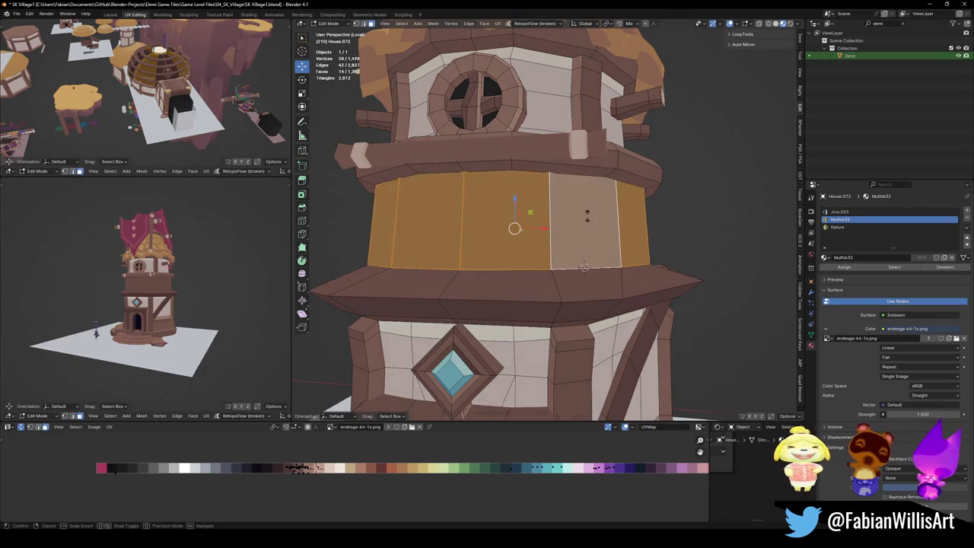
{"action": "key", "text": "alt+s"}
{"action": "left_click", "coordinate": [615, 190]}
{"action": "middle_click_drag", "start_coordinate": [190, 358], "coordinate": [181, 305]}
Raise the skirt rim edge loop vertically.
{"action": "left_click", "coordinate": [512, 266], "text": "alt"}
{"action": "key", "text": "g"}
{"action": "key", "text": "z"}
{"action": "left_click", "coordinate": [512, 266]}
Shift the skirt faces along X so they take the upper walls' brown colour.
{"action": "key", "text": "3"}
{"action": "left_click", "coordinate": [459, 280], "text": "alt"}
{"action": "key", "text": "g"}
{"action": "key", "text": "x"}
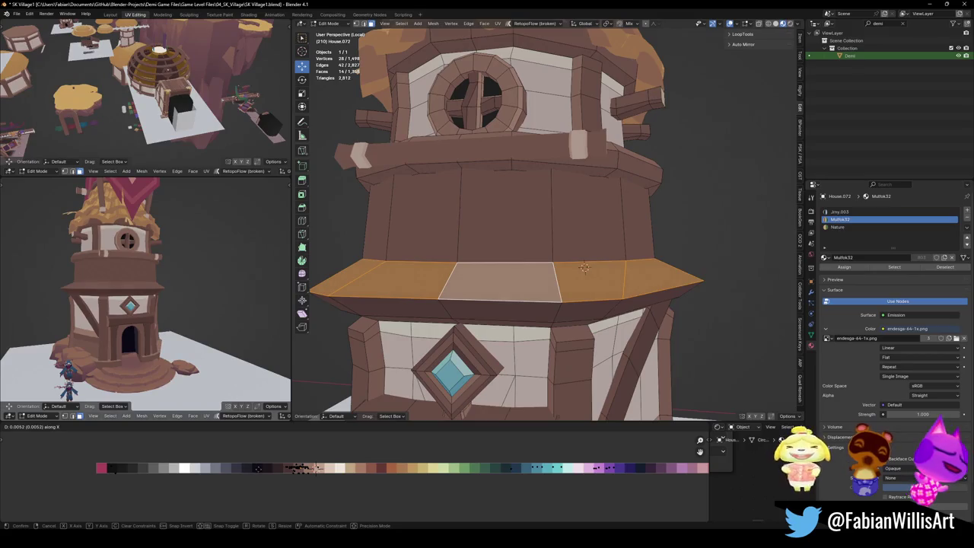
{"action": "key", "text": "Return"}
{"action": "key", "text": "alt+a"}
Save the file and bring the band under the roof into view.
{"action": "mouse_move", "coordinate": [175, 296]}
{"action": "middle_mouse_down"}
{"action": "mouse_move", "coordinate": [185, 284]}
{"action": "mouse_move", "coordinate": [136, 314]}
{"action": "middle_mouse_up"}
{"action": "key", "text": "ctrl+s"}
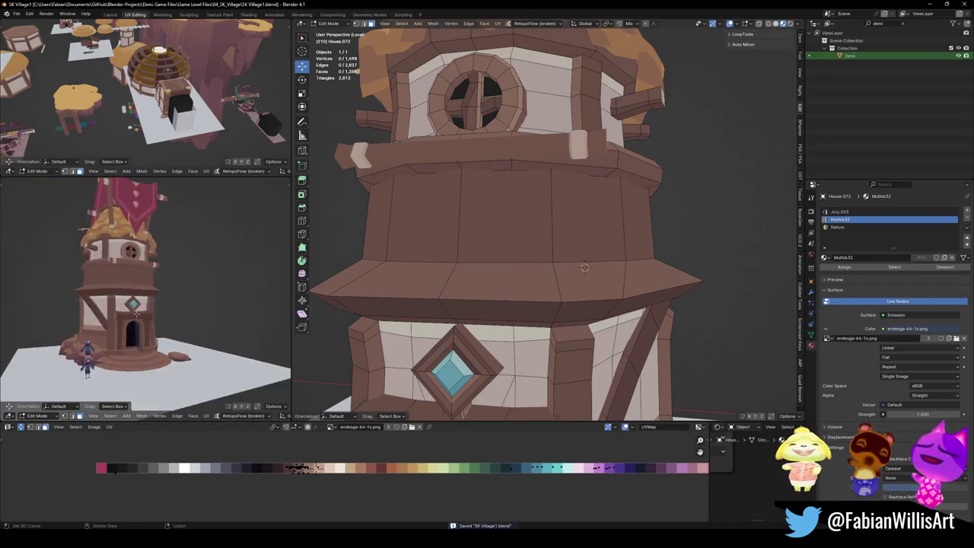
{"action": "scroll", "coordinate": [136, 313], "scroll_direction": "down", "scroll_amount": 3}
{"action": "scroll", "coordinate": [137, 314], "scroll_direction": "up", "scroll_amount": 4}
{"action": "middle_click_drag", "start_coordinate": [136, 314], "coordinate": [228, 312]}
{"action": "mouse_move", "coordinate": [510, 203]}
{"action": "middle_mouse_down", "text": "shift"}
{"action": "mouse_move", "coordinate": [510, 294]}
{"action": "mouse_move", "coordinate": [516, 243]}
{"action": "middle_mouse_up", "text": "shift"}
Select the linked face ring under the roof and save the file.
{"action": "key", "text": "l"}
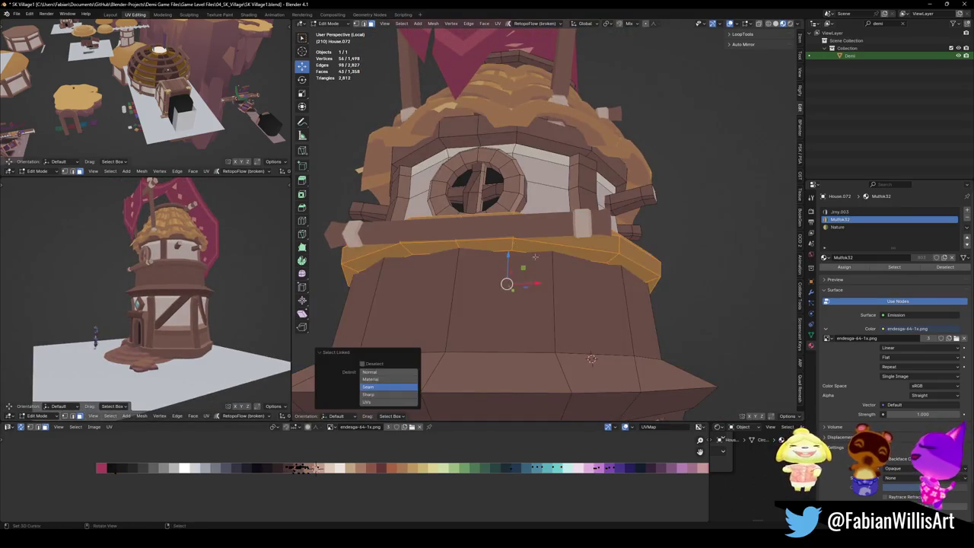
{"action": "key", "text": "Tab"}
{"action": "left_click", "coordinate": [467, 224]}
{"action": "middle_click", "coordinate": [220, 299], "text": "alt"}
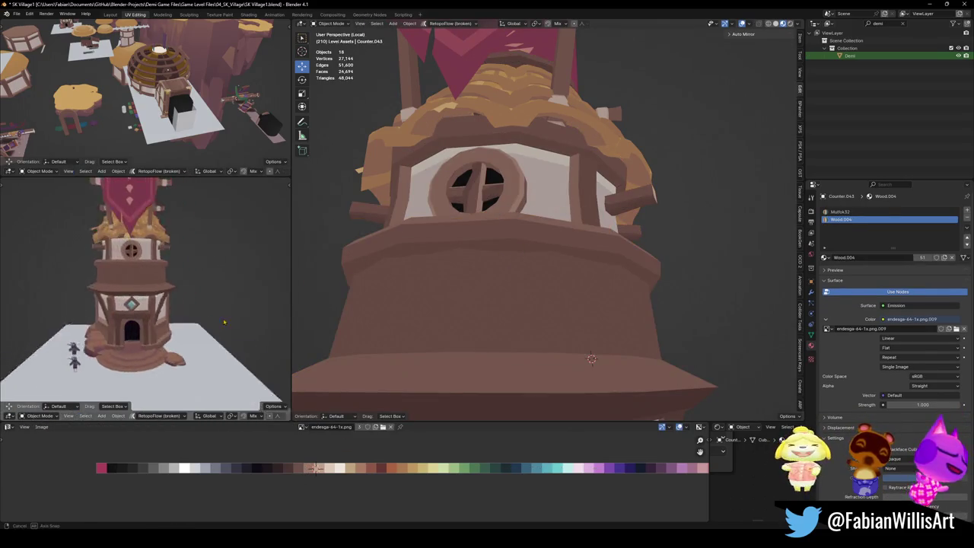
{"action": "scroll", "coordinate": [181, 293], "scroll_direction": "up", "scroll_amount": 5}
{"action": "key", "text": "ctrl+s"}
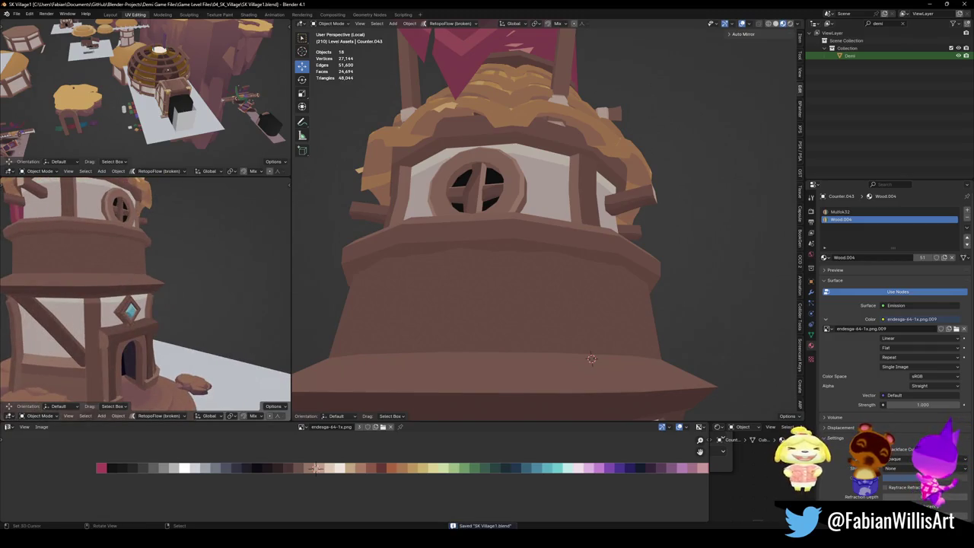
{"action": "scroll", "coordinate": [83, 260], "scroll_direction": "down", "scroll_amount": 3}
{"action": "scroll", "coordinate": [175, 277], "scroll_direction": "down", "scroll_amount": 3}
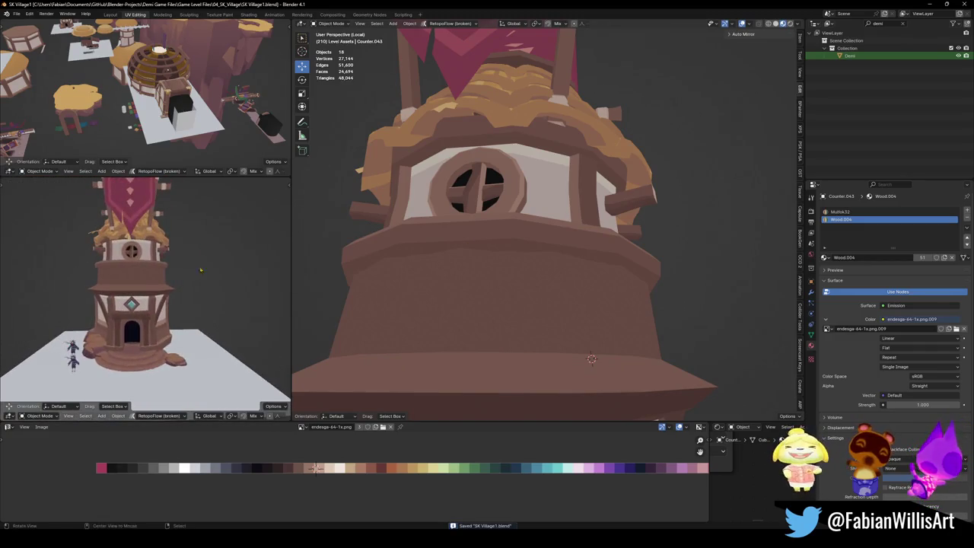
Back in Edit Mode, shift the selected face ring along the X axis.
{"action": "left_click", "coordinate": [501, 232]}
{"action": "key", "text": "Tab"}
{"action": "key", "text": "g"}
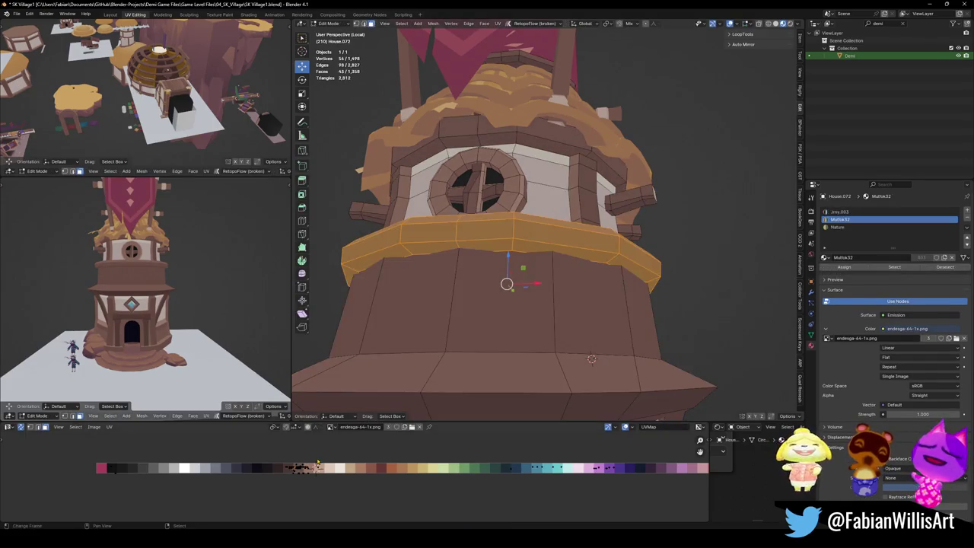
{"action": "key", "text": "x"}
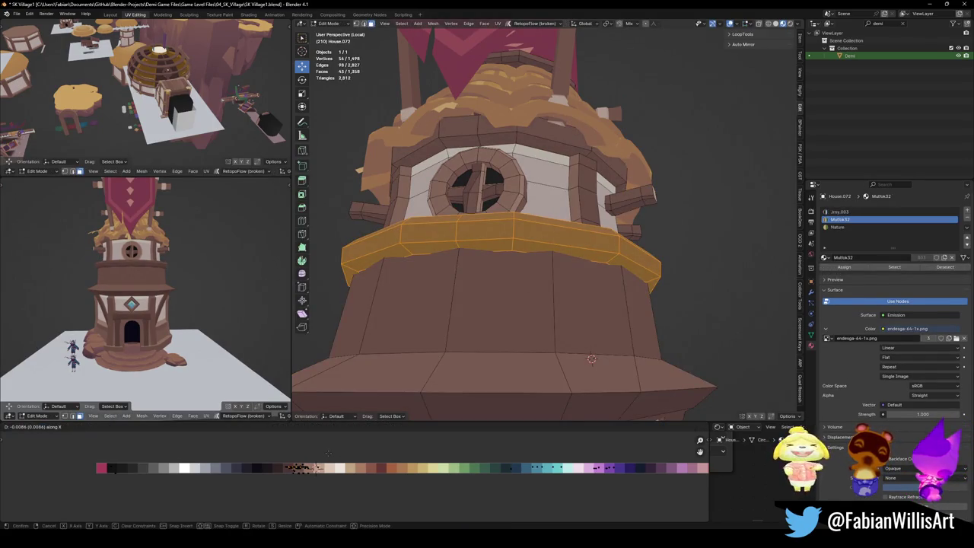
{"action": "left_click", "coordinate": [317, 454]}
Duplicate the roof band, drop it just above the lower skirt, and widen it horizontally.
{"action": "key", "text": "shift+d"}
{"action": "key", "text": "z"}
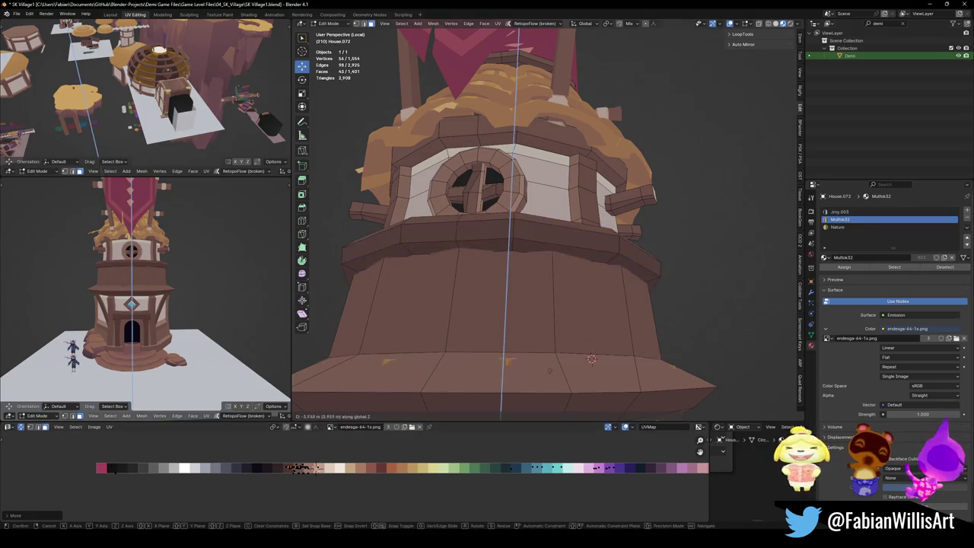
{"action": "left_click", "coordinate": [582, 336]}
{"action": "key", "text": "s"}
{"action": "key", "text": "shift+z"}
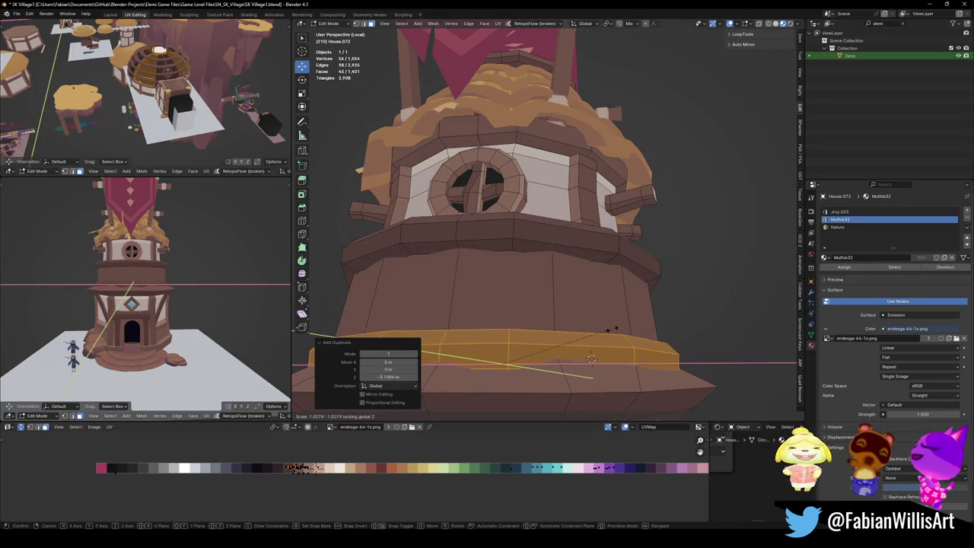
{"action": "left_click", "coordinate": [628, 329]}
Fine-tune the copied band's height, widen it again by 1.056, then deselect everything.
{"action": "scroll", "coordinate": [114, 305], "scroll_direction": "up", "scroll_amount": 4}
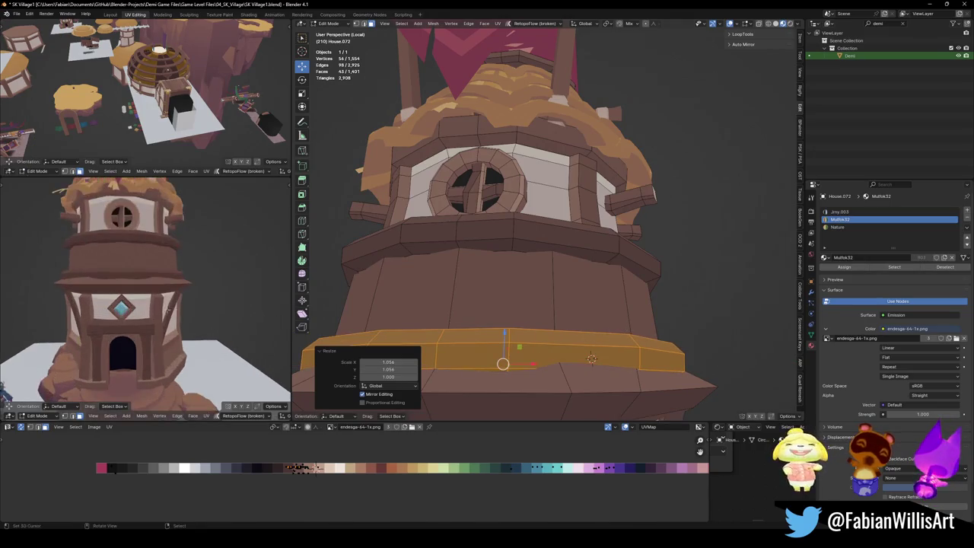
{"action": "key", "text": "g"}
{"action": "key", "text": "z"}
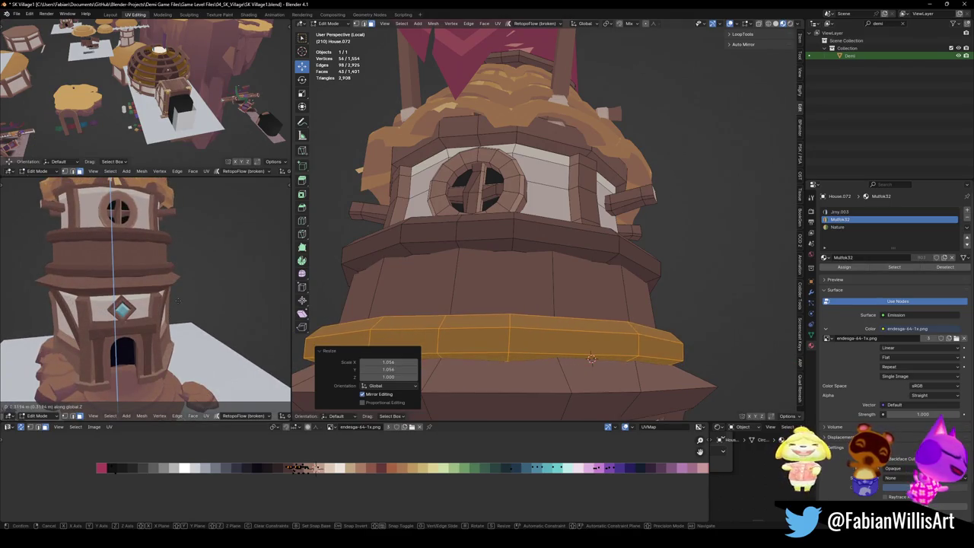
{"action": "left_click", "coordinate": [176, 300]}
{"action": "scroll", "coordinate": [182, 297], "scroll_direction": "up", "scroll_amount": 2}
{"action": "key", "text": "s"}
{"action": "key", "text": "shift+z"}
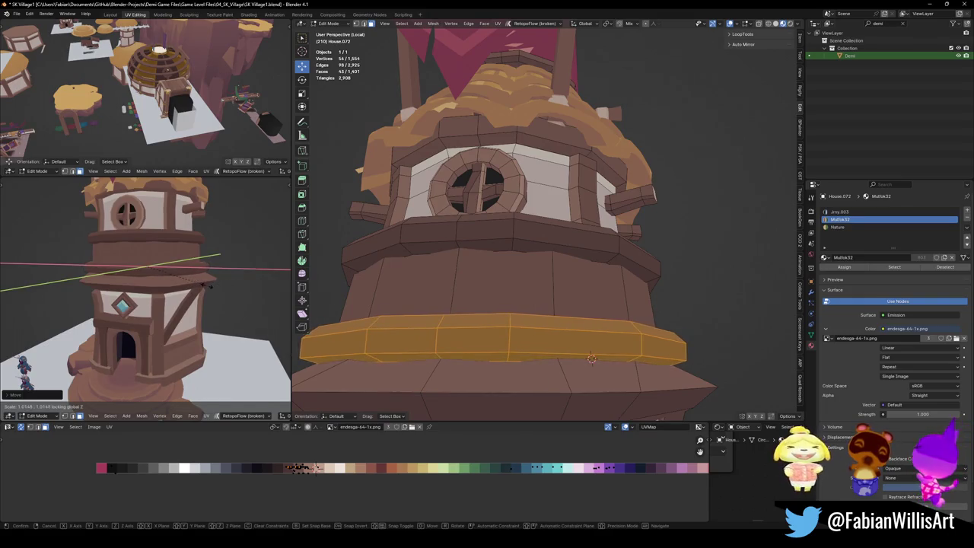
{"action": "left_click", "coordinate": [210, 286]}
{"action": "key", "text": "alt+a"}
{"action": "middle_click_drag", "start_coordinate": [211, 286], "coordinate": [194, 271]}
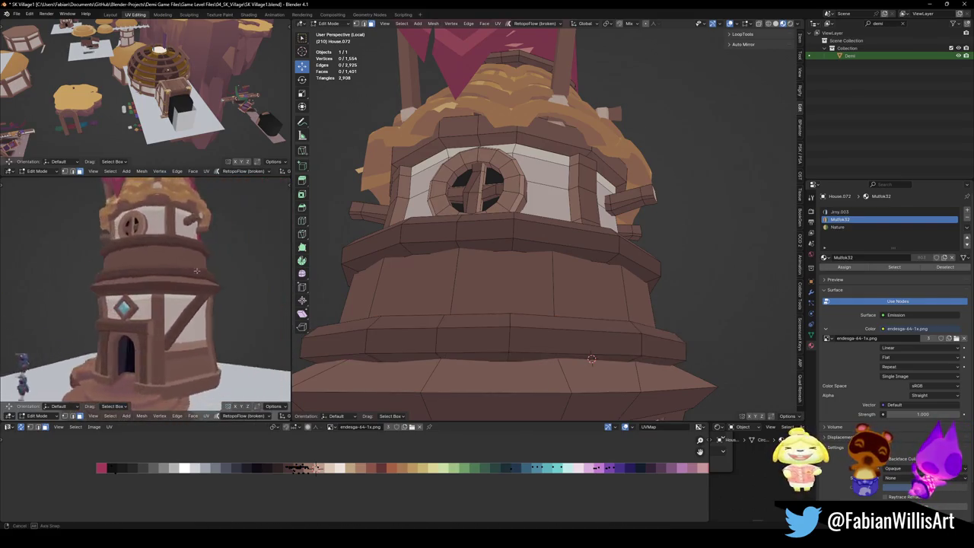
{"action": "scroll", "coordinate": [194, 271], "scroll_direction": "down", "scroll_amount": 3}
{"action": "scroll", "coordinate": [166, 299], "scroll_direction": "down", "scroll_amount": 2}
Orbit and zoom both viewports around the tower's middle section, leaving Edit Mode.
{"action": "scroll", "coordinate": [204, 296], "scroll_direction": "up", "scroll_amount": 2}
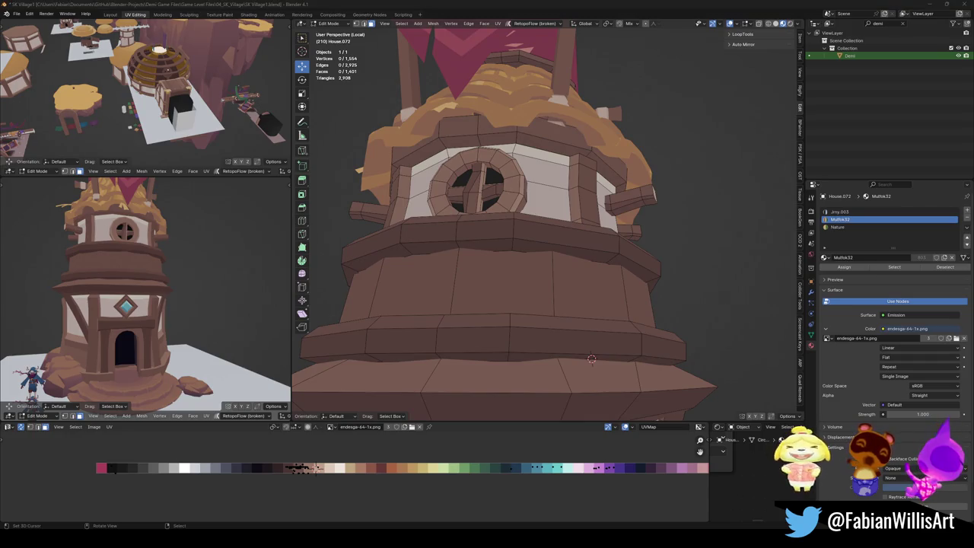
{"action": "scroll", "coordinate": [152, 289], "scroll_direction": "down", "scroll_amount": 3}
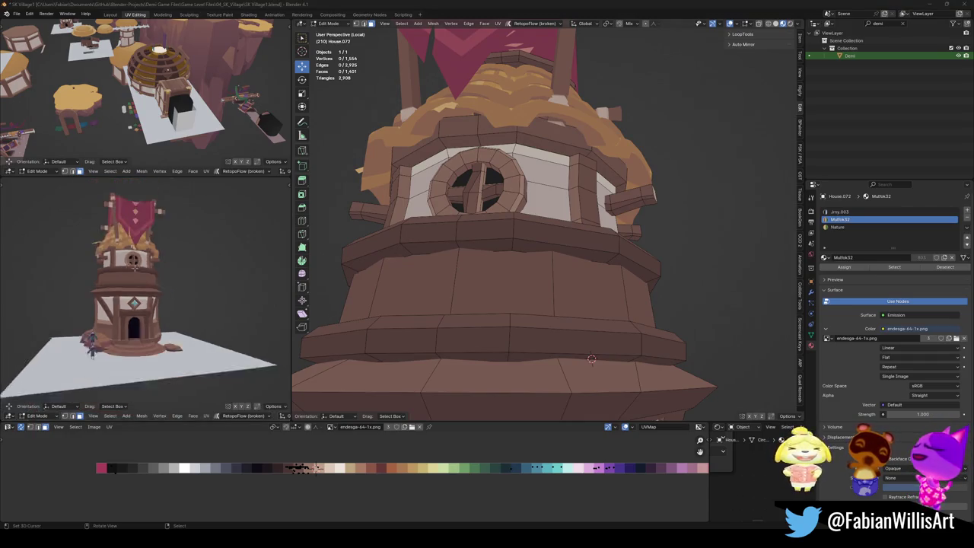
{"action": "middle_click_drag", "start_coordinate": [152, 289], "coordinate": [157, 281]}
{"action": "middle_click_drag", "start_coordinate": [552, 289], "coordinate": [452, 311]}
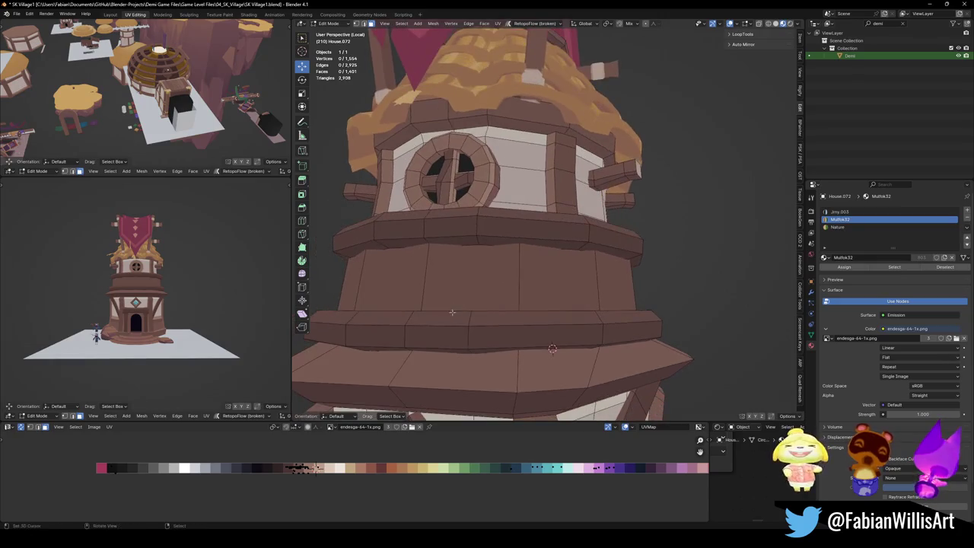
{"action": "scroll", "coordinate": [608, 304], "scroll_direction": "down", "scroll_amount": 4}
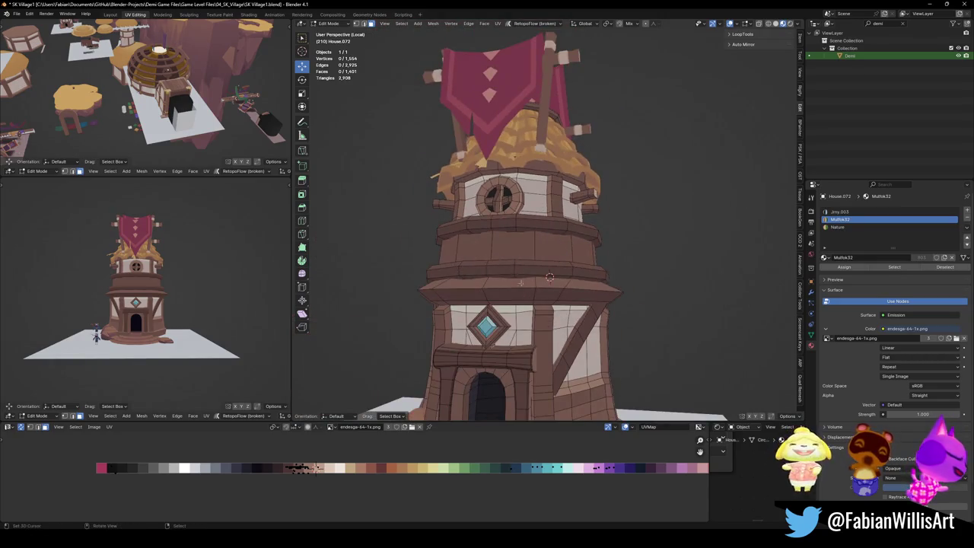
{"action": "scroll", "coordinate": [525, 282], "scroll_direction": "up", "scroll_amount": 2}
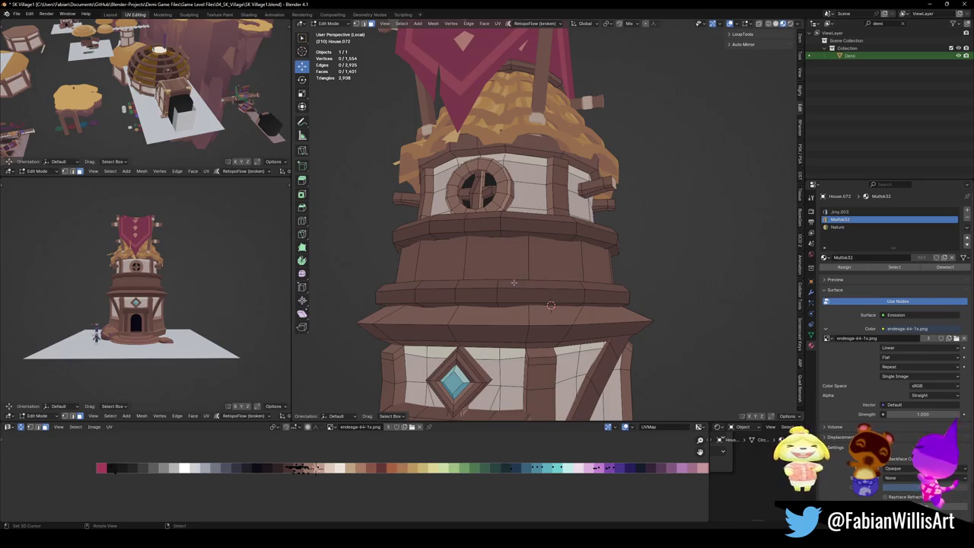
{"action": "scroll", "coordinate": [555, 329], "scroll_direction": "down", "scroll_amount": 4}
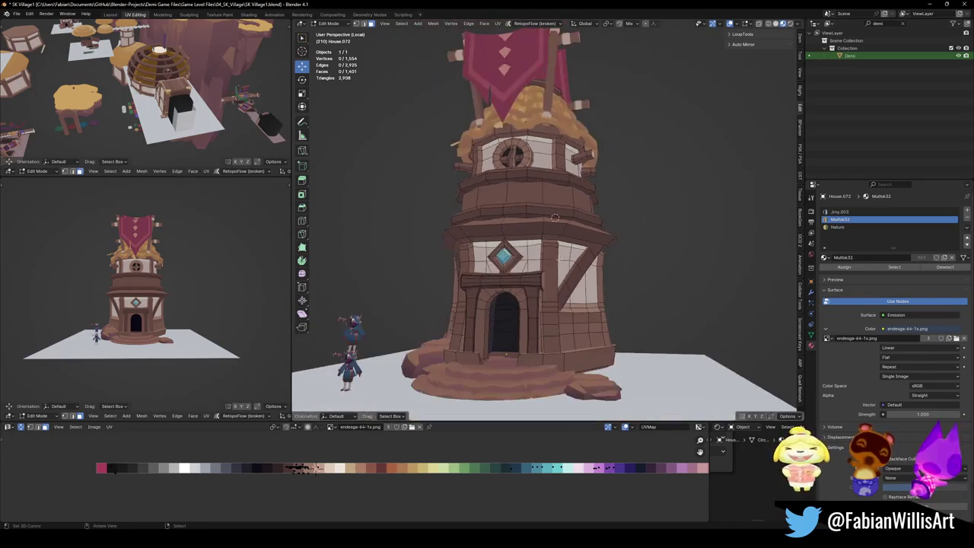
{"action": "scroll", "coordinate": [563, 312], "scroll_direction": "down", "scroll_amount": 2}
{"action": "key", "text": "Tab"}
{"action": "middle_click_drag", "start_coordinate": [596, 300], "coordinate": [571, 261]}
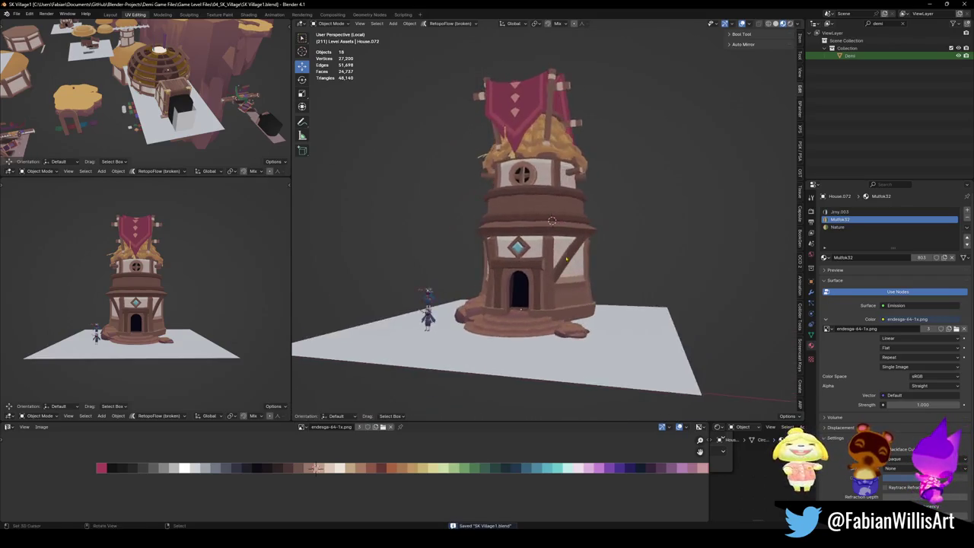
{"action": "scroll", "coordinate": [569, 259], "scroll_direction": "up", "scroll_amount": 5}
Widen the linked band ring slightly along X and save the file.
{"action": "key", "text": "Tab"}
{"action": "key", "text": "alt+a"}
{"action": "key", "text": "l"}
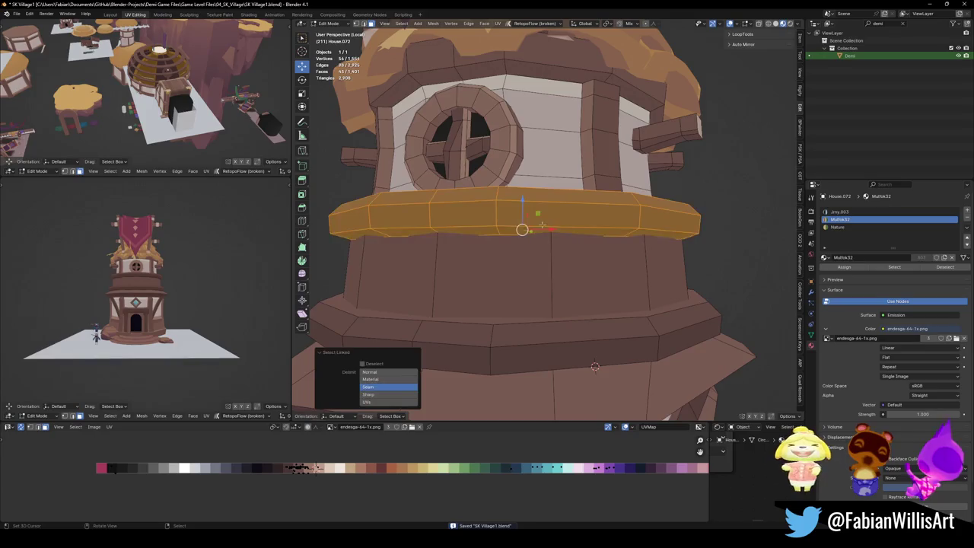
{"action": "key", "text": "s"}
{"action": "key", "text": "x"}
{"action": "key", "text": "Return"}
{"action": "key", "text": "alt+a"}
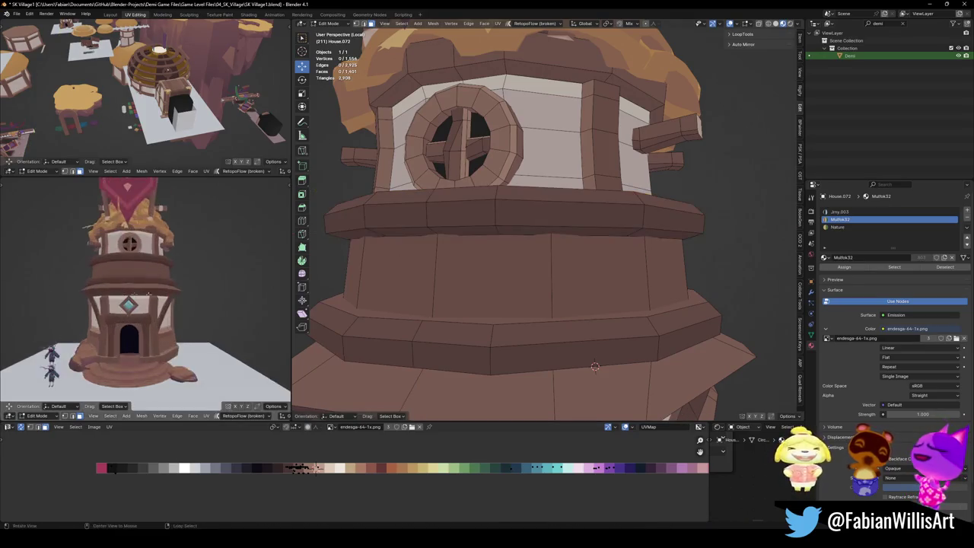
{"action": "key", "text": "ctrl+s"}
Return to Object Mode, reframe the tower and save again.
{"action": "mouse_move", "coordinate": [141, 293]}
{"action": "middle_mouse_down"}
{"action": "mouse_move", "coordinate": [118, 320]}
{"action": "mouse_move", "coordinate": [239, 312]}
{"action": "mouse_move", "coordinate": [132, 313]}
{"action": "middle_mouse_up"}
{"action": "key", "text": "Tab"}
{"action": "scroll", "coordinate": [563, 289], "scroll_direction": "down", "scroll_amount": 5}
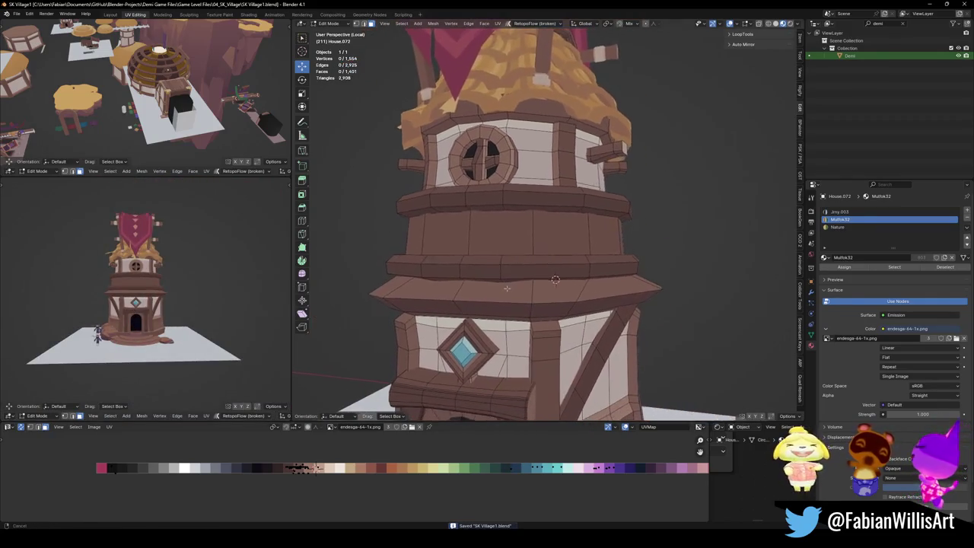
{"action": "mouse_move", "coordinate": [555, 259]}
{"action": "middle_mouse_down"}
{"action": "mouse_move", "coordinate": [565, 288]}
{"action": "mouse_move", "coordinate": [634, 326]}
{"action": "mouse_move", "coordinate": [570, 317]}
{"action": "mouse_move", "coordinate": [573, 307]}
{"action": "middle_mouse_up"}
{"action": "scroll", "coordinate": [566, 287], "scroll_direction": "down", "scroll_amount": 2}
{"action": "scroll", "coordinate": [570, 317], "scroll_direction": "up", "scroll_amount": 2}
{"action": "key", "text": "ctrl+s"}
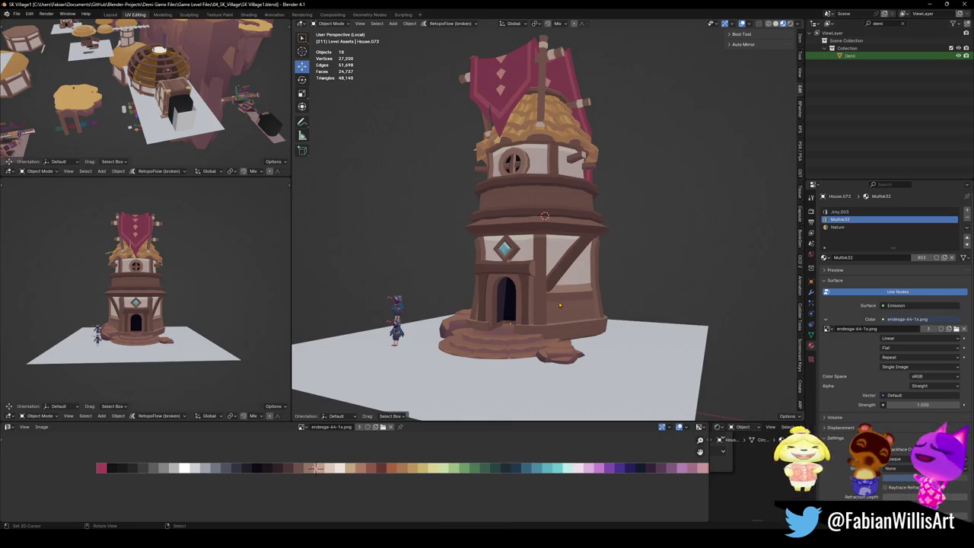
Zoom in on the skirt above the diamond window and reopen the tower mesh in Edit Mode.
{"action": "scroll", "coordinate": [559, 305], "scroll_direction": "up", "scroll_amount": 5}
{"action": "scroll", "coordinate": [456, 249], "scroll_direction": "down", "scroll_amount": 1}
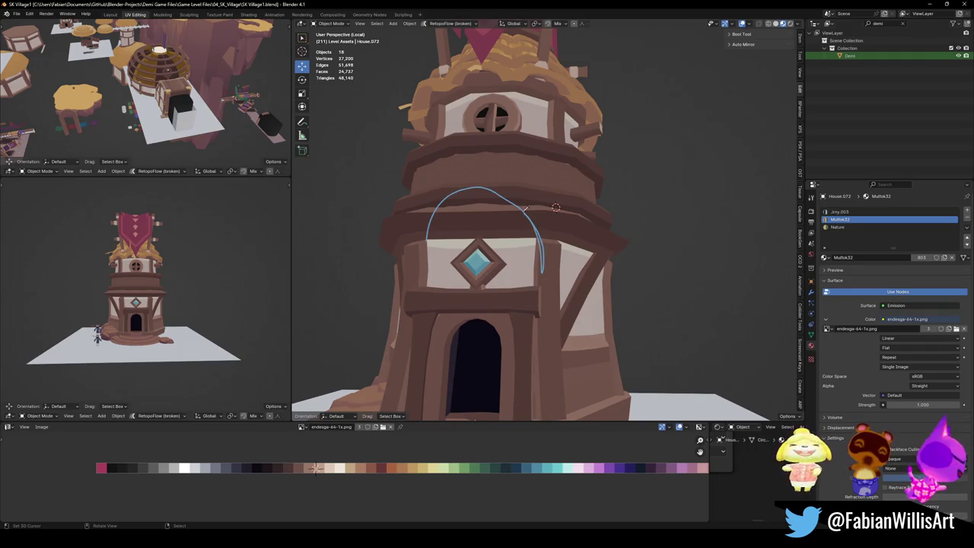
{"action": "scroll", "coordinate": [441, 275], "scroll_direction": "down", "scroll_amount": 4}
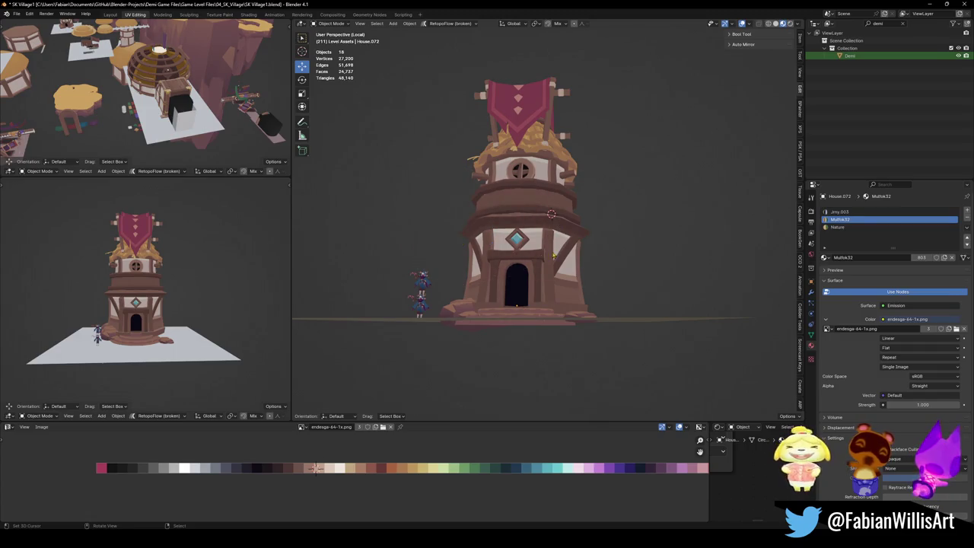
{"action": "scroll", "coordinate": [554, 256], "scroll_direction": "up", "scroll_amount": 5}
{"action": "scroll", "coordinate": [517, 266], "scroll_direction": "up", "scroll_amount": 1}
{"action": "key", "text": "Tab"}
{"action": "scroll", "coordinate": [482, 288], "scroll_direction": "up", "scroll_amount": 2}
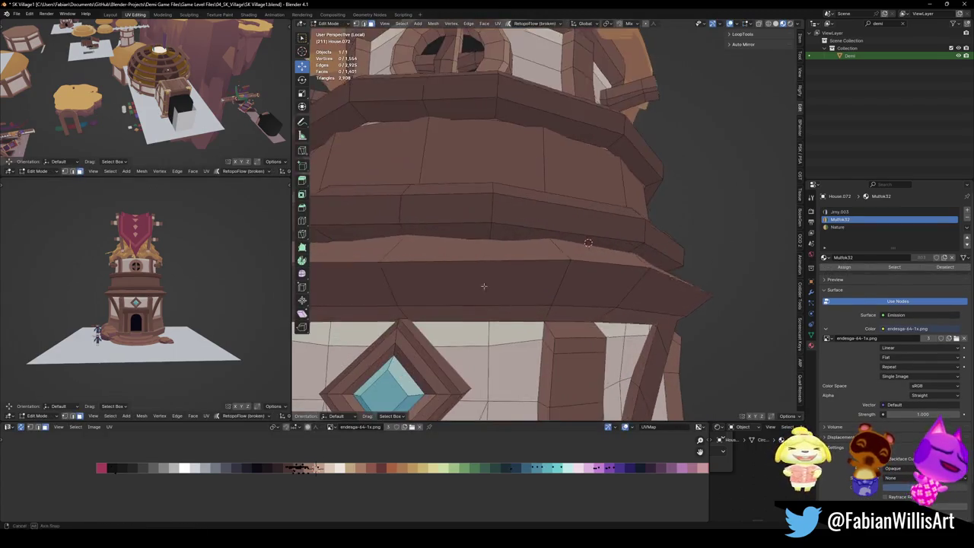
Raise the selected roof edge along Z, then undo and redo back to the current state.
{"action": "middle_click_drag", "start_coordinate": [482, 288], "coordinate": [413, 281]}
{"action": "middle_click_drag", "start_coordinate": [574, 226], "coordinate": [559, 272]}
{"action": "key", "text": "g"}
{"action": "key", "text": "z"}
{"action": "left_click", "coordinate": [569, 236]}
{"action": "scroll", "coordinate": [569, 237], "scroll_direction": "up", "scroll_amount": 3}
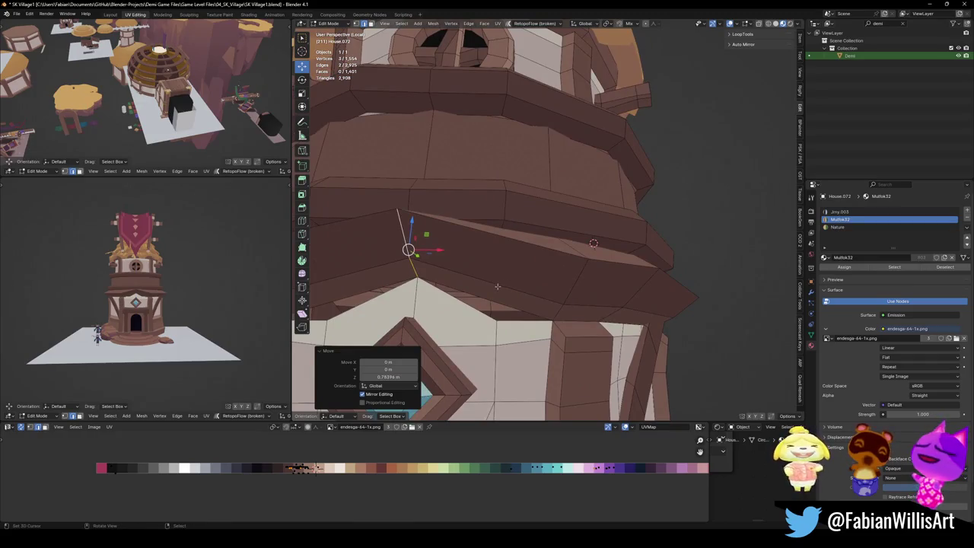
{"action": "key", "text": "ctrl+z"}
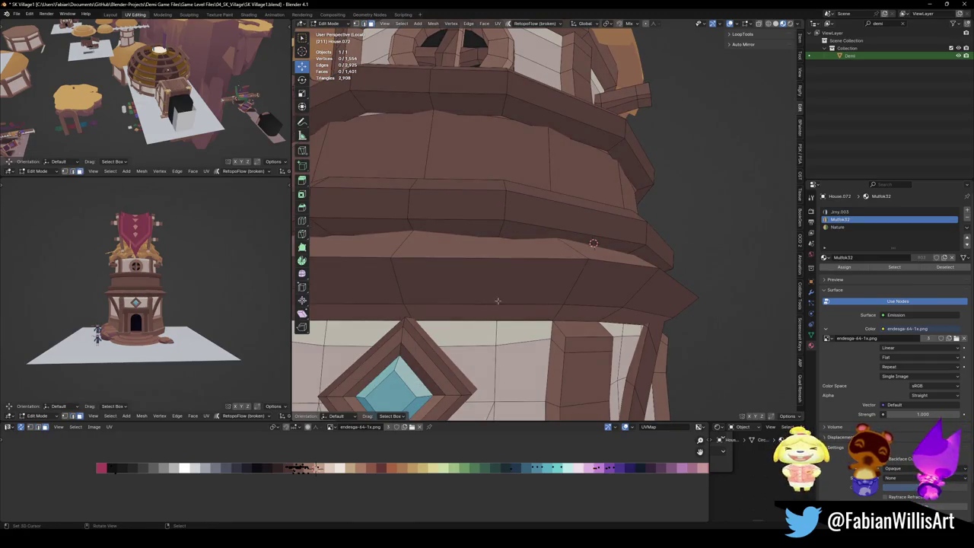
{"action": "key", "text": "ctrl+z"}
{"action": "key", "text": "ctrl+z"}
{"action": "key", "text": "ctrl+shift+z"}
{"action": "key", "text": "ctrl+shift+z"}
Select the skirt's face loops above the diamond window.
{"action": "left_click", "coordinate": [558, 314], "text": "alt"}
{"action": "left_click", "coordinate": [566, 283], "text": "alt"}
{"action": "left_click", "coordinate": [559, 261], "text": "alt+shift"}
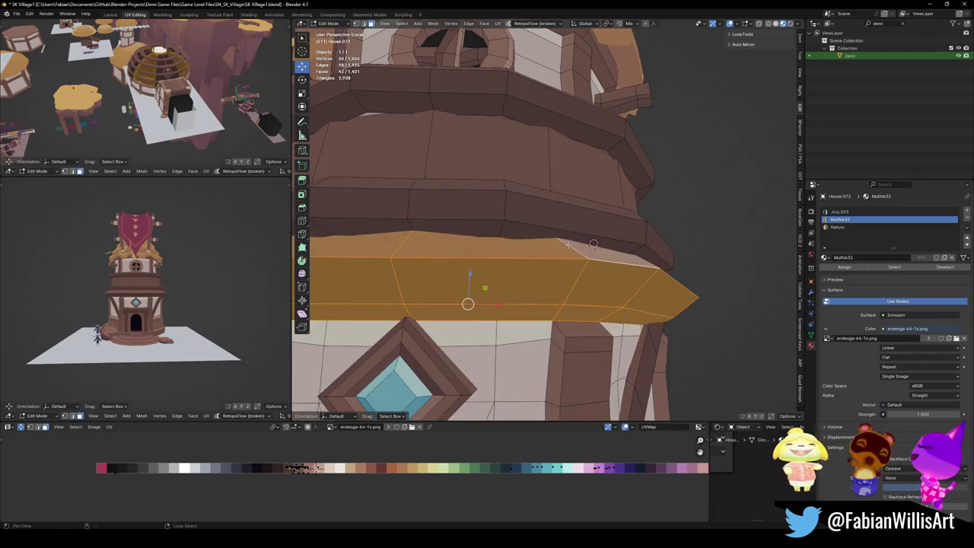
{"action": "scroll", "coordinate": [563, 261], "scroll_direction": "down", "scroll_amount": 4}
{"action": "scroll", "coordinate": [567, 230], "scroll_direction": "up", "scroll_amount": 3}
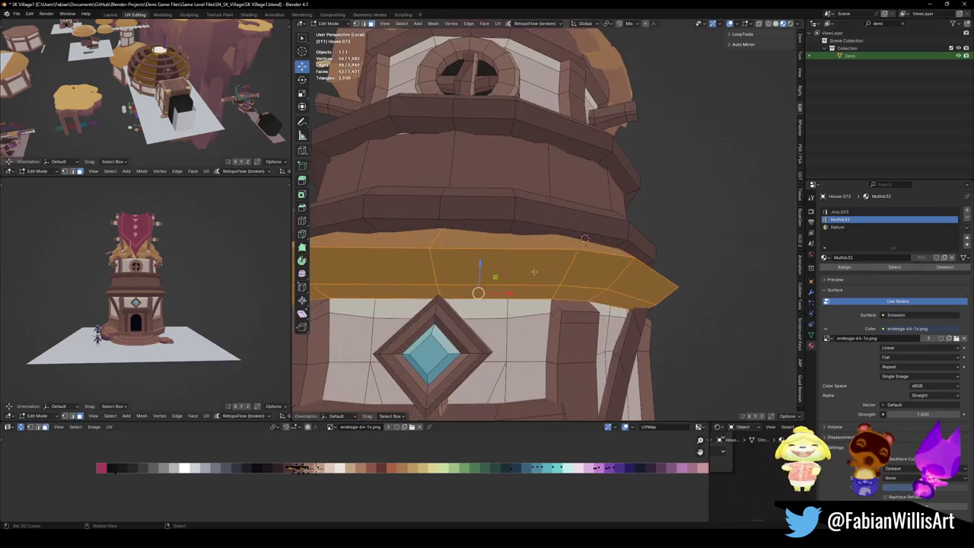
{"action": "key", "text": "ctrl+z"}
Raise the selected skirt edge 0.70 m on Z and cancel a started bevel.
{"action": "middle_click_drag", "start_coordinate": [457, 278], "coordinate": [461, 275]}
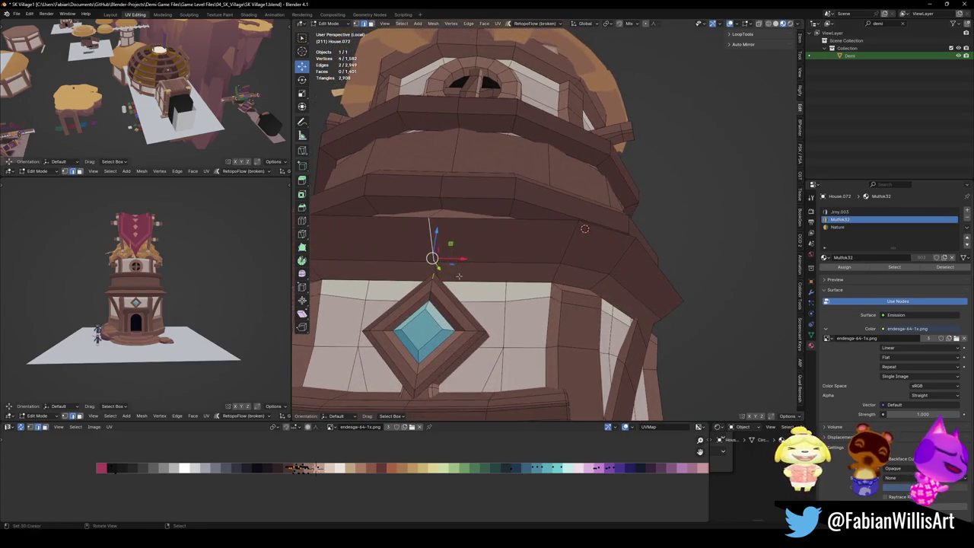
{"action": "key", "text": "g"}
{"action": "key", "text": "z"}
{"action": "left_click", "coordinate": [434, 217]}
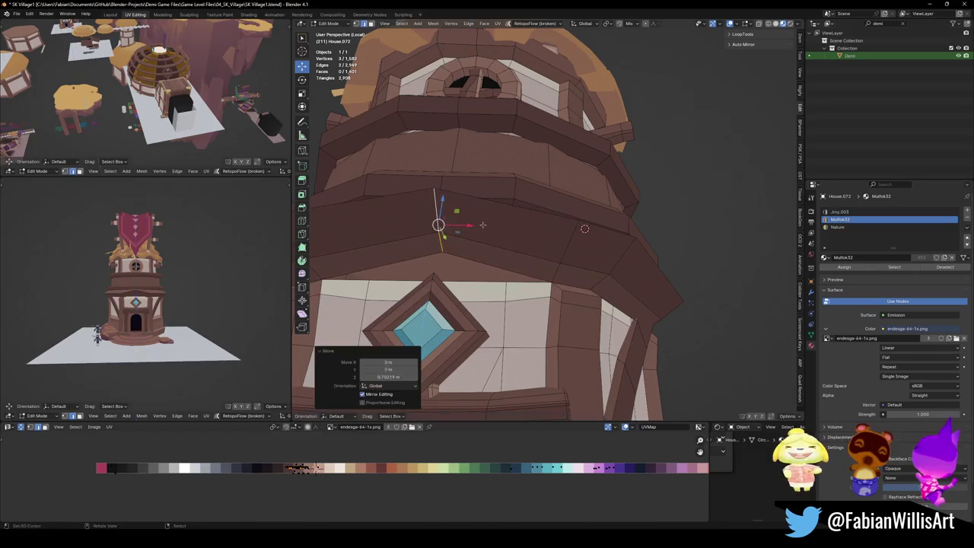
{"action": "key", "text": "ctrl+b"}
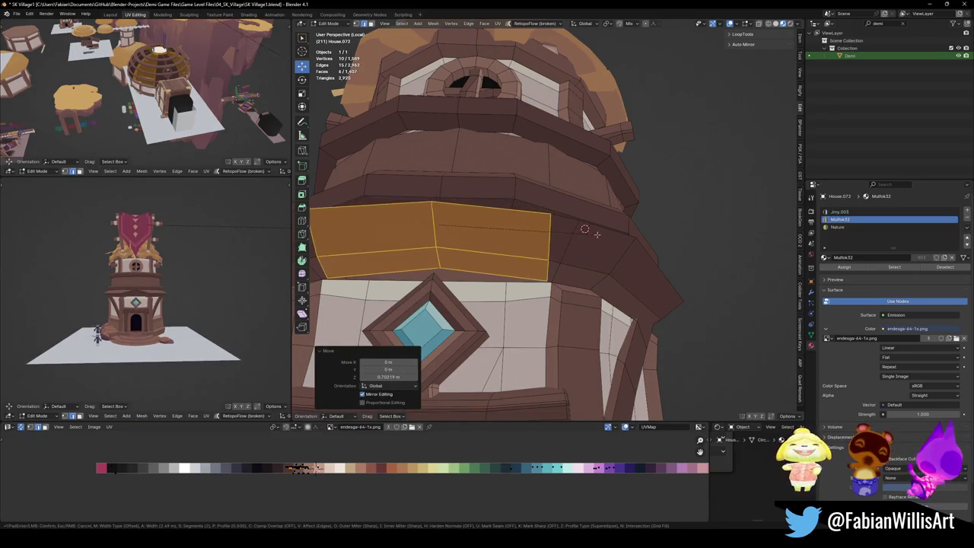
{"action": "right_click", "coordinate": [589, 238]}
{"action": "key", "text": "ctrl+z"}
Subdivide the selected skirt edges after abandoning a loop cut.
{"action": "key", "text": "ctrl+r"}
{"action": "right_click", "coordinate": [532, 265]}
{"action": "left_click", "coordinate": [541, 220], "text": "shift"}
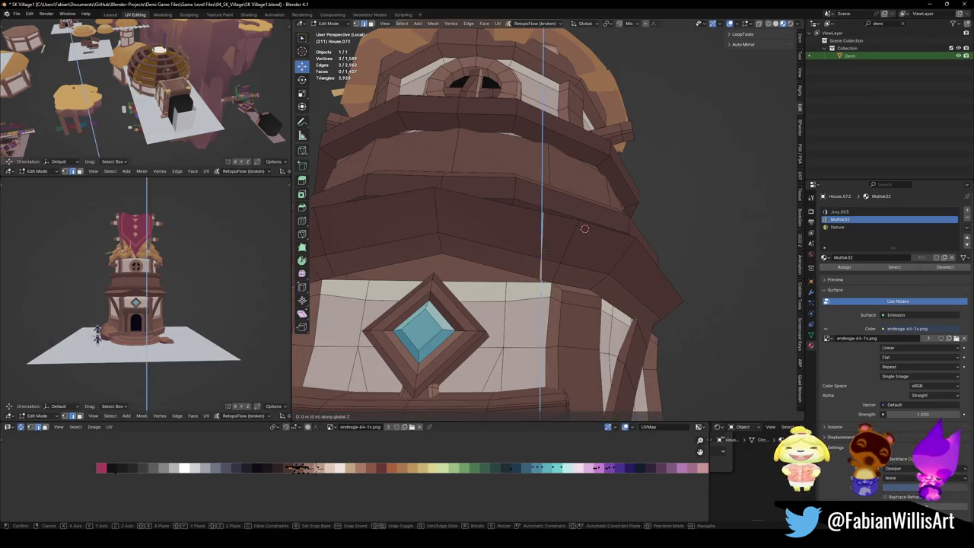
{"action": "middle_click_drag", "start_coordinate": [327, 237], "coordinate": [457, 251]}
{"action": "key", "text": "j"}
{"action": "key", "text": "alt+a"}
{"action": "key", "text": "j"}
{"action": "key", "text": "alt+a"}
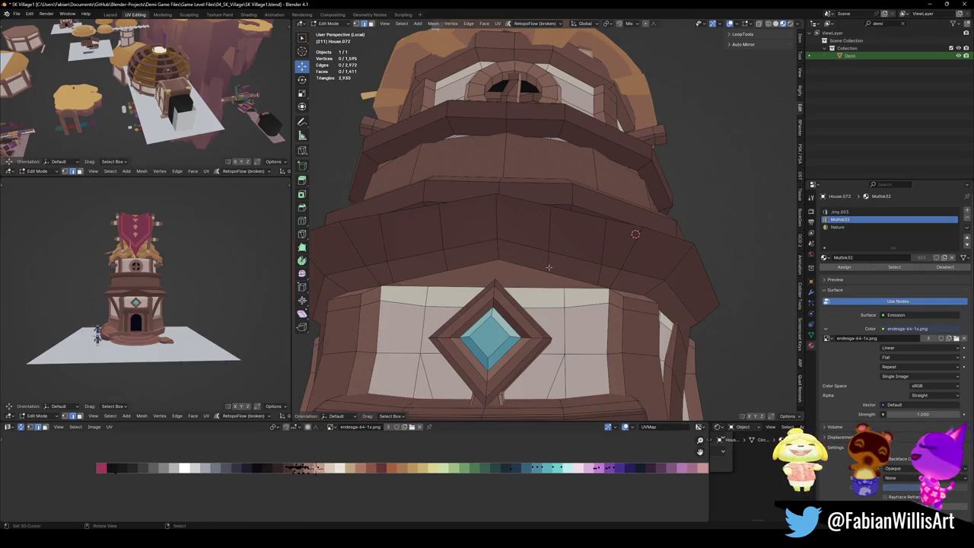
Raise the chosen skirt vertices along Z.
{"action": "left_click", "coordinate": [447, 260], "text": "shift"}
{"action": "key", "text": "g"}
{"action": "key", "text": "z"}
{"action": "left_click", "coordinate": [481, 260]}
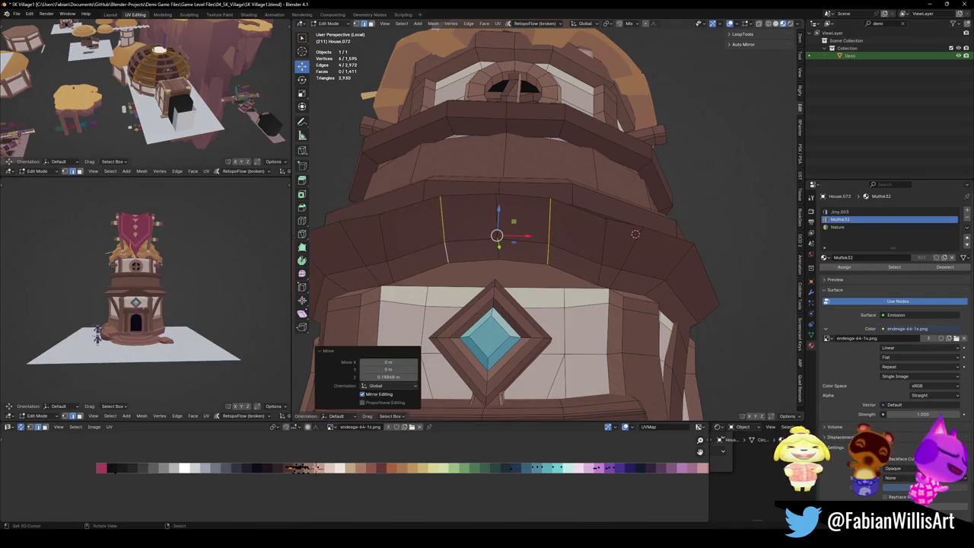
{"action": "scroll", "coordinate": [175, 297], "scroll_direction": "up", "scroll_amount": 3}
{"action": "scroll", "coordinate": [175, 297], "scroll_direction": "up", "scroll_amount": 2}
{"action": "middle_click_drag", "start_coordinate": [144, 320], "coordinate": [183, 301]}
Pull the skirt's lower edge loop down along Z.
{"action": "left_click", "coordinate": [525, 295], "text": "alt"}
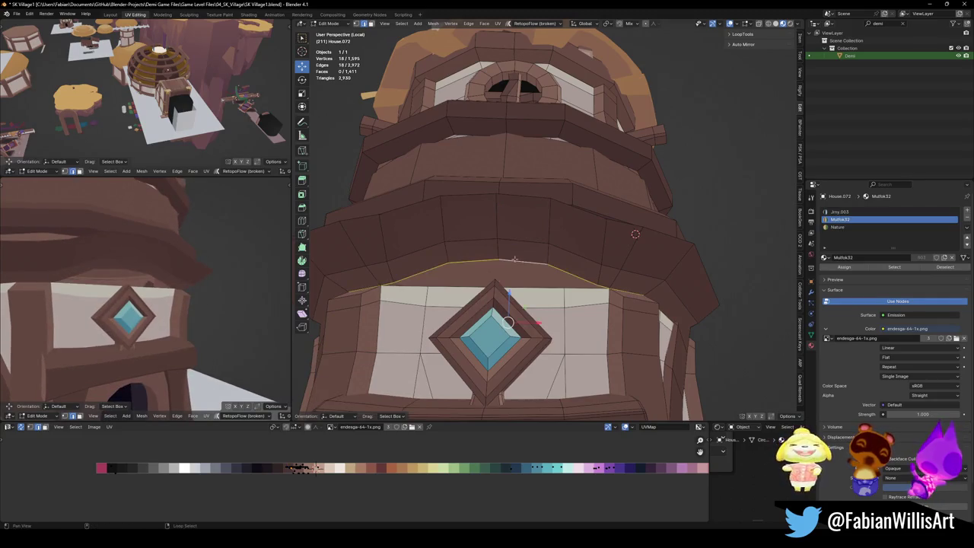
{"action": "key", "text": "g"}
{"action": "key", "text": "z"}
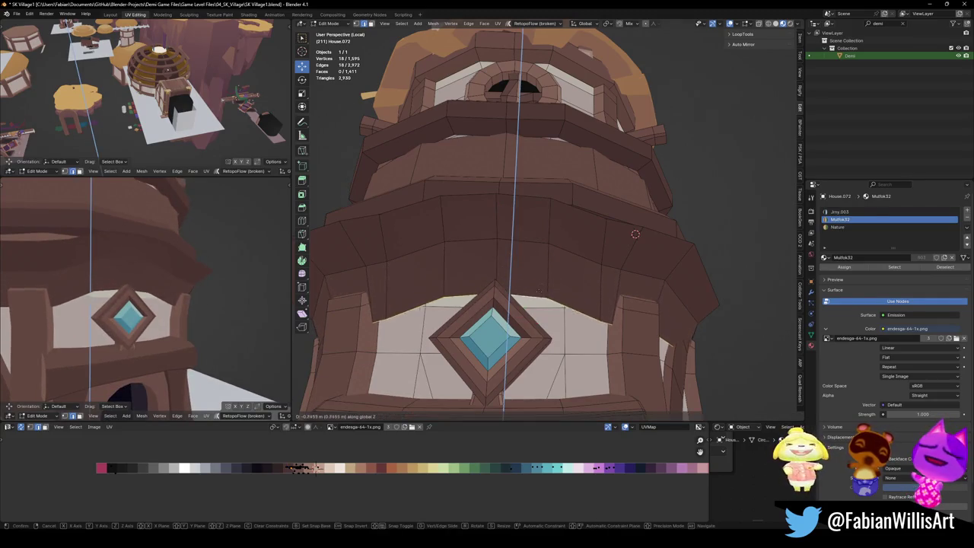
{"action": "left_click", "coordinate": [536, 303]}
{"action": "scroll", "coordinate": [163, 312], "scroll_direction": "down", "scroll_amount": 5}
{"action": "middle_click_drag", "start_coordinate": [164, 312], "coordinate": [282, 304]}
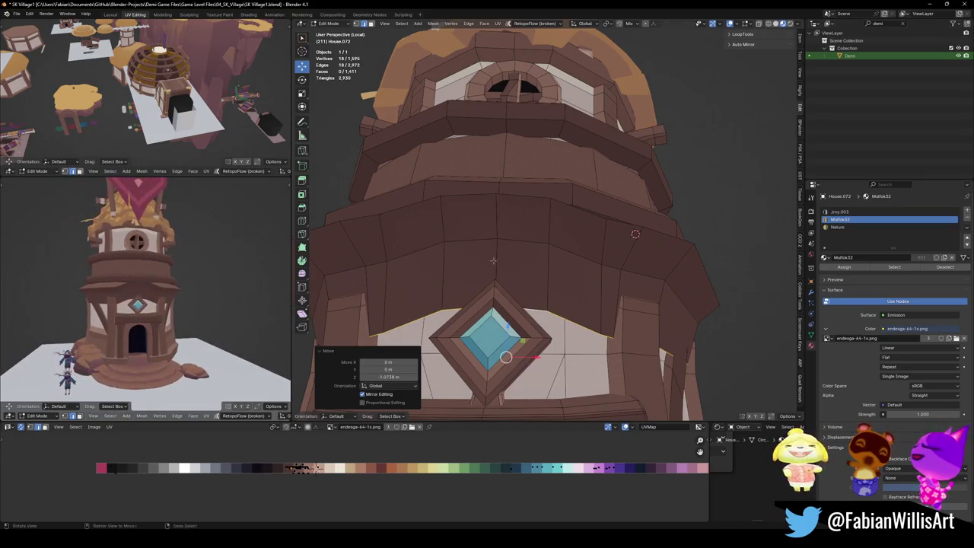
Lower the edge loop further and move two vertices vertically in vertex mode.
{"action": "left_click", "coordinate": [504, 255]}
{"action": "key", "text": "g"}
{"action": "key", "text": "z"}
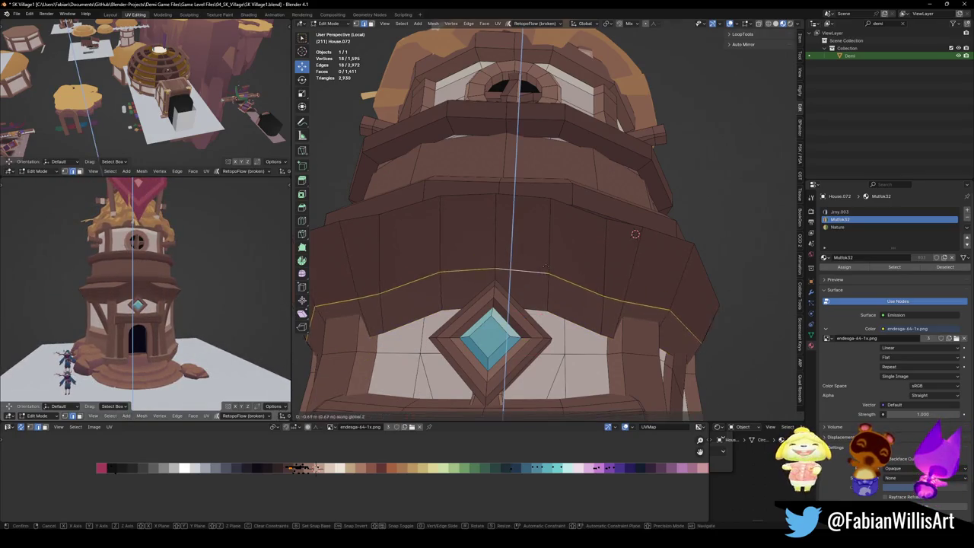
{"action": "left_click", "coordinate": [578, 259]}
{"action": "key", "text": "alt+a"}
{"action": "key", "text": "1"}
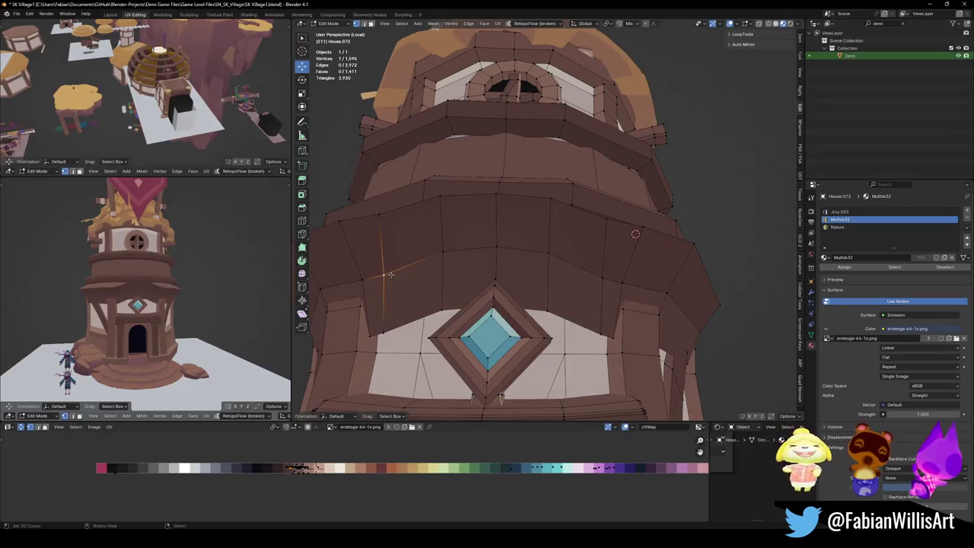
{"action": "key", "text": "g"}
{"action": "key", "text": "z"}
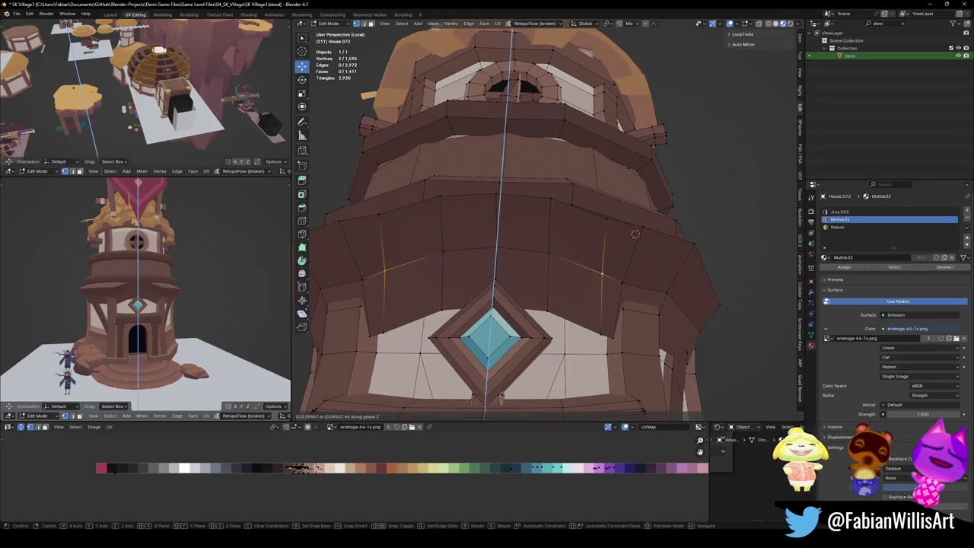
{"action": "left_click", "coordinate": [588, 279]}
{"action": "key", "text": "alt+a"}
Move the skirt edge beside the triangular side face vertically along Z.
{"action": "middle_click_drag", "start_coordinate": [588, 278], "coordinate": [528, 320]}
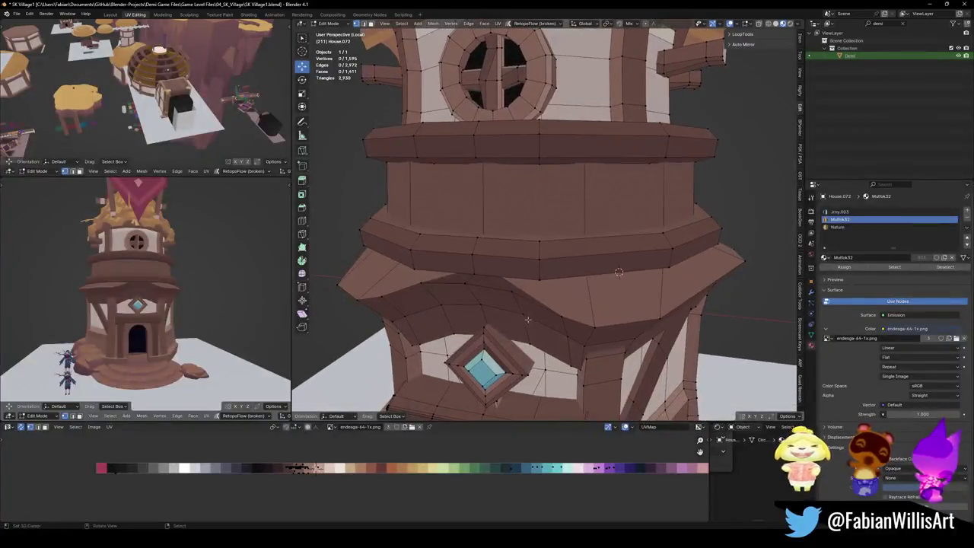
{"action": "middle_click_drag", "start_coordinate": [473, 299], "coordinate": [438, 302]}
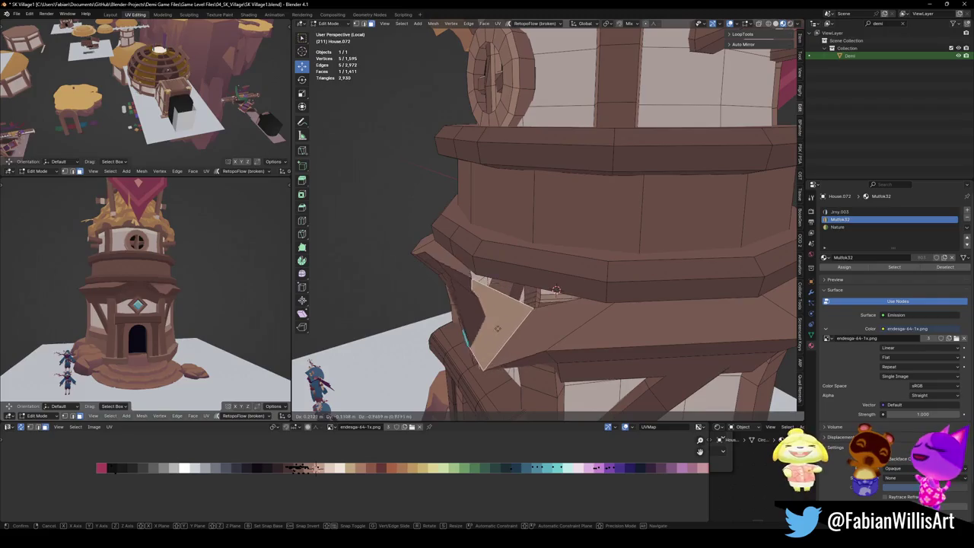
{"action": "left_click", "coordinate": [474, 303], "text": "alt"}
{"action": "mouse_move", "coordinate": [556, 290]}
{"action": "middle_mouse_down"}
{"action": "mouse_move", "coordinate": [487, 289]}
{"action": "mouse_move", "coordinate": [533, 290]}
{"action": "mouse_move", "coordinate": [564, 228]}
{"action": "middle_mouse_up"}
{"action": "left_click", "coordinate": [467, 280]}
{"action": "key", "text": "g"}
{"action": "key", "text": "z"}
{"action": "left_click", "coordinate": [567, 283]}
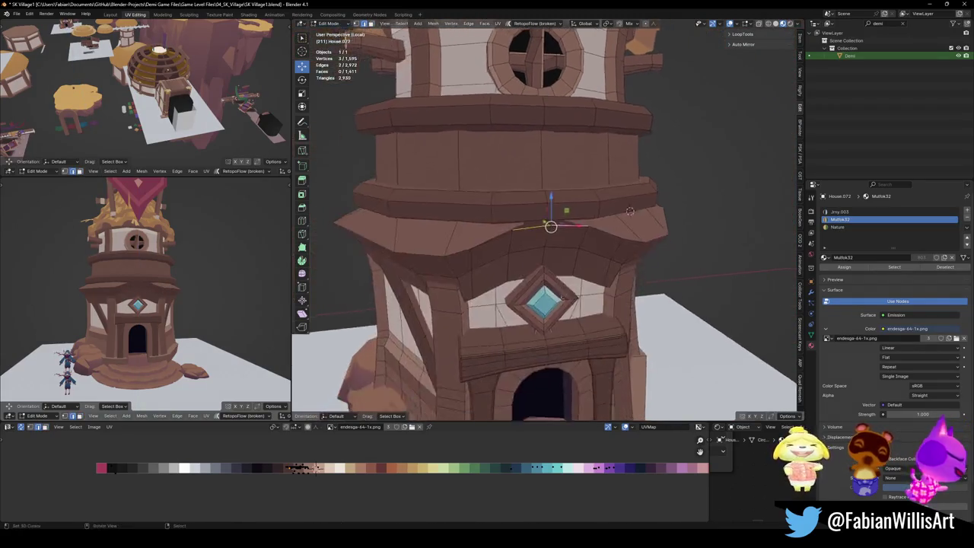
{"action": "scroll", "coordinate": [563, 229], "scroll_direction": "up", "scroll_amount": 4}
Edge-slide the side ledge edge to tidy the ledge corner, then view the whole tower.
{"action": "mouse_move", "coordinate": [593, 287]}
{"action": "middle_mouse_down"}
{"action": "mouse_move", "coordinate": [596, 278]}
{"action": "mouse_move", "coordinate": [573, 293]}
{"action": "middle_mouse_up"}
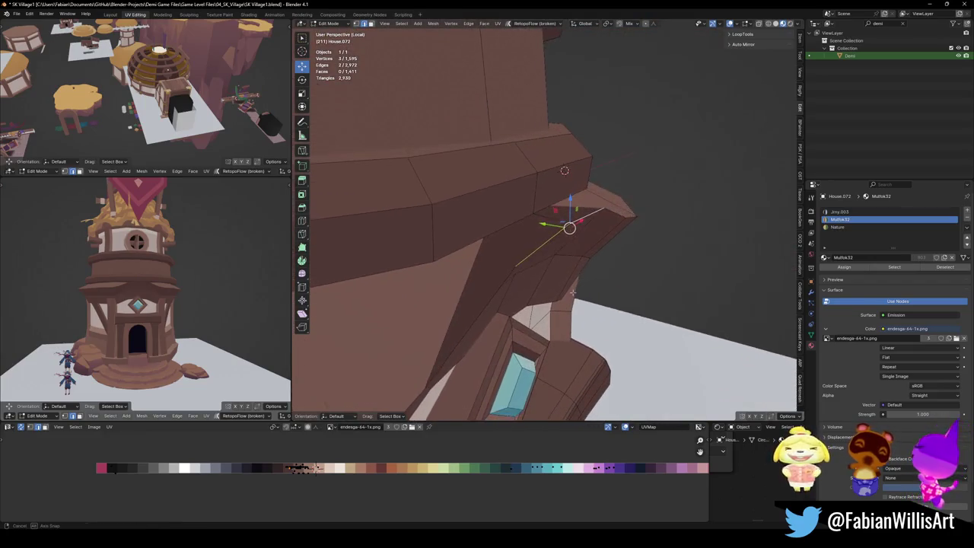
{"action": "middle_click_drag", "start_coordinate": [517, 237], "coordinate": [487, 255]}
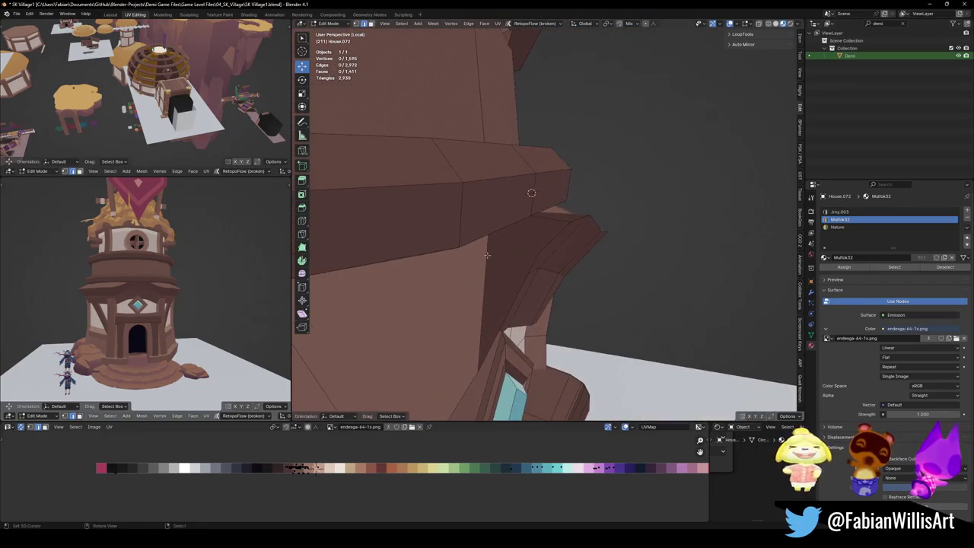
{"action": "key", "text": "g"}
{"action": "key", "text": "g"}
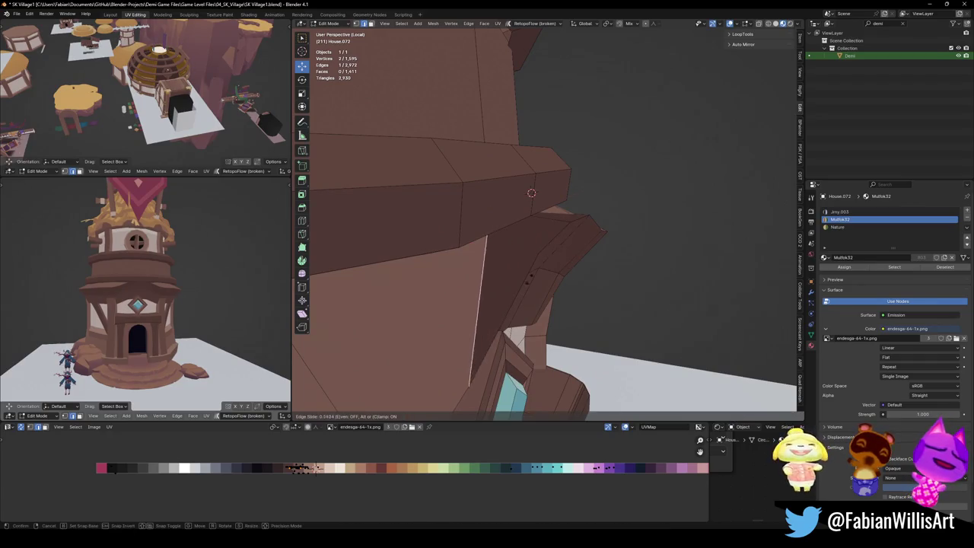
{"action": "left_click", "coordinate": [533, 266]}
{"action": "middle_click_drag", "start_coordinate": [534, 272], "coordinate": [518, 294]}
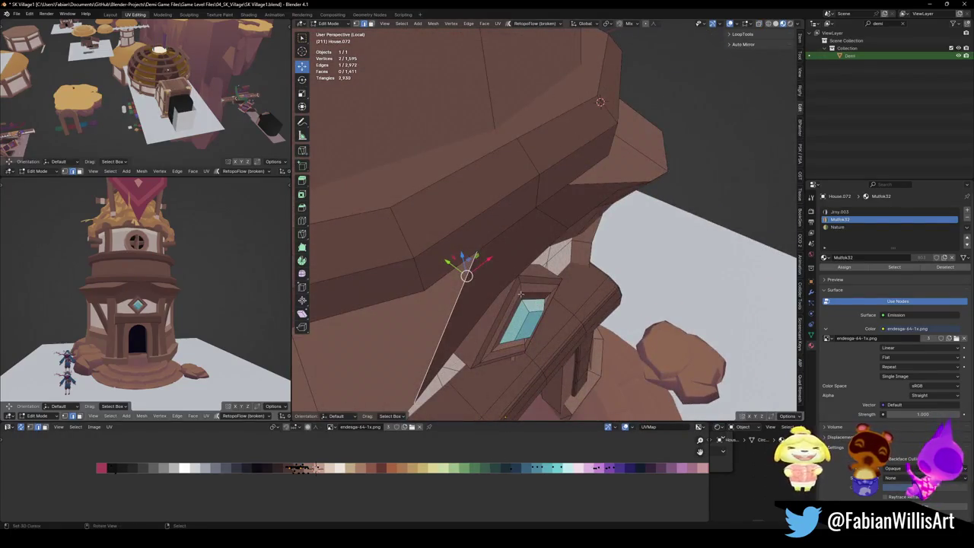
{"action": "middle_click_drag", "start_coordinate": [520, 293], "coordinate": [618, 247]}
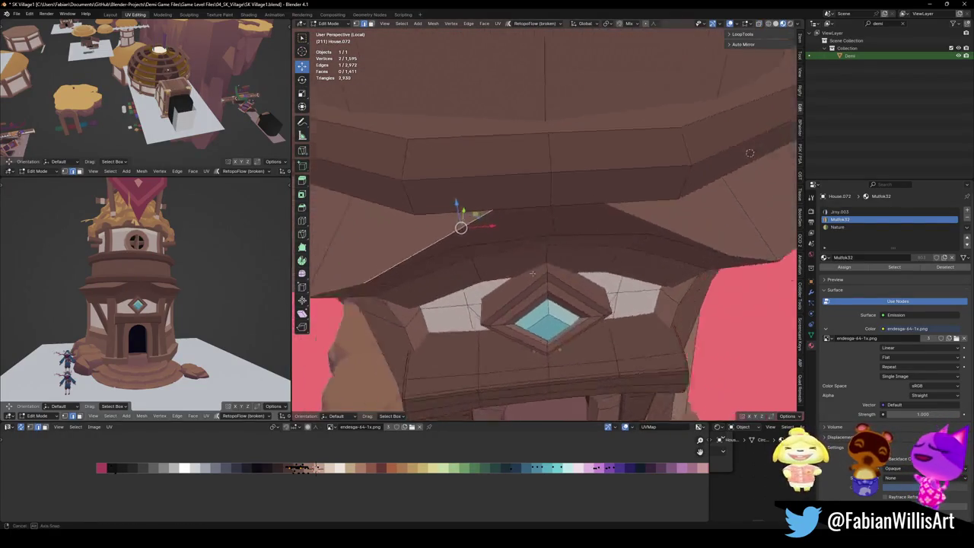
{"action": "left_click", "coordinate": [619, 247]}
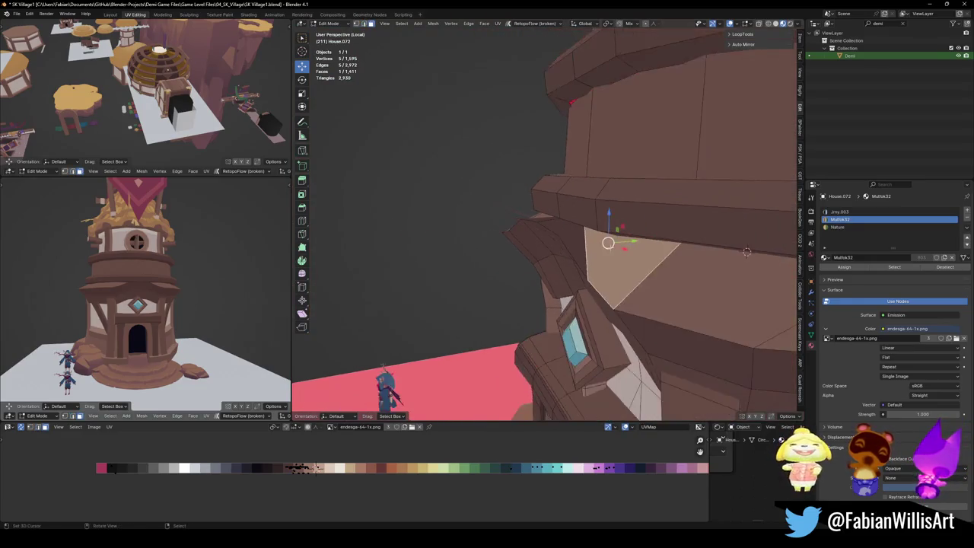
{"action": "key", "text": "alt+a"}
{"action": "middle_click_drag", "start_coordinate": [618, 247], "coordinate": [658, 227]}
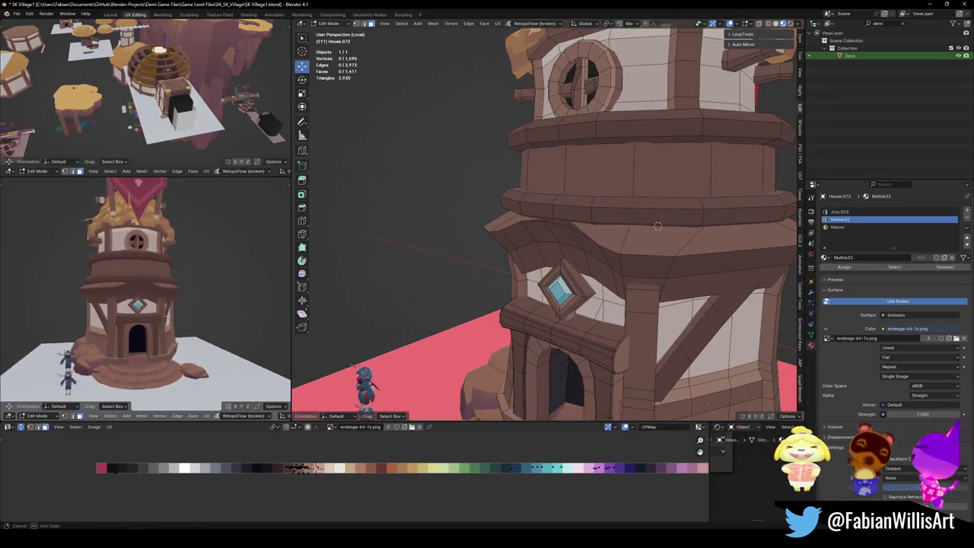
{"action": "scroll", "coordinate": [202, 302], "scroll_direction": "down", "scroll_amount": 5}
{"action": "middle_click_drag", "start_coordinate": [202, 302], "coordinate": [232, 289]}
Save the file and return to Object Mode to orbit around the finished tower.
{"action": "scroll", "coordinate": [232, 290], "scroll_direction": "up", "scroll_amount": 3}
{"action": "key", "text": "ctrl+s"}
{"action": "key", "text": "Tab"}
{"action": "scroll", "coordinate": [652, 241], "scroll_direction": "down", "scroll_amount": 4}
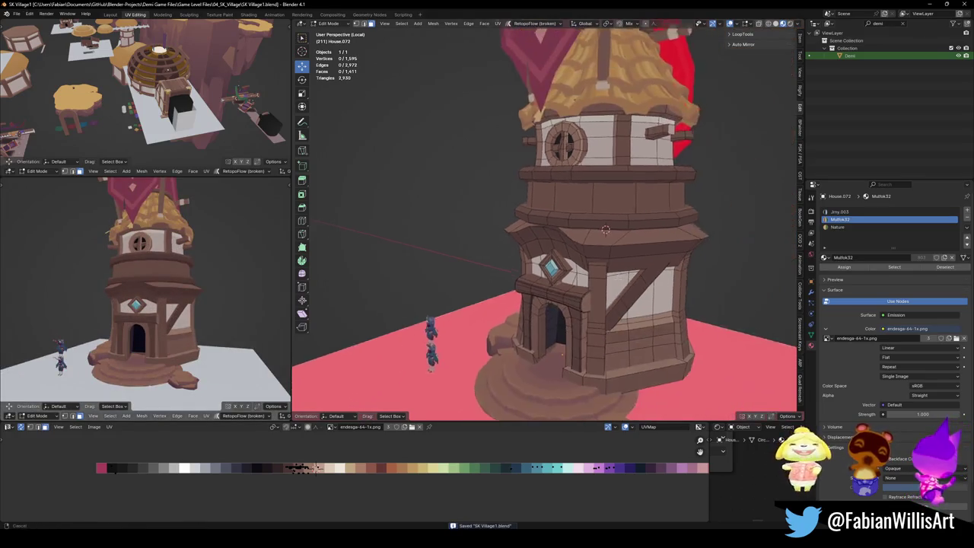
{"action": "scroll", "coordinate": [608, 259], "scroll_direction": "up", "scroll_amount": 3}
{"action": "mouse_move", "coordinate": [609, 259]}
{"action": "middle_mouse_down"}
{"action": "mouse_move", "coordinate": [571, 272]}
{"action": "mouse_move", "coordinate": [620, 224]}
{"action": "middle_mouse_up"}
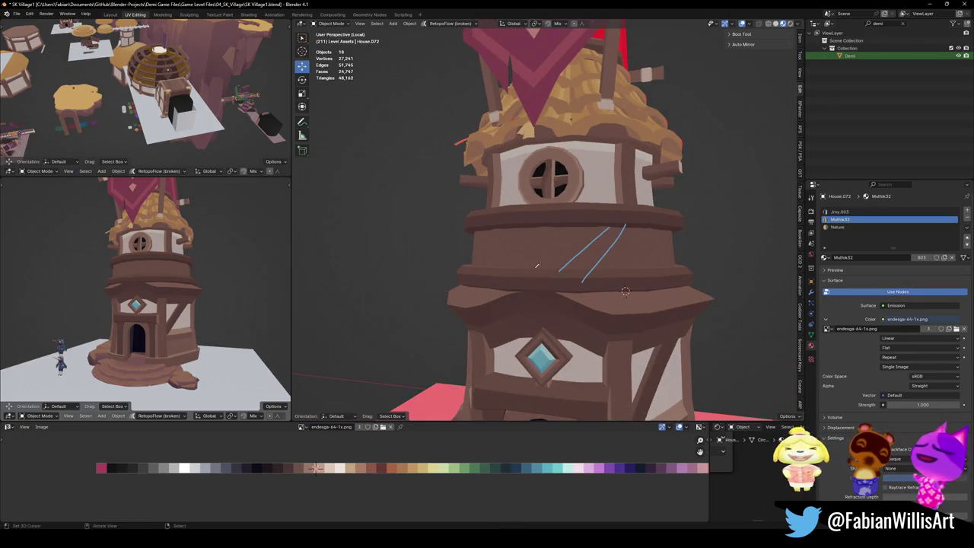
Zoom out to review the whole tower and select the ground plane.
{"action": "scroll", "coordinate": [518, 290], "scroll_direction": "down", "scroll_amount": 2}
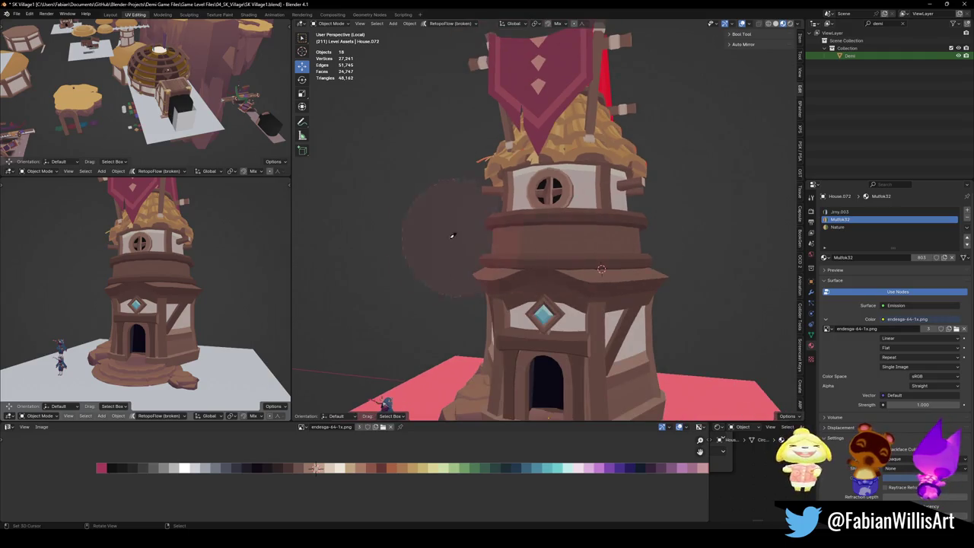
{"action": "scroll", "coordinate": [197, 281], "scroll_direction": "down", "scroll_amount": 3}
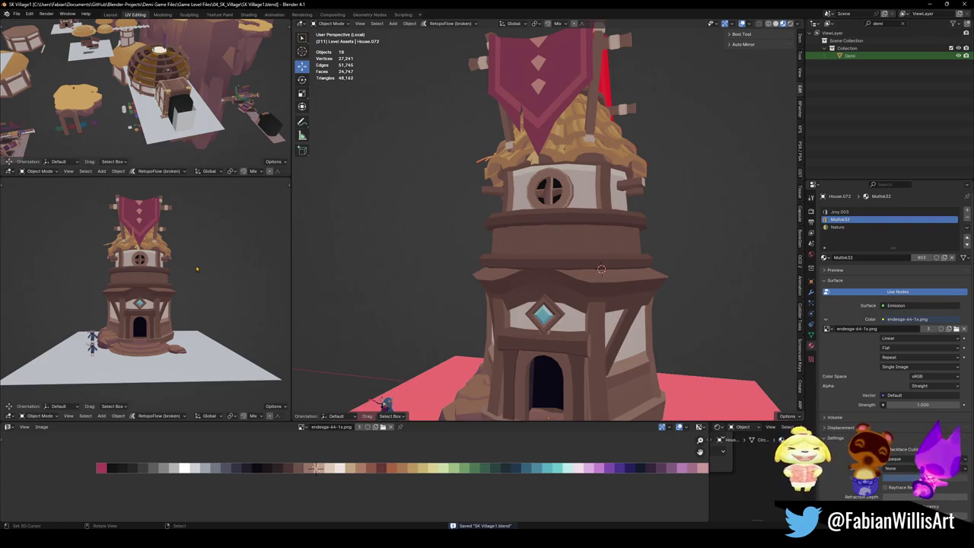
{"action": "scroll", "coordinate": [130, 330], "scroll_direction": "up", "scroll_amount": 2}
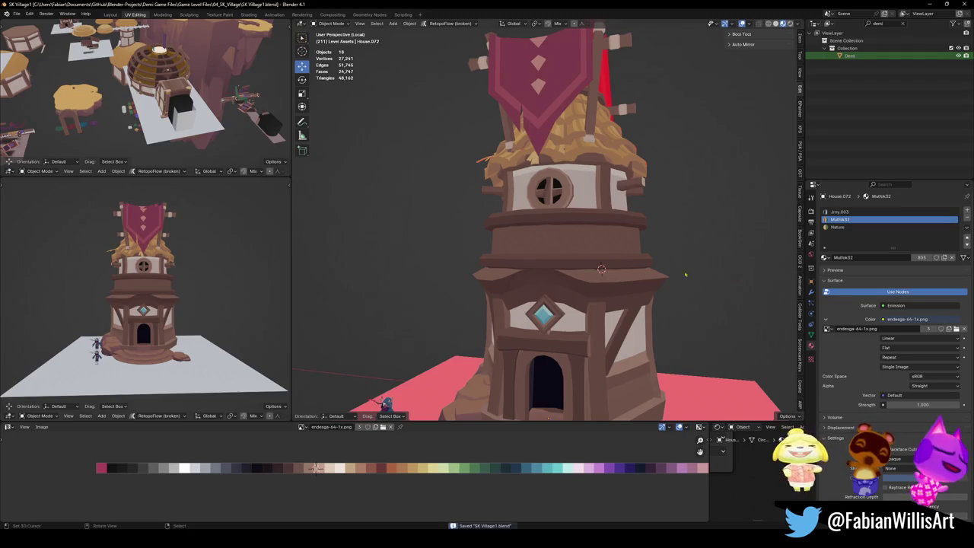
{"action": "scroll", "coordinate": [685, 278], "scroll_direction": "down", "scroll_amount": 2}
{"action": "scroll", "coordinate": [655, 283], "scroll_direction": "down", "scroll_amount": 2}
{"action": "scroll", "coordinate": [609, 290], "scroll_direction": "down", "scroll_amount": 3}
{"action": "left_click", "coordinate": [584, 296]}
{"action": "scroll", "coordinate": [584, 296], "scroll_direction": "up", "scroll_amount": 1}
{"action": "scroll", "coordinate": [584, 295], "scroll_direction": "up", "scroll_amount": 3}
{"action": "right_click", "coordinate": [563, 274]}
{"action": "left_click", "coordinate": [586, 320]}
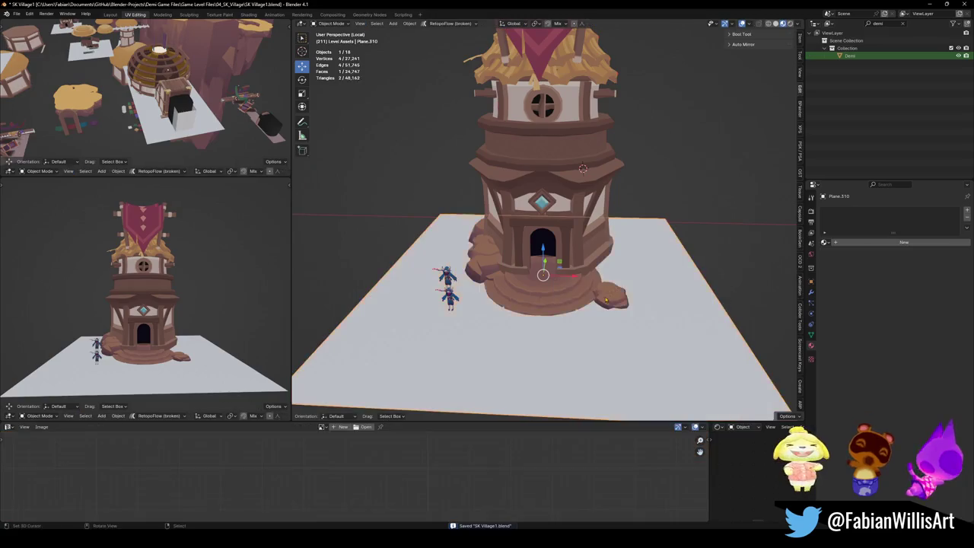
Select the tower's stone steps and the left rock at the base.
{"action": "middle_click_drag", "start_coordinate": [588, 277], "coordinate": [586, 259]}
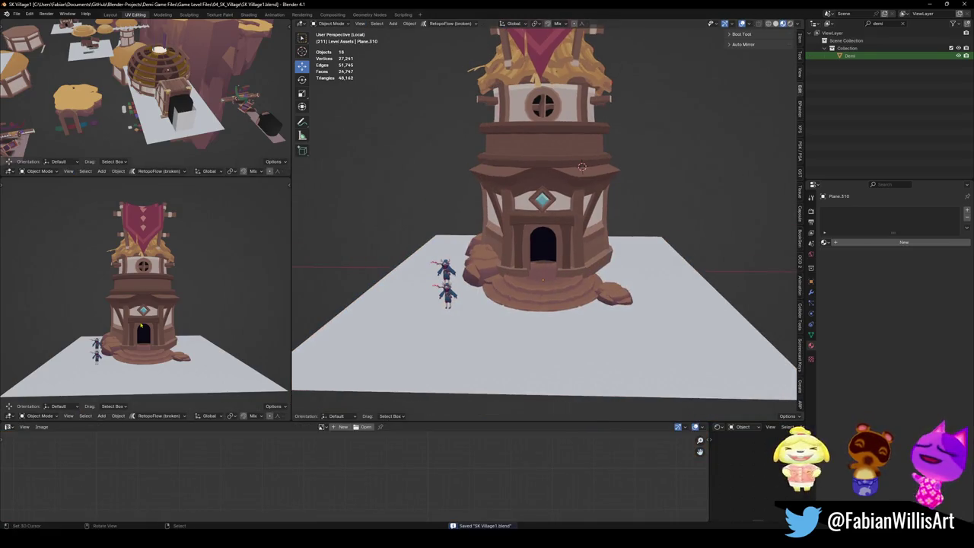
{"action": "left_click", "coordinate": [569, 297]}
{"action": "scroll", "coordinate": [569, 296], "scroll_direction": "up", "scroll_amount": 3}
{"action": "left_click", "coordinate": [441, 320], "text": "shift"}
{"action": "middle_click_drag", "start_coordinate": [495, 305], "coordinate": [455, 283]}
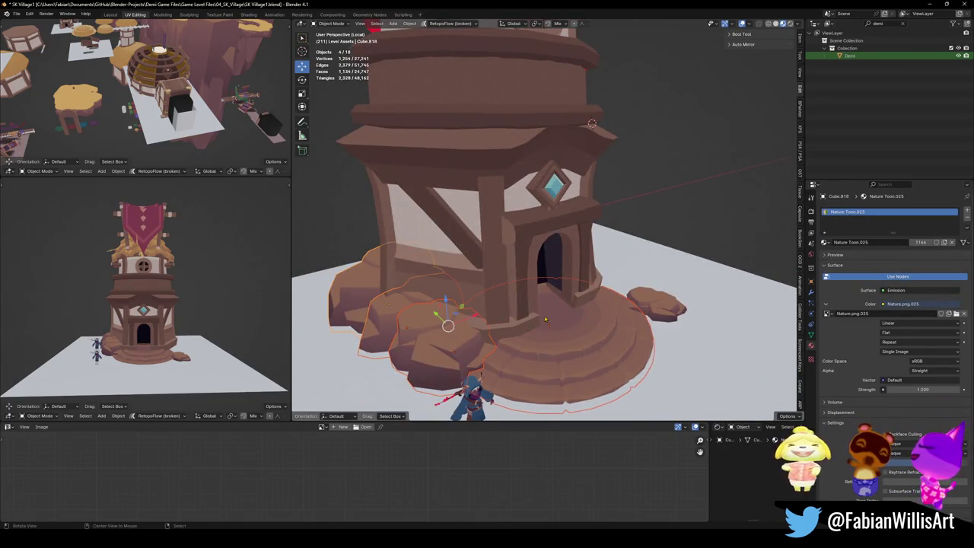
{"action": "middle_click_drag", "start_coordinate": [545, 320], "coordinate": [532, 289]}
Slide the selected pieces' UVs horizontally onto the grey stone palette swatch.
{"action": "key", "text": "Tab"}
{"action": "key", "text": "g"}
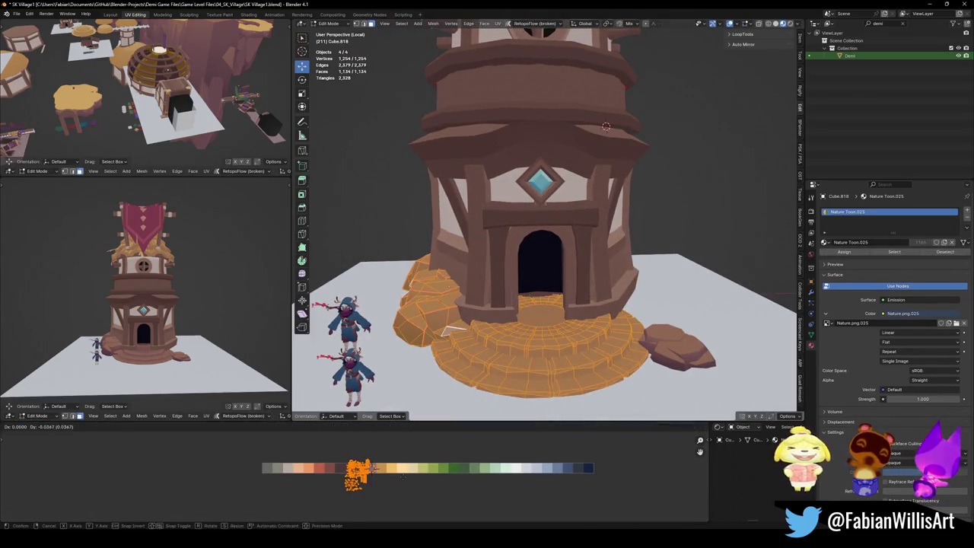
{"action": "key", "text": "x"}
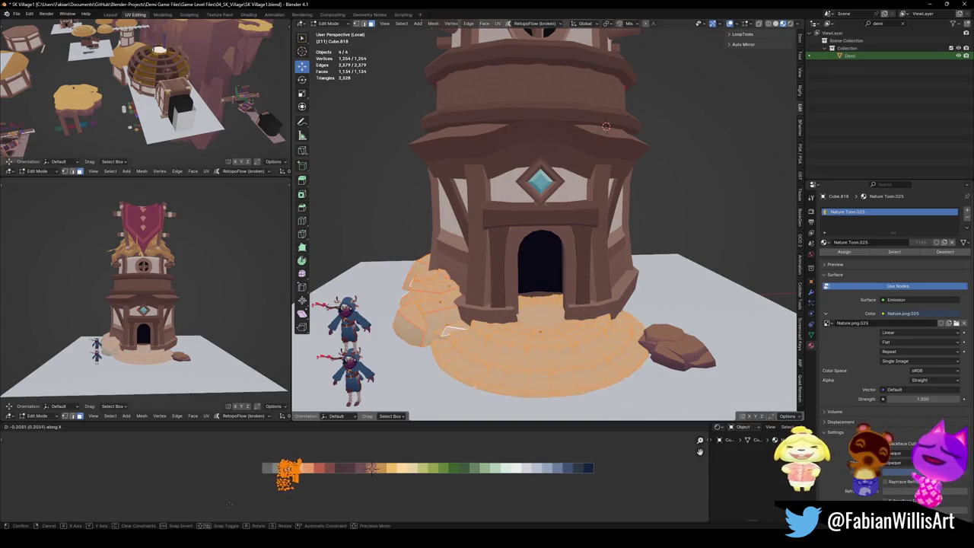
{"action": "left_click", "coordinate": [177, 494]}
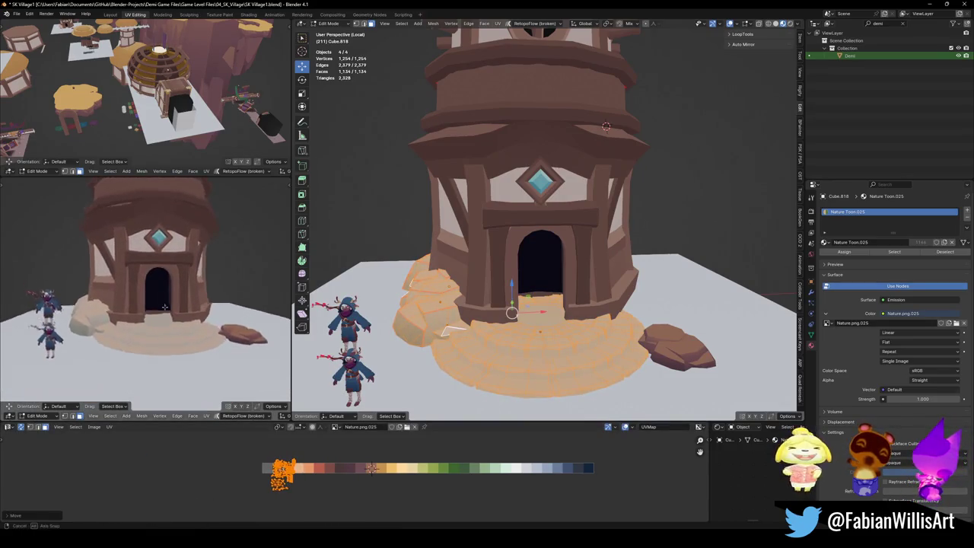
{"action": "key", "text": "g"}
{"action": "key", "text": "x"}
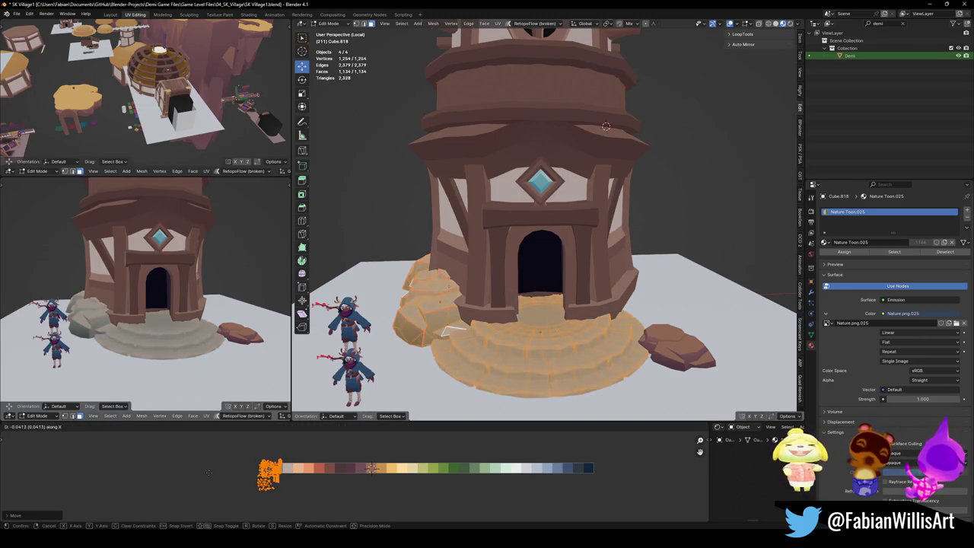
{"action": "left_click", "coordinate": [193, 471]}
Save the village file, clear the selection and return to Object Mode.
{"action": "mouse_move", "coordinate": [153, 319]}
{"action": "middle_mouse_down"}
{"action": "mouse_move", "coordinate": [192, 342]}
{"action": "mouse_move", "coordinate": [164, 332]}
{"action": "mouse_move", "coordinate": [175, 328]}
{"action": "middle_mouse_up"}
{"action": "scroll", "coordinate": [173, 326], "scroll_direction": "up", "scroll_amount": 3}
{"action": "key", "text": "ctrl+s"}
{"action": "scroll", "coordinate": [164, 332], "scroll_direction": "up", "scroll_amount": 3}
{"action": "key", "text": "alt+a"}
{"action": "key", "text": "Tab"}
{"action": "middle_click_drag", "start_coordinate": [457, 305], "coordinate": [396, 350]}
Move the two selected rocks' UVs onto the grey swatch and shrink their UV island.
{"action": "scroll", "coordinate": [395, 350], "scroll_direction": "up", "scroll_amount": 3}
{"action": "left_click", "coordinate": [387, 362]}
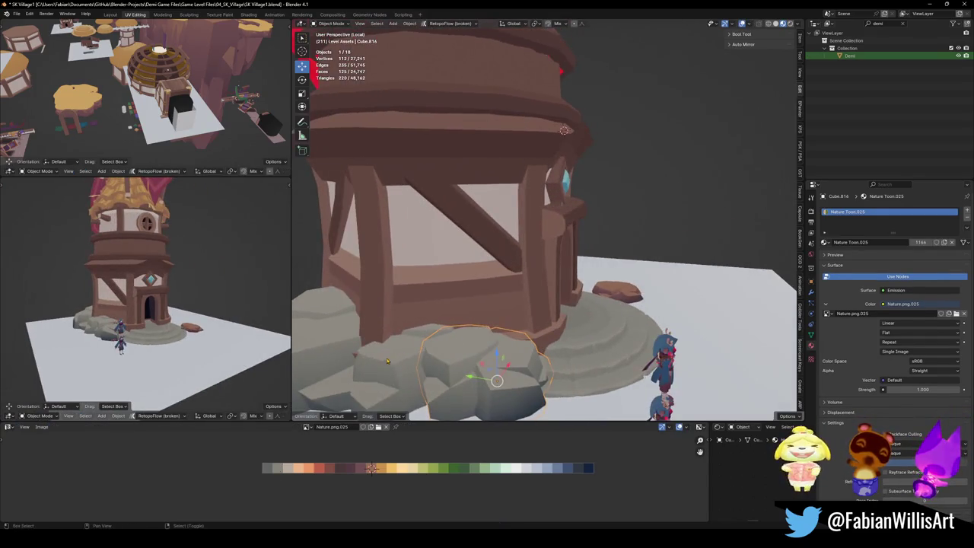
{"action": "left_click", "coordinate": [320, 337], "text": "shift"}
{"action": "key", "text": "Tab"}
{"action": "key", "text": "a"}
{"action": "key", "text": "g"}
{"action": "key", "text": "x"}
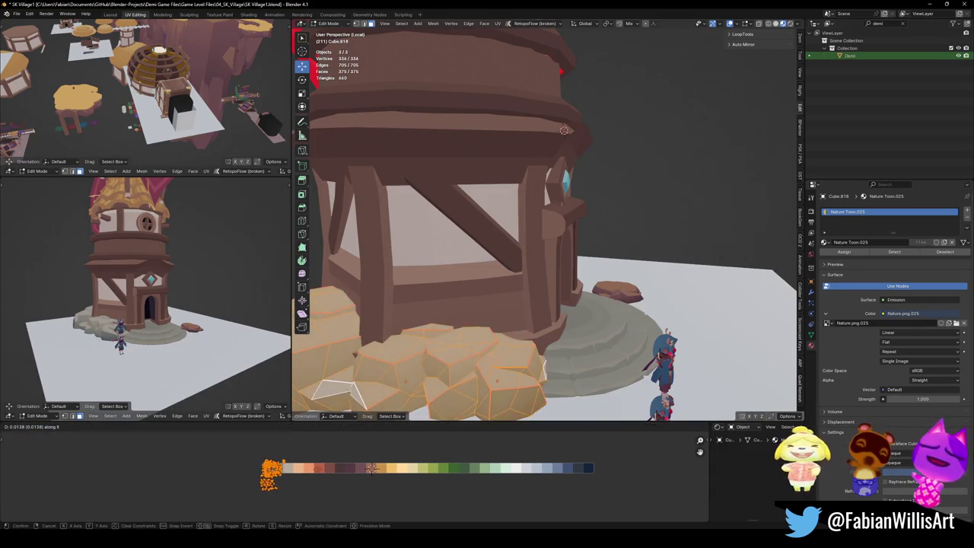
{"action": "key", "text": "s"}
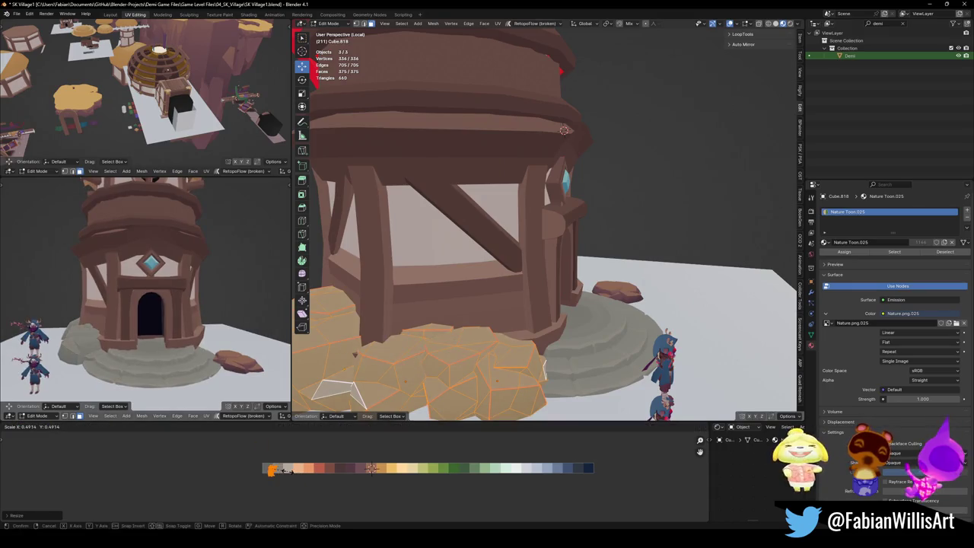
{"action": "left_click", "coordinate": [292, 469]}
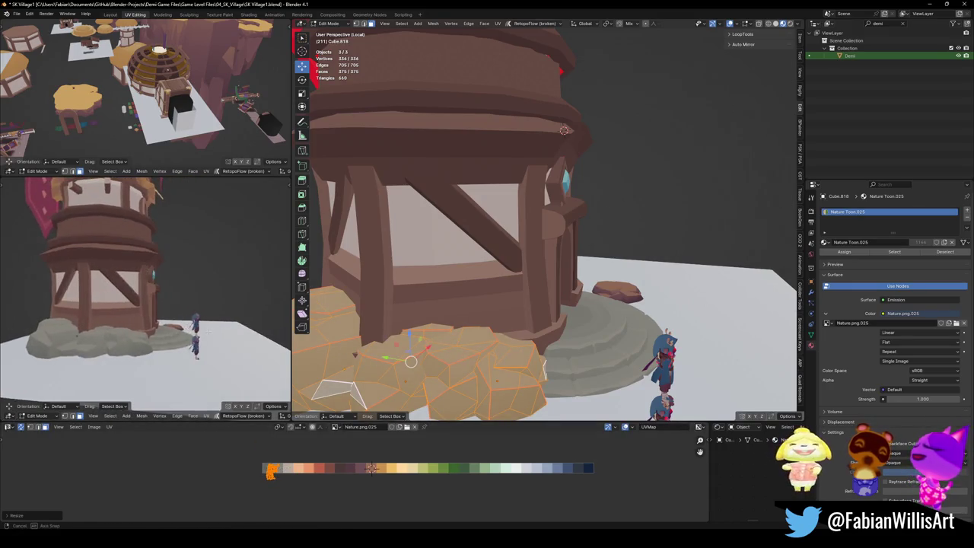
Move the rock beside the steps without changing its height, then save.
{"action": "key", "text": "Tab"}
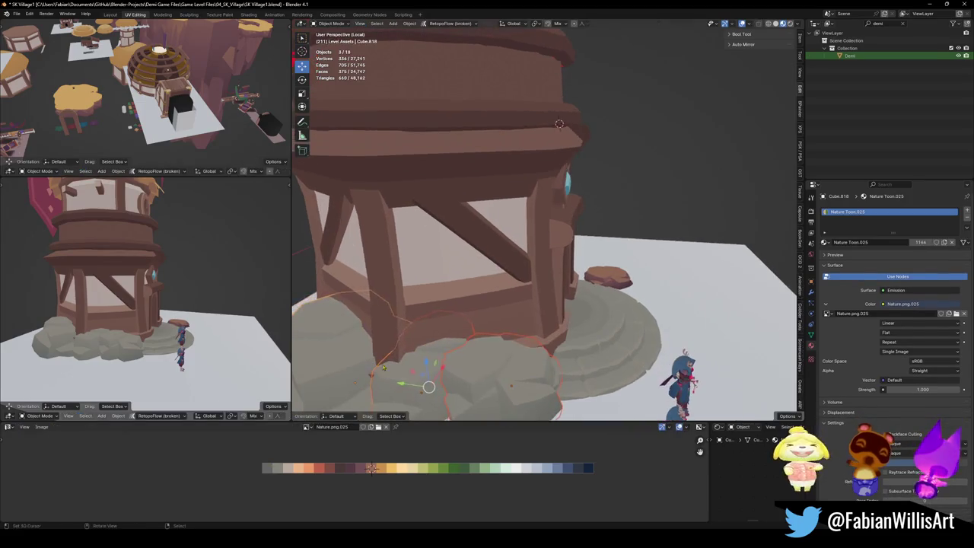
{"action": "key", "text": "g"}
{"action": "key", "text": "shift+z"}
{"action": "left_click", "coordinate": [559, 123]}
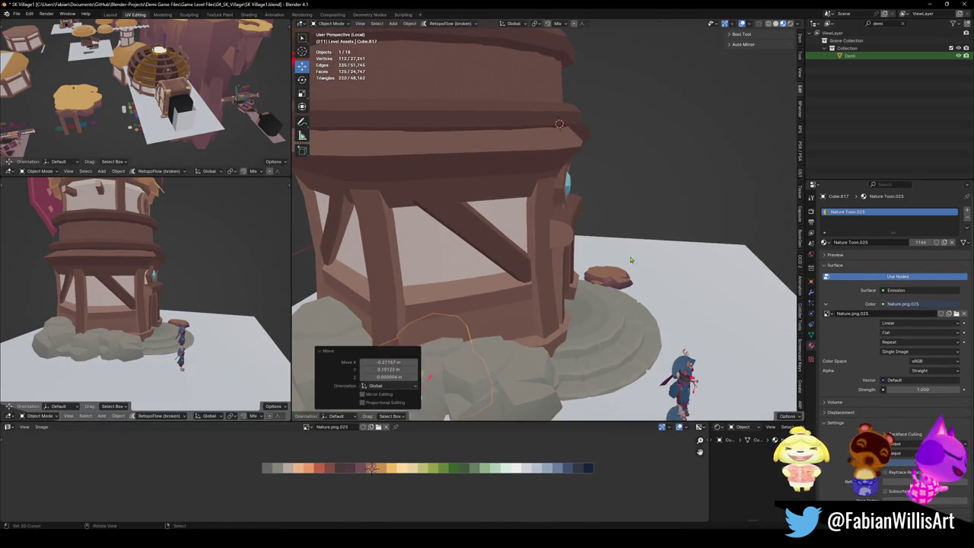
{"action": "middle_click_drag", "start_coordinate": [559, 124], "coordinate": [555, 162], "text": "ctrl"}
{"action": "key", "text": "ctrl+s"}
Look over the roof and banner, then select the tower's lower house section.
{"action": "scroll", "coordinate": [213, 269], "scroll_direction": "down", "scroll_amount": 2}
{"action": "mouse_move", "coordinate": [182, 269]}
{"action": "middle_mouse_down"}
{"action": "mouse_move", "coordinate": [213, 270]}
{"action": "mouse_move", "coordinate": [200, 254]}
{"action": "middle_mouse_up"}
{"action": "scroll", "coordinate": [214, 269], "scroll_direction": "down", "scroll_amount": 2}
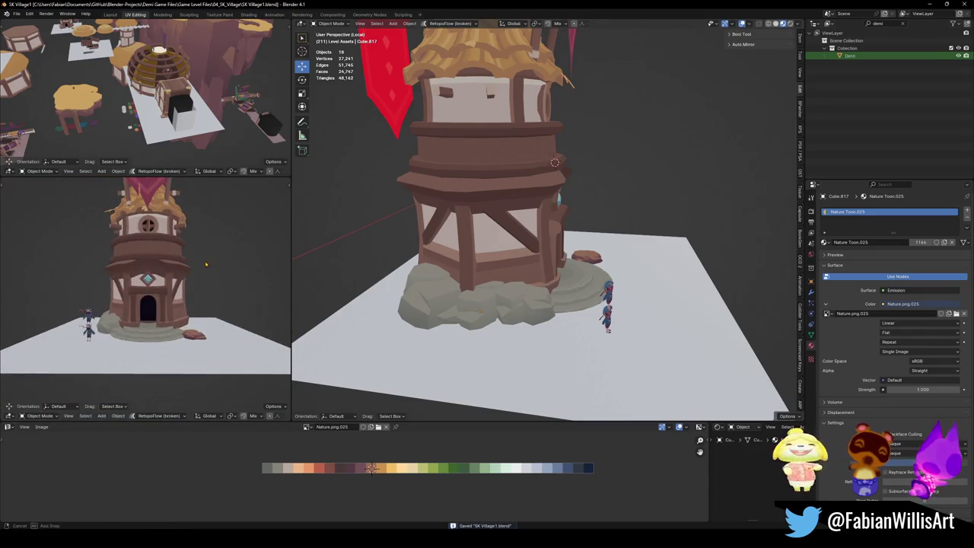
{"action": "middle_click_drag", "start_coordinate": [555, 162], "coordinate": [540, 276]}
{"action": "scroll", "coordinate": [522, 203], "scroll_direction": "up", "scroll_amount": 3}
{"action": "scroll", "coordinate": [539, 276], "scroll_direction": "up", "scroll_amount": 2}
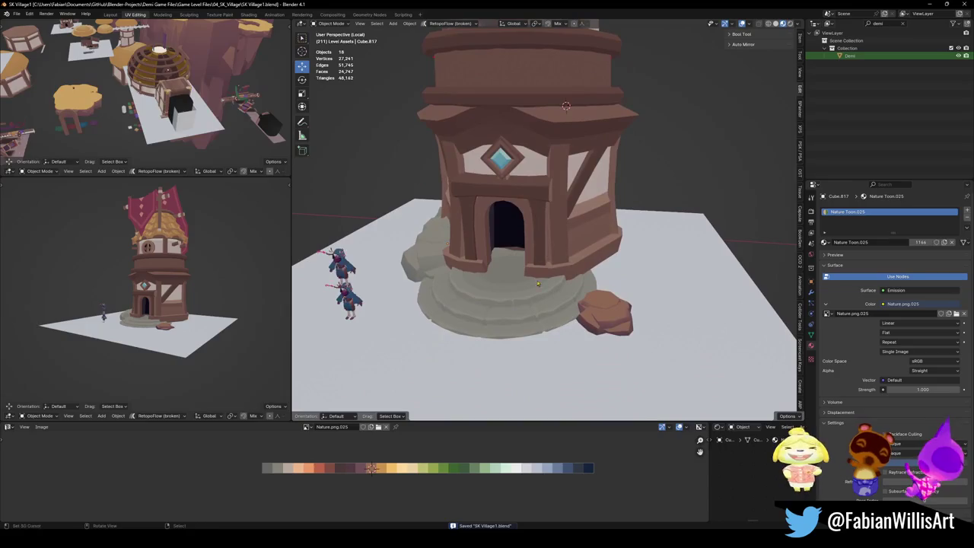
{"action": "scroll", "coordinate": [510, 277], "scroll_direction": "up", "scroll_amount": 1}
{"action": "scroll", "coordinate": [503, 283], "scroll_direction": "up", "scroll_amount": 1}
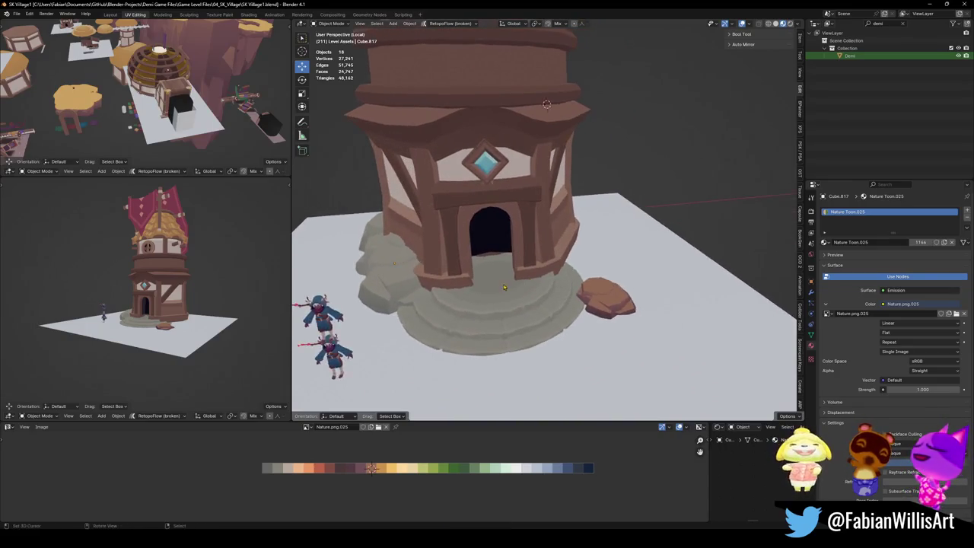
{"action": "scroll", "coordinate": [495, 305], "scroll_direction": "up", "scroll_amount": 3}
{"action": "left_click", "coordinate": [490, 322]}
Slide the lower house section along the Y axis.
{"action": "key", "text": "g"}
{"action": "key", "text": "y"}
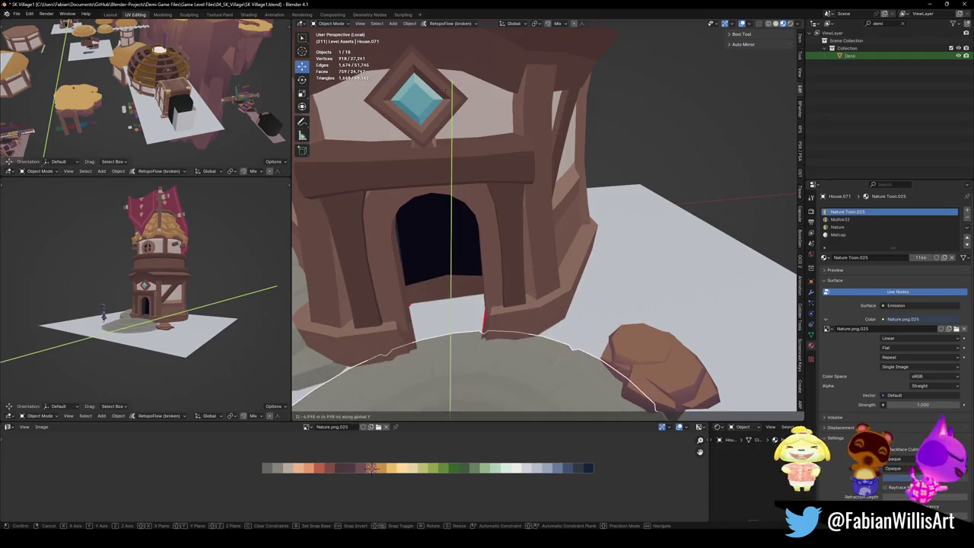
{"action": "left_click", "coordinate": [462, 355]}
{"action": "middle_click_drag", "start_coordinate": [461, 355], "coordinate": [459, 197]}
{"action": "scroll", "coordinate": [459, 197], "scroll_direction": "down", "scroll_amount": 4}
Lower the stone stairs along Z so they sit on the ground plane.
{"action": "key", "text": "g"}
{"action": "key", "text": "z"}
{"action": "left_click", "coordinate": [502, 255]}
{"action": "key", "text": "alt+a"}
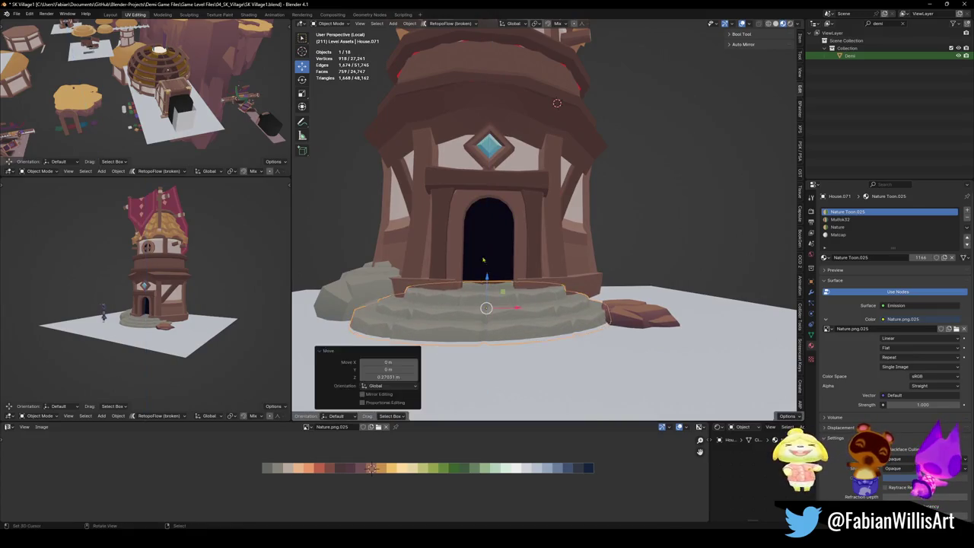
Check the repositioned base from several angles and save the village file.
{"action": "scroll", "coordinate": [174, 335], "scroll_direction": "up", "scroll_amount": 1}
{"action": "scroll", "coordinate": [173, 335], "scroll_direction": "up", "scroll_amount": 3}
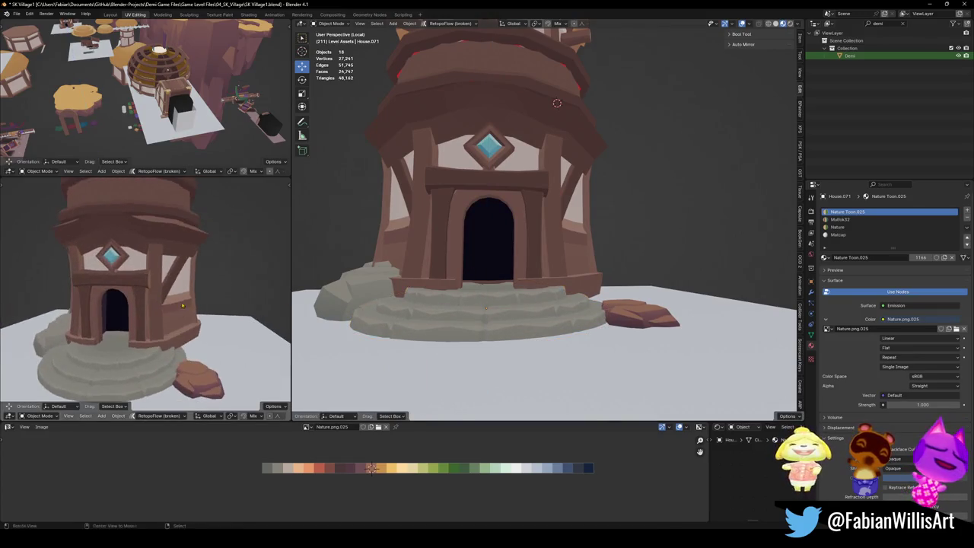
{"action": "scroll", "coordinate": [174, 335], "scroll_direction": "up", "scroll_amount": 2}
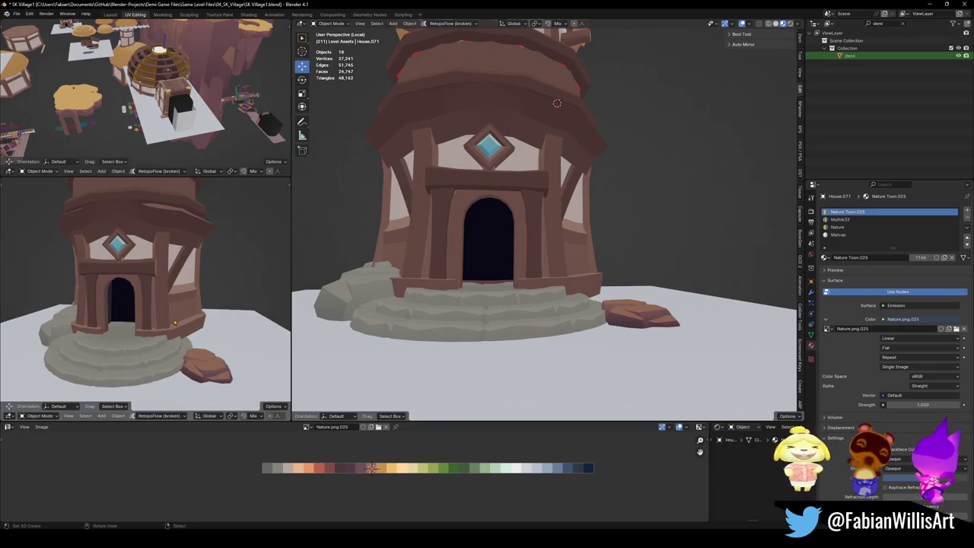
{"action": "scroll", "coordinate": [173, 308], "scroll_direction": "down", "scroll_amount": 2}
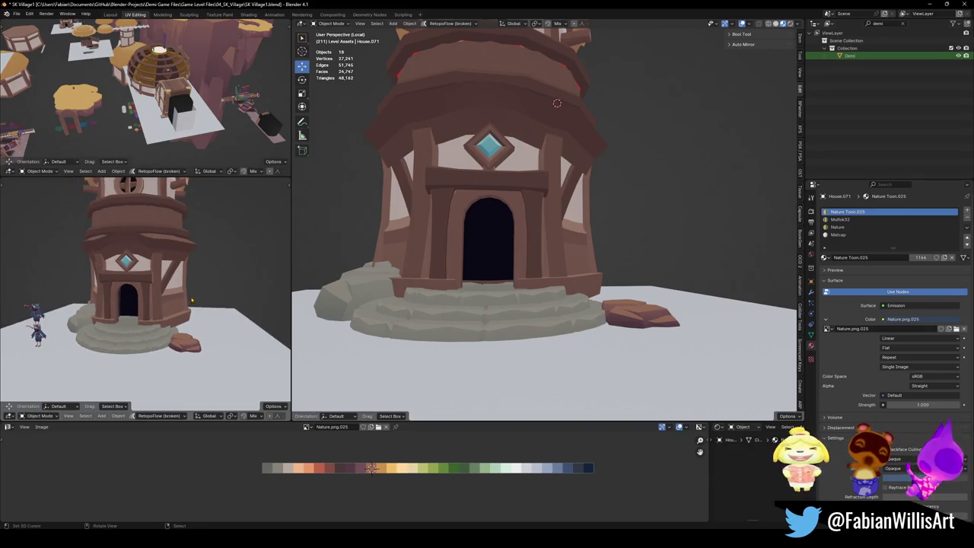
{"action": "scroll", "coordinate": [181, 295], "scroll_direction": "down", "scroll_amount": 3}
{"action": "scroll", "coordinate": [209, 280], "scroll_direction": "up", "scroll_amount": 2}
{"action": "middle_click_drag", "start_coordinate": [209, 280], "coordinate": [152, 280]}
{"action": "scroll", "coordinate": [190, 280], "scroll_direction": "down", "scroll_amount": 4}
{"action": "key", "text": "ctrl+s"}
Select the upper tower house section and enter Edit Mode with its edges deselected.
{"action": "scroll", "coordinate": [153, 281], "scroll_direction": "up", "scroll_amount": 3}
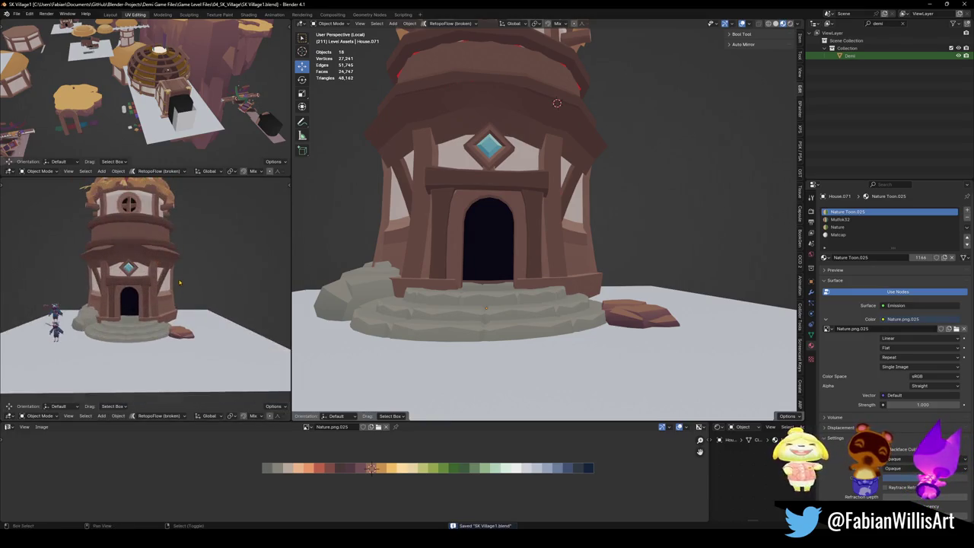
{"action": "scroll", "coordinate": [185, 299], "scroll_direction": "up", "scroll_amount": 2}
{"action": "scroll", "coordinate": [182, 293], "scroll_direction": "down", "scroll_amount": 2}
{"action": "middle_click_drag", "start_coordinate": [547, 190], "coordinate": [570, 248]}
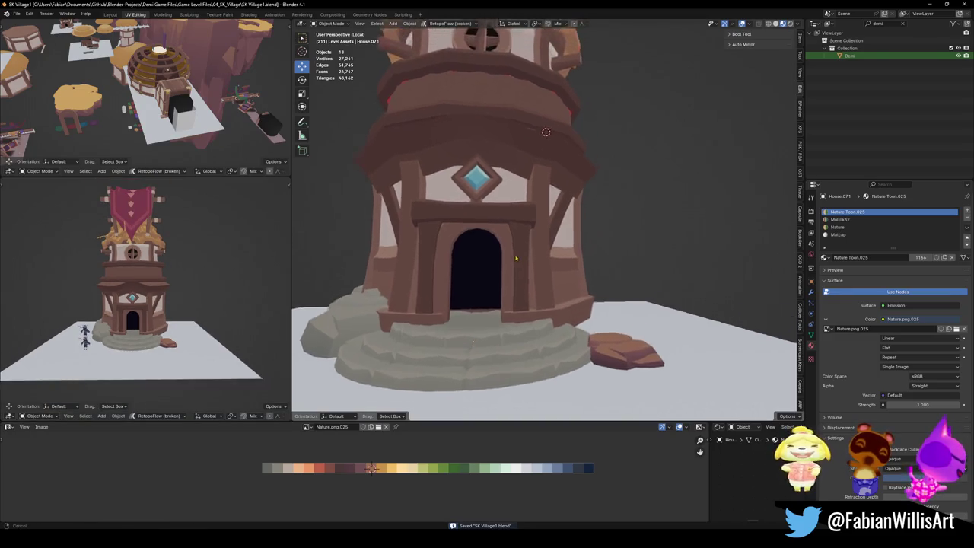
{"action": "middle_click_drag", "start_coordinate": [570, 198], "coordinate": [452, 196]}
{"action": "left_click", "coordinate": [555, 207]}
{"action": "key", "text": "Tab"}
{"action": "scroll", "coordinate": [553, 208], "scroll_direction": "up", "scroll_amount": 5}
{"action": "key", "text": "alt+a"}
View the whole tower from above, return to Object Mode and save the file.
{"action": "scroll", "coordinate": [512, 189], "scroll_direction": "down", "scroll_amount": 4}
{"action": "mouse_move", "coordinate": [512, 189]}
{"action": "middle_mouse_down"}
{"action": "mouse_move", "coordinate": [553, 289]}
{"action": "mouse_move", "coordinate": [577, 252]}
{"action": "middle_mouse_up"}
{"action": "scroll", "coordinate": [574, 265], "scroll_direction": "down", "scroll_amount": 3}
{"action": "key", "text": "Tab"}
{"action": "key", "text": "ctrl+s"}
{"action": "scroll", "coordinate": [577, 252], "scroll_direction": "down", "scroll_amount": 2}
{"action": "key", "text": "ctrl+s"}
{"action": "middle_click_drag", "start_coordinate": [607, 286], "coordinate": [596, 294]}
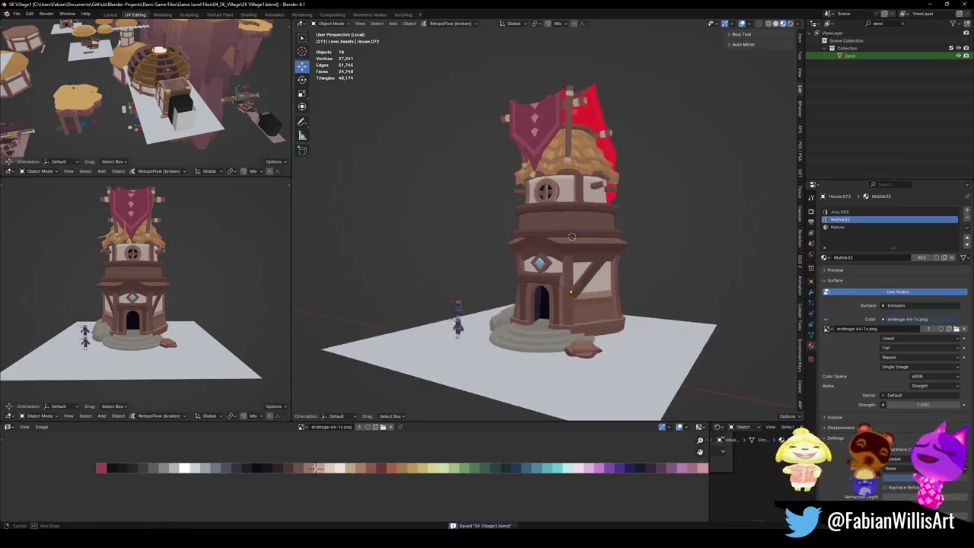
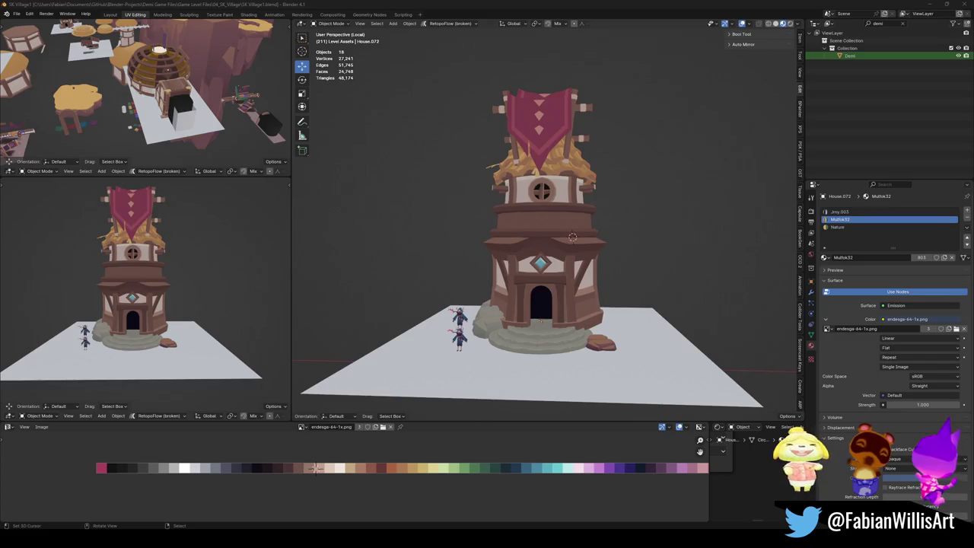
In Edit Mode, select the faces around the diamond window and slide their UVs onto palette green.
{"action": "scroll", "coordinate": [399, 252], "scroll_direction": "up", "scroll_amount": 5}
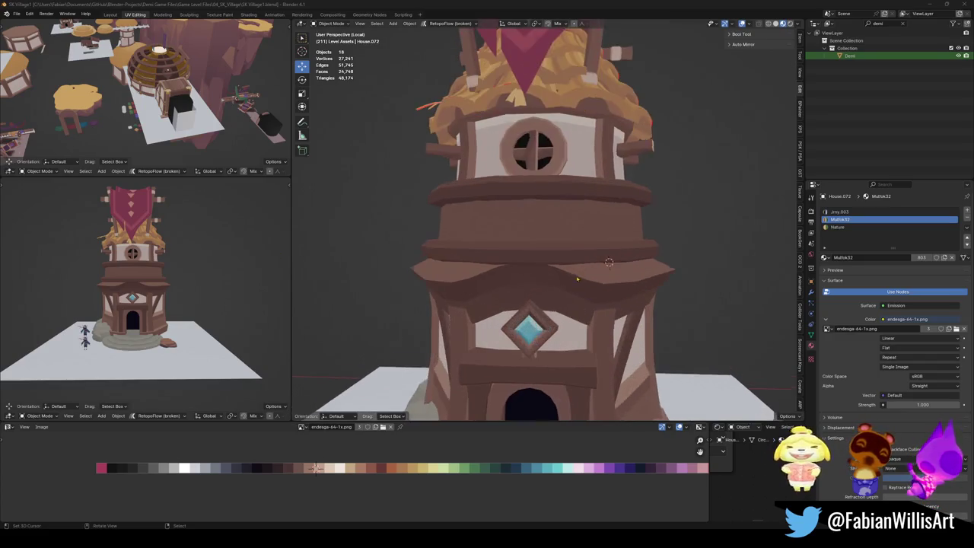
{"action": "key", "text": "Tab"}
{"action": "left_click", "coordinate": [561, 251]}
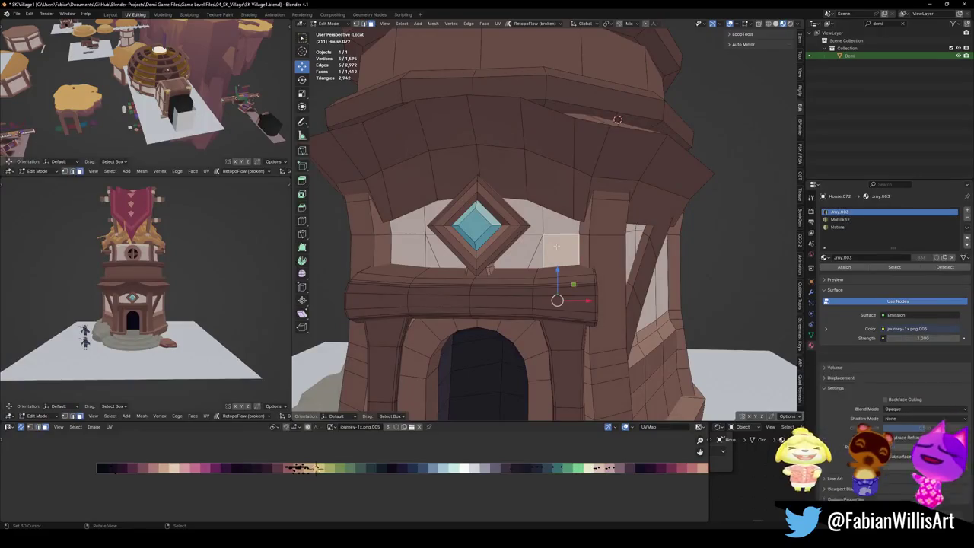
{"action": "left_click", "coordinate": [563, 228], "text": "ctrl"}
{"action": "left_click", "coordinate": [407, 225], "text": "ctrl"}
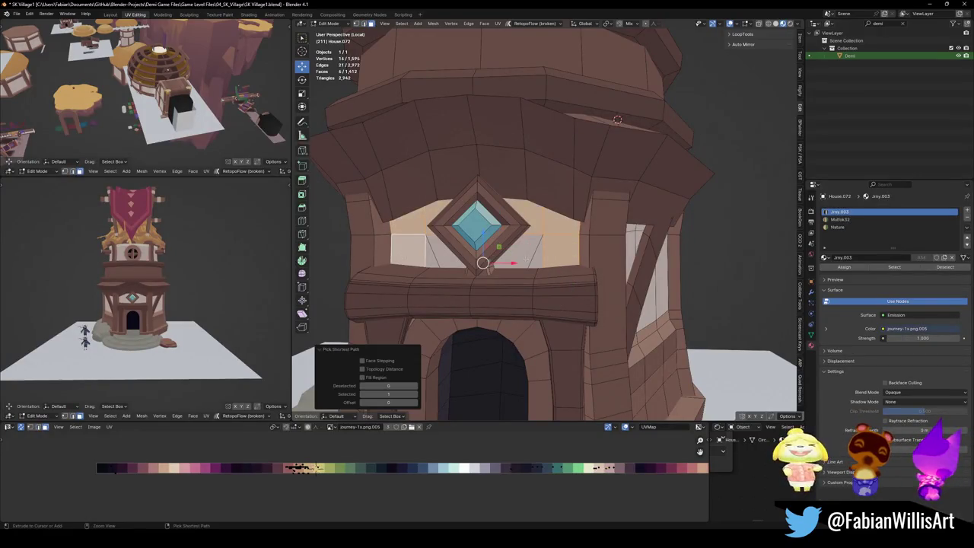
{"action": "left_click", "coordinate": [520, 276], "text": "ctrl"}
{"action": "key", "text": "g"}
{"action": "key", "text": "x"}
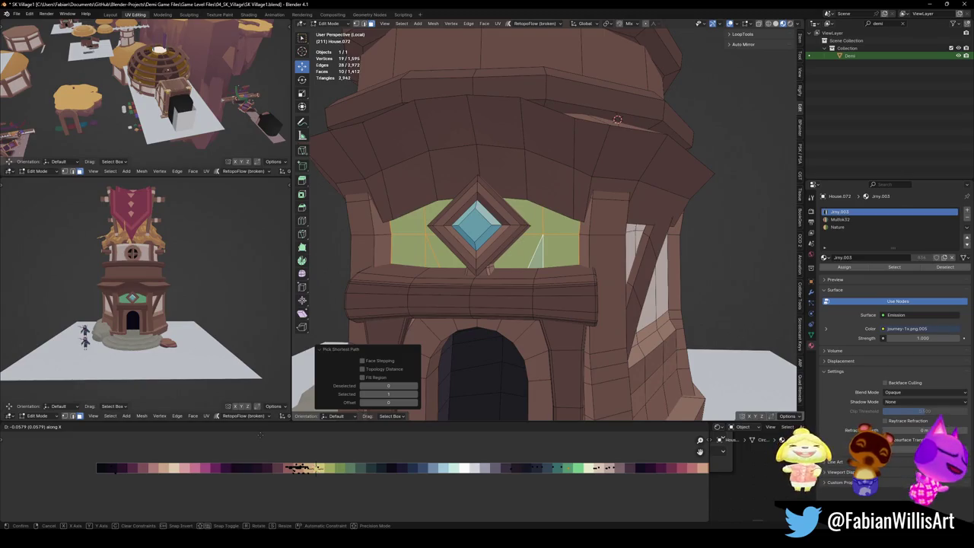
{"action": "left_click", "coordinate": [261, 436]}
Check the green window panel from a few angles and save the blend file.
{"action": "middle_click_drag", "start_coordinate": [152, 320], "coordinate": [195, 310]}
{"action": "scroll", "coordinate": [194, 310], "scroll_direction": "up", "scroll_amount": 3}
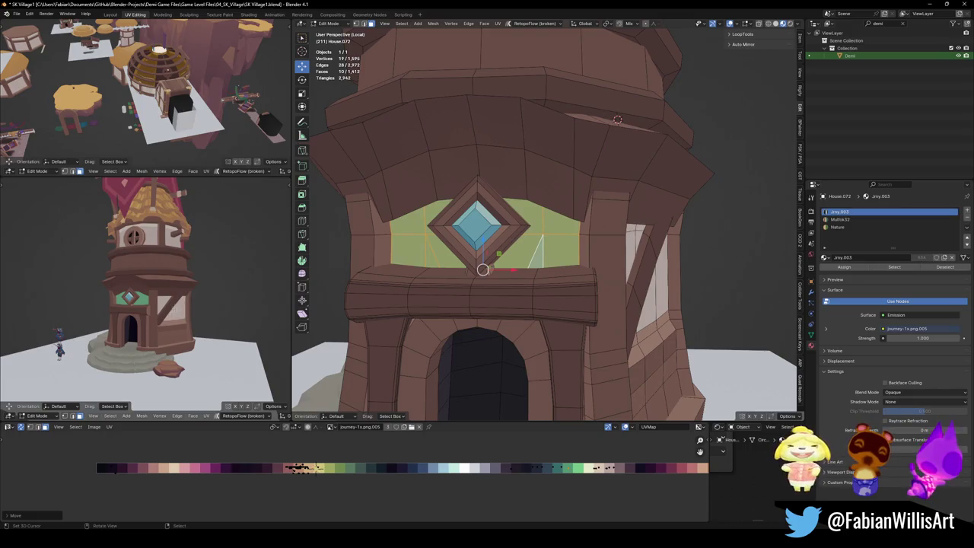
{"action": "scroll", "coordinate": [175, 314], "scroll_direction": "down", "scroll_amount": 3}
{"action": "middle_click_drag", "start_coordinate": [152, 319], "coordinate": [196, 311]}
{"action": "scroll", "coordinate": [176, 314], "scroll_direction": "up", "scroll_amount": 4}
{"action": "key", "text": "ctrl+s"}
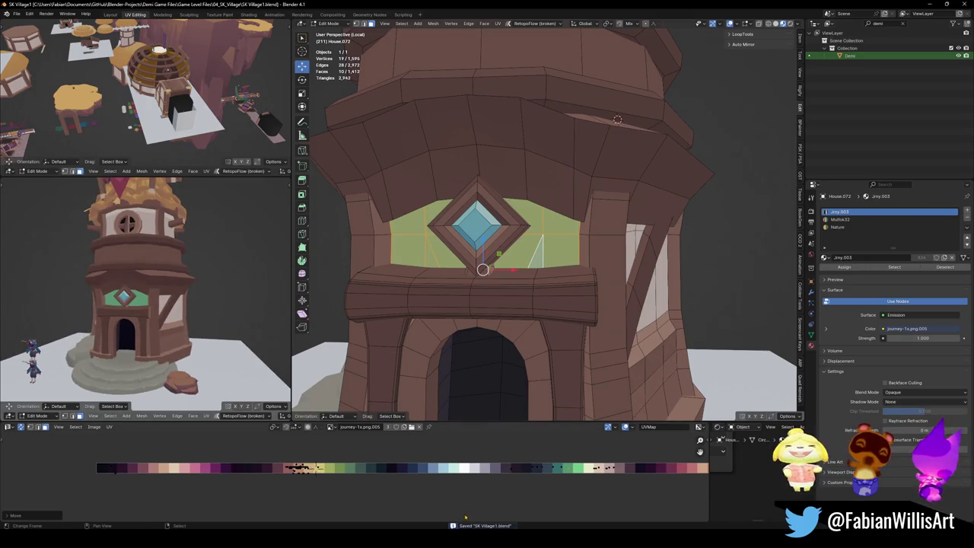
Nudge the window panel's UVs along X to adjust the green, then save again.
{"action": "key", "text": "g"}
{"action": "key", "text": "x"}
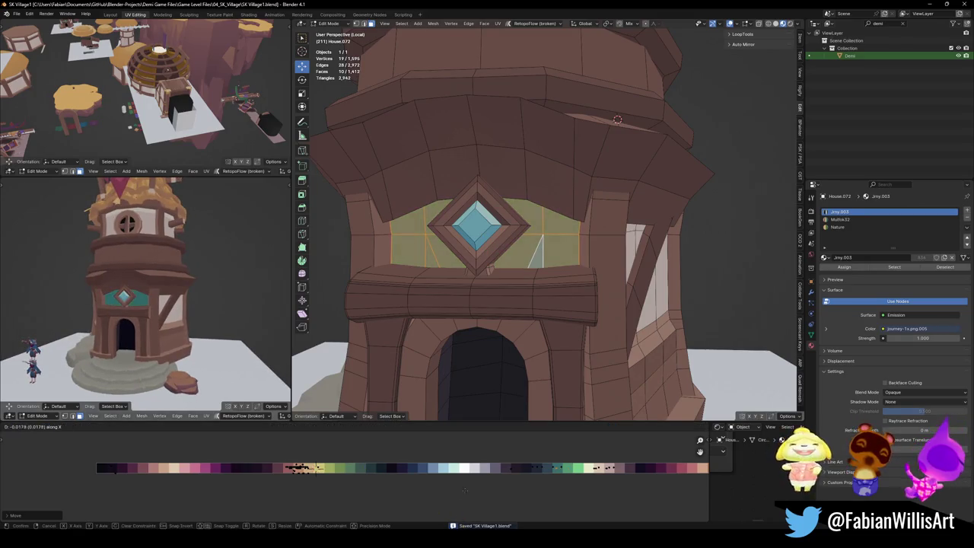
{"action": "left_click", "coordinate": [557, 490]}
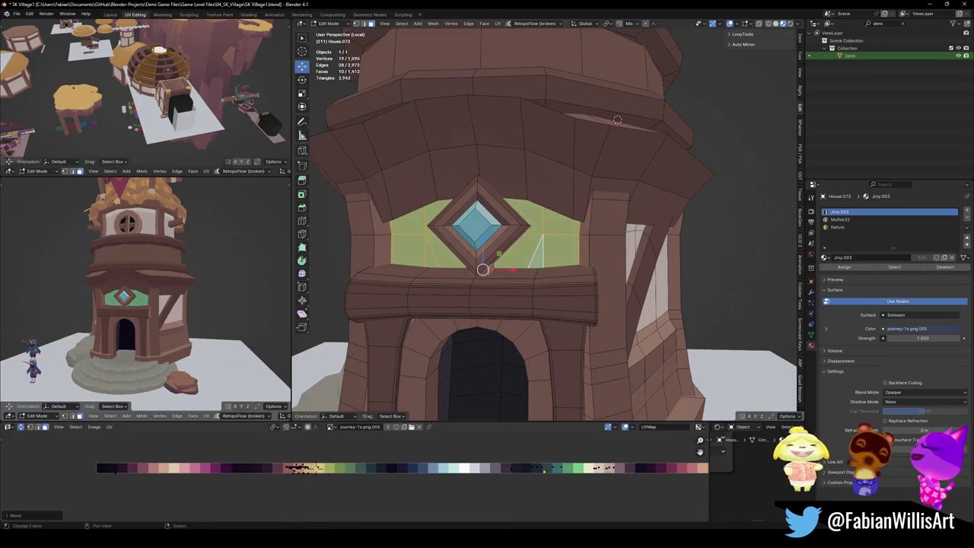
{"action": "scroll", "coordinate": [229, 318], "scroll_direction": "down", "scroll_amount": 5}
{"action": "scroll", "coordinate": [228, 318], "scroll_direction": "up", "scroll_amount": 3}
{"action": "middle_click_drag", "start_coordinate": [229, 318], "coordinate": [213, 320]}
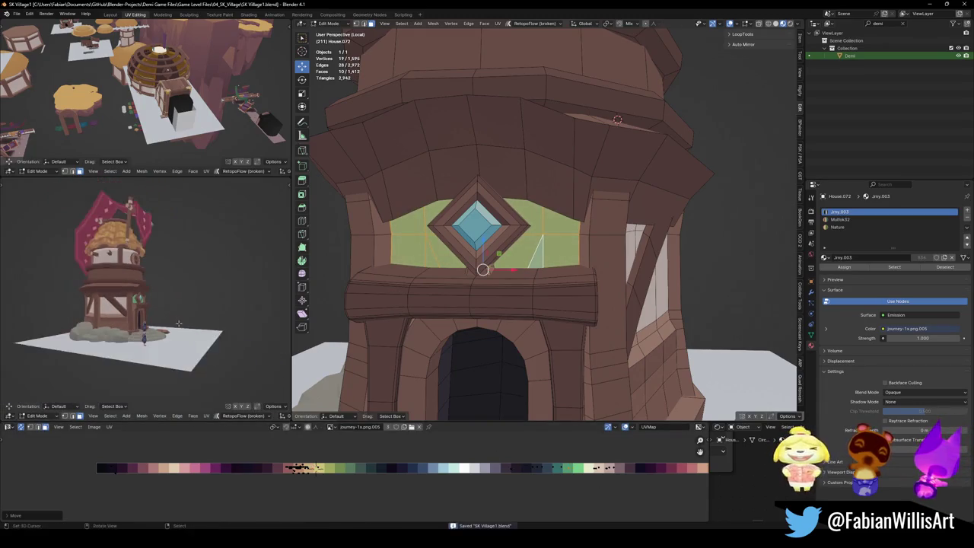
{"action": "key", "text": "ctrl+s"}
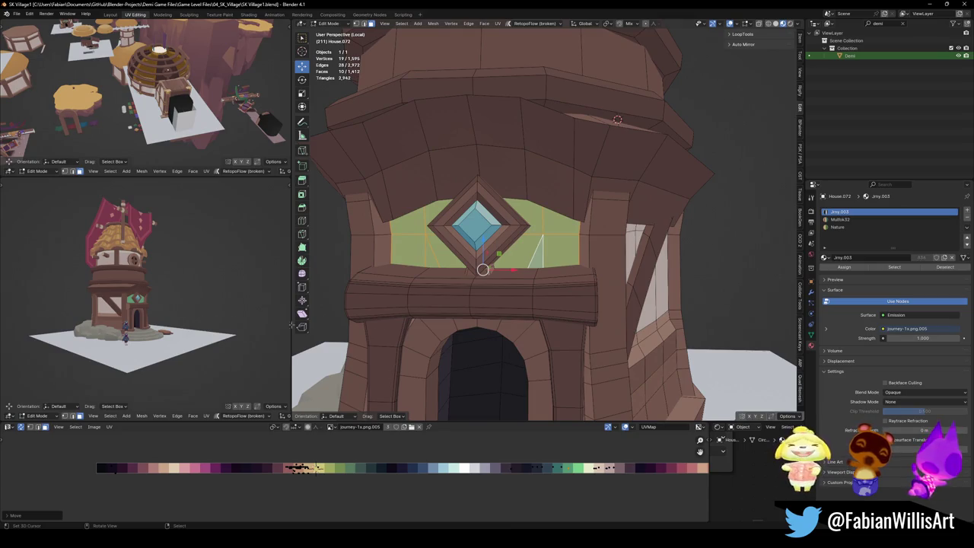
Deselect the panel and select all faces linked to the door frame under the arch.
{"action": "middle_click_drag", "start_coordinate": [477, 338], "coordinate": [564, 307]}
{"action": "key", "text": "alt+a"}
{"action": "left_click", "coordinate": [557, 310]}
{"action": "key", "text": "ctrl+l"}
Shift the door frame's UVs along X and assign it the Jmy.003 material.
{"action": "key", "text": "g"}
{"action": "key", "text": "x"}
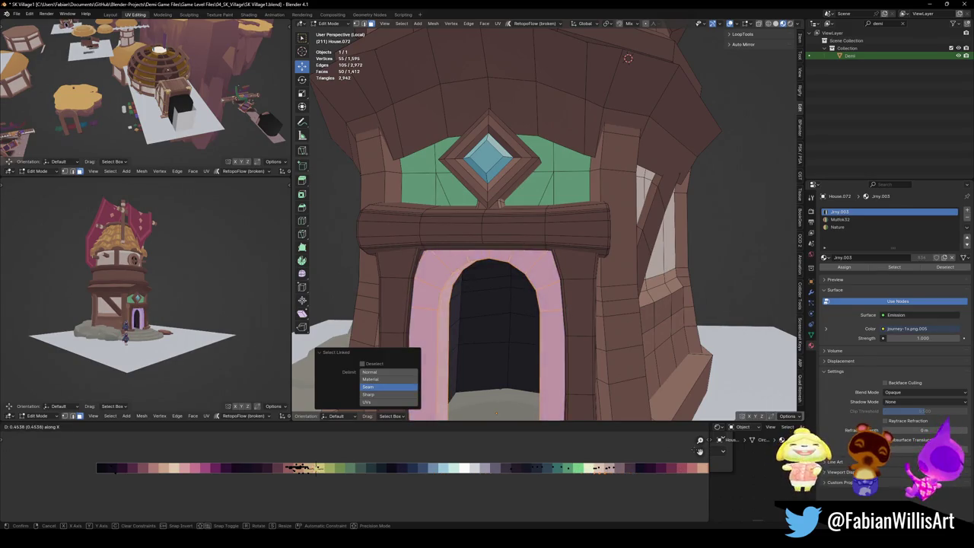
{"action": "key", "text": "Return"}
{"action": "left_click", "coordinate": [853, 220]}
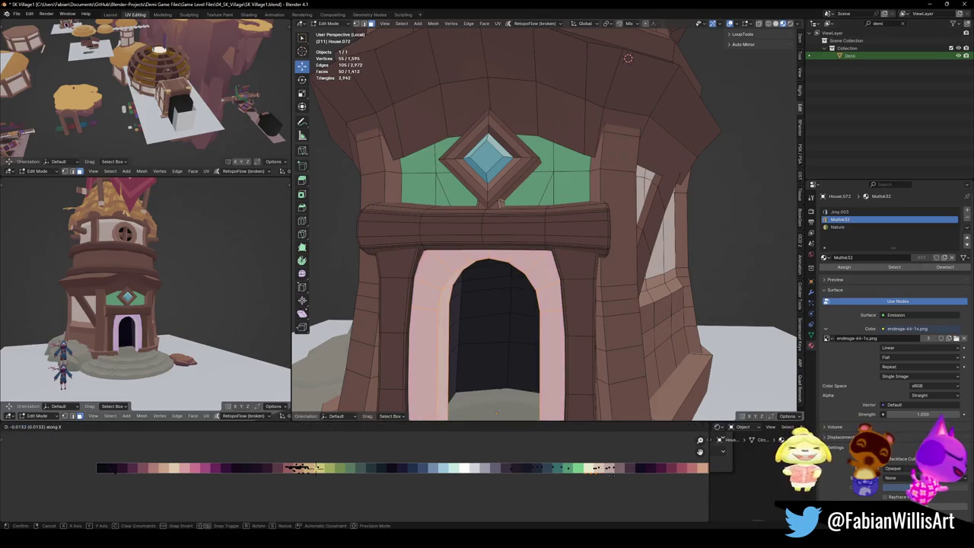
{"action": "left_click", "coordinate": [840, 211]}
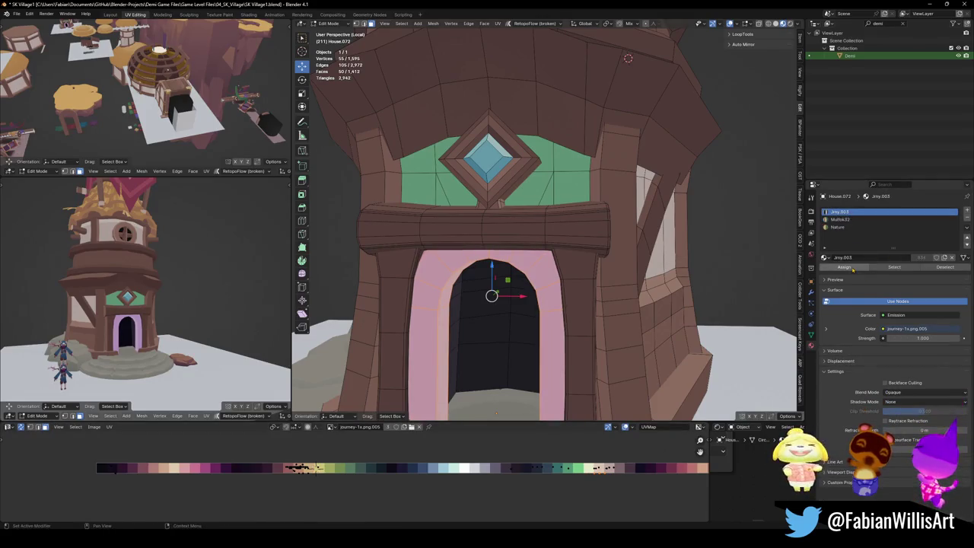
{"action": "left_click", "coordinate": [844, 267]}
Slide the door frame's UVs onto the light tan palette colour and mirror them across X.
{"action": "key", "text": "g"}
{"action": "key", "text": "x"}
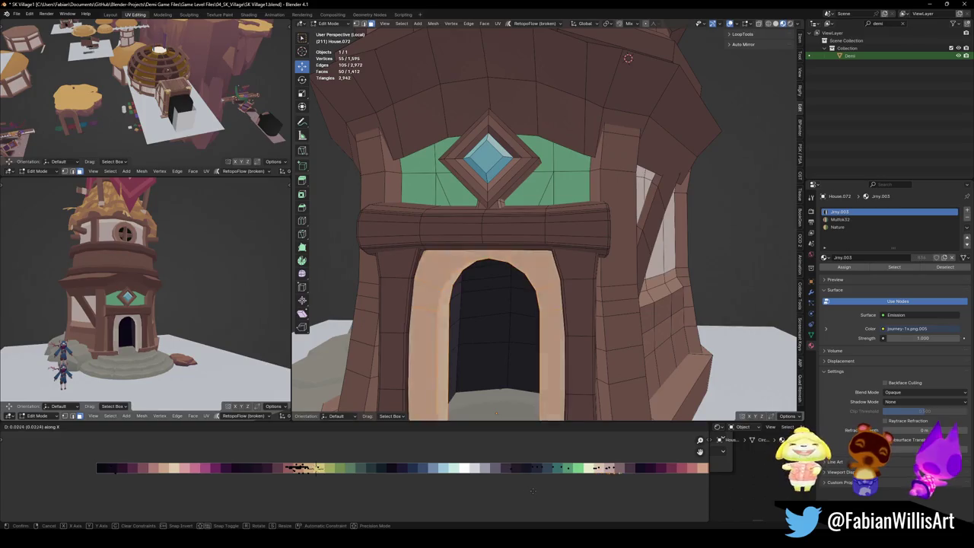
{"action": "left_click", "coordinate": [459, 469]}
{"action": "middle_click_drag", "start_coordinate": [144, 320], "coordinate": [162, 335]}
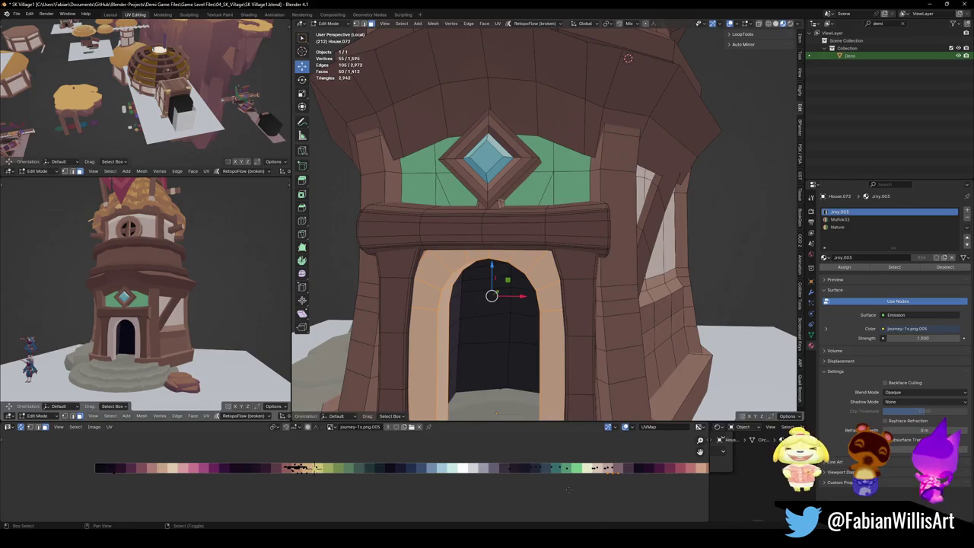
{"action": "key", "text": "ctrl+m"}
{"action": "key", "text": "x"}
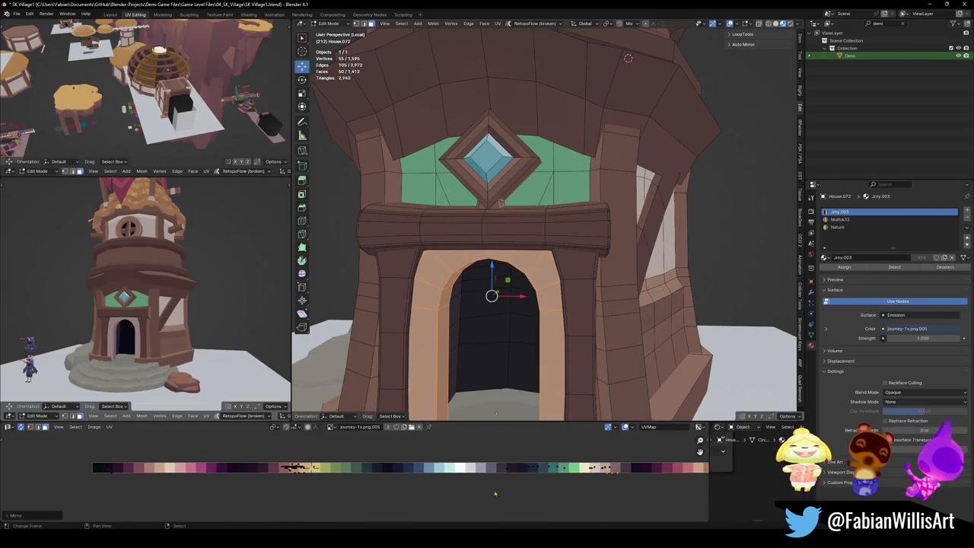
Orbit and zoom around the tower to inspect the tan door frame and roof.
{"action": "scroll", "coordinate": [222, 305], "scroll_direction": "down", "scroll_amount": 5}
{"action": "middle_click_drag", "start_coordinate": [222, 306], "coordinate": [190, 332]}
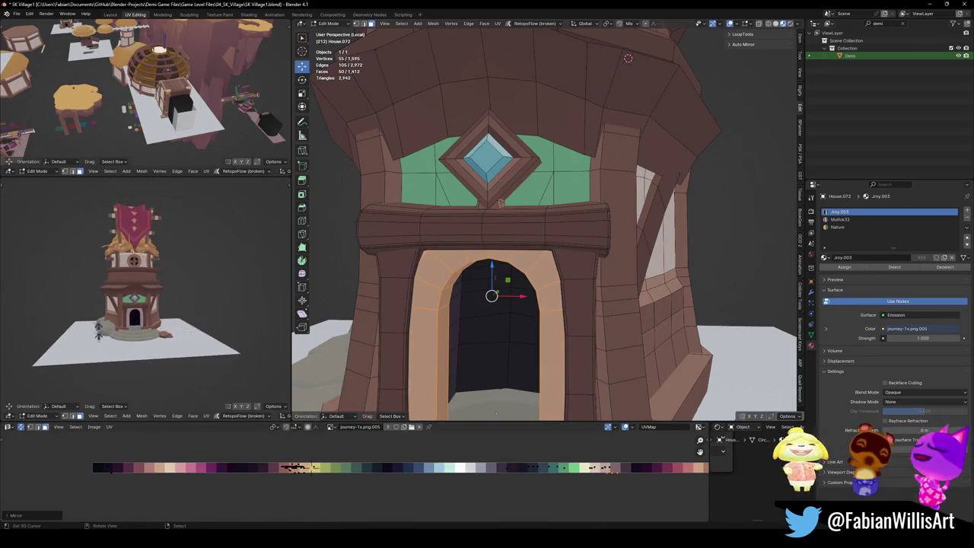
{"action": "scroll", "coordinate": [167, 301], "scroll_direction": "up", "scroll_amount": 5}
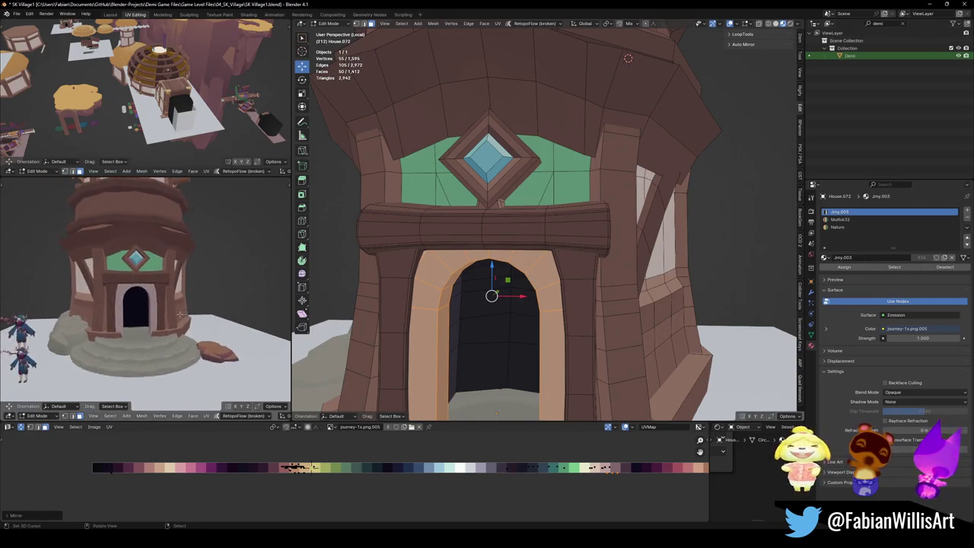
{"action": "middle_click_drag", "start_coordinate": [152, 312], "coordinate": [168, 301]}
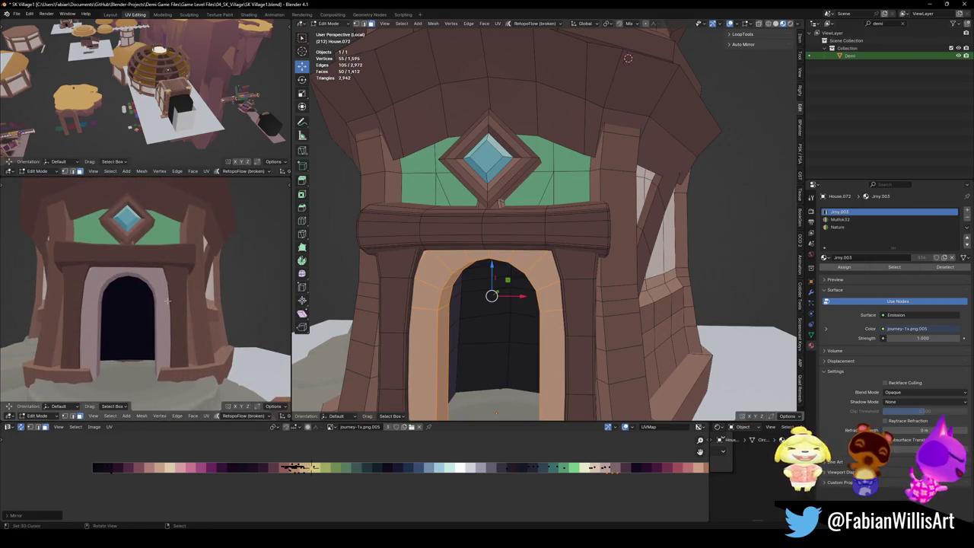
{"action": "scroll", "coordinate": [169, 303], "scroll_direction": "down", "scroll_amount": 4}
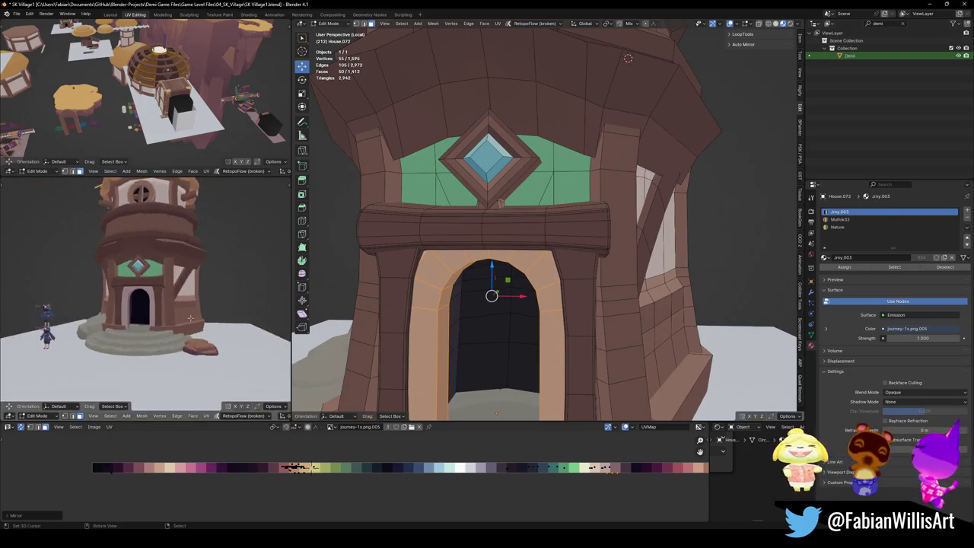
{"action": "scroll", "coordinate": [169, 303], "scroll_direction": "down", "scroll_amount": 4}
{"action": "mouse_move", "coordinate": [169, 303]}
{"action": "middle_mouse_down"}
{"action": "mouse_move", "coordinate": [113, 311]}
{"action": "mouse_move", "coordinate": [167, 328]}
{"action": "middle_mouse_up"}
{"action": "scroll", "coordinate": [167, 328], "scroll_direction": "up", "scroll_amount": 2}
{"action": "scroll", "coordinate": [196, 320], "scroll_direction": "up", "scroll_amount": 3}
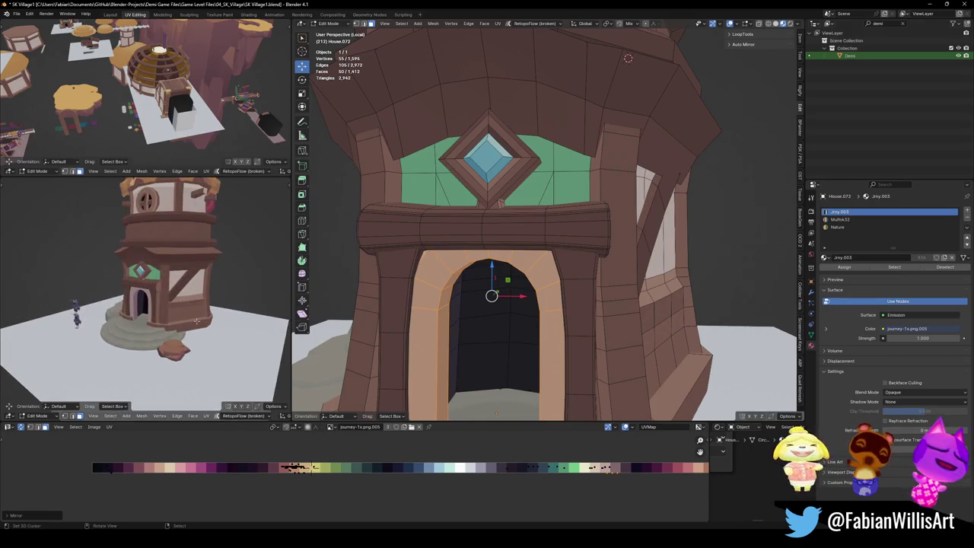
{"action": "middle_click_drag", "start_coordinate": [196, 320], "coordinate": [194, 325]}
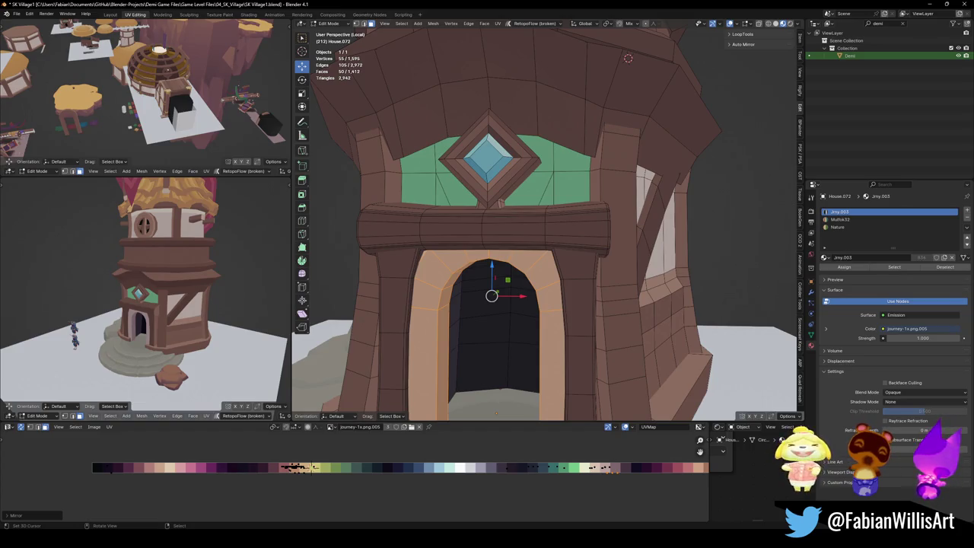
{"action": "middle_click_drag", "start_coordinate": [189, 319], "coordinate": [189, 308]}
{"action": "scroll", "coordinate": [189, 309], "scroll_direction": "down", "scroll_amount": 3}
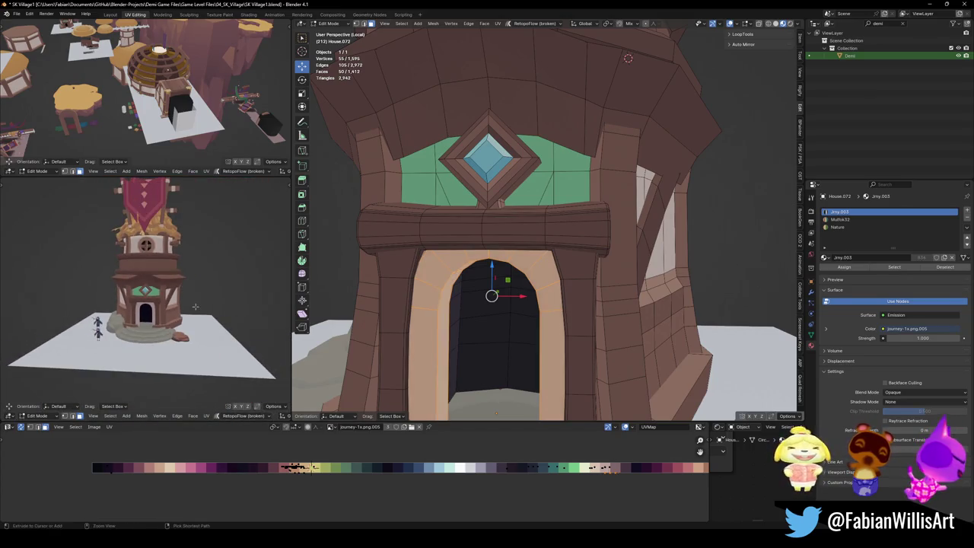
Undo, clear the green panel selection, and bevel the arch edge loop into a band.
{"action": "key", "text": "ctrl+z"}
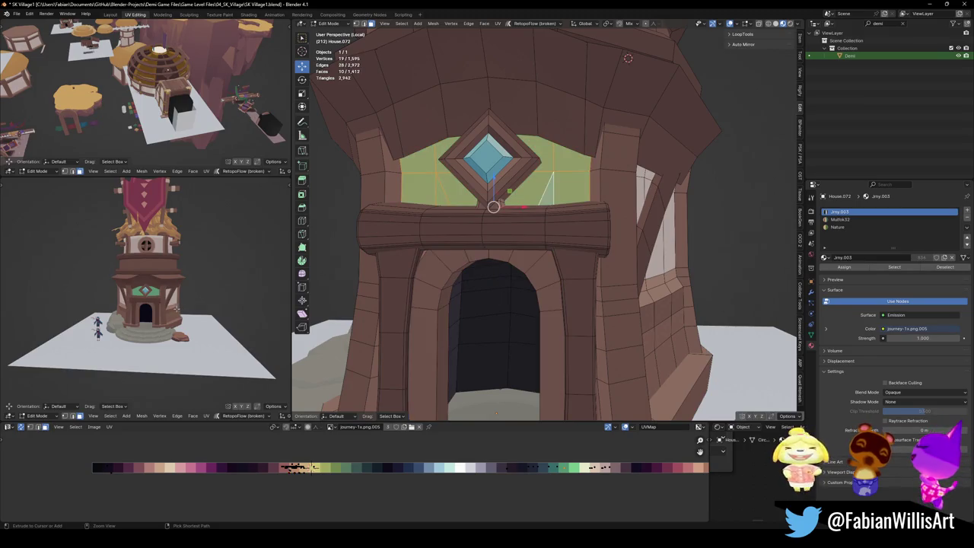
{"action": "key", "text": "alt+a"}
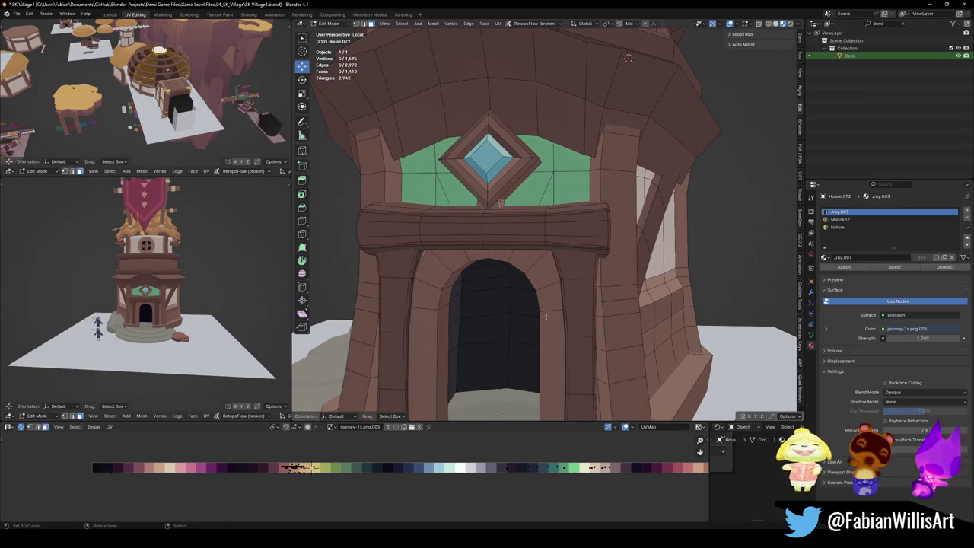
{"action": "scroll", "coordinate": [562, 366], "scroll_direction": "up", "scroll_amount": 2}
{"action": "middle_click_drag", "start_coordinate": [562, 367], "coordinate": [548, 314]}
{"action": "left_click", "coordinate": [547, 314], "text": "alt"}
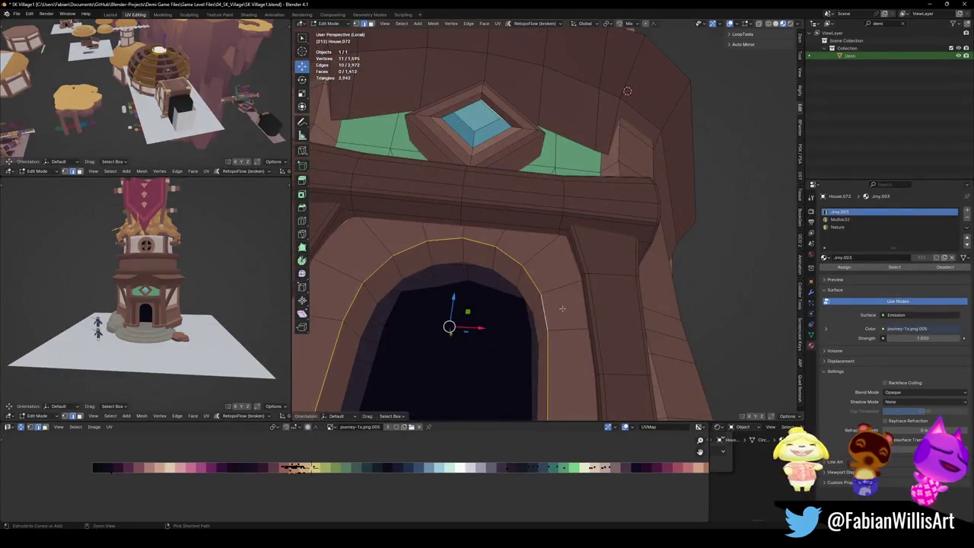
{"action": "key", "text": "ctrl+b"}
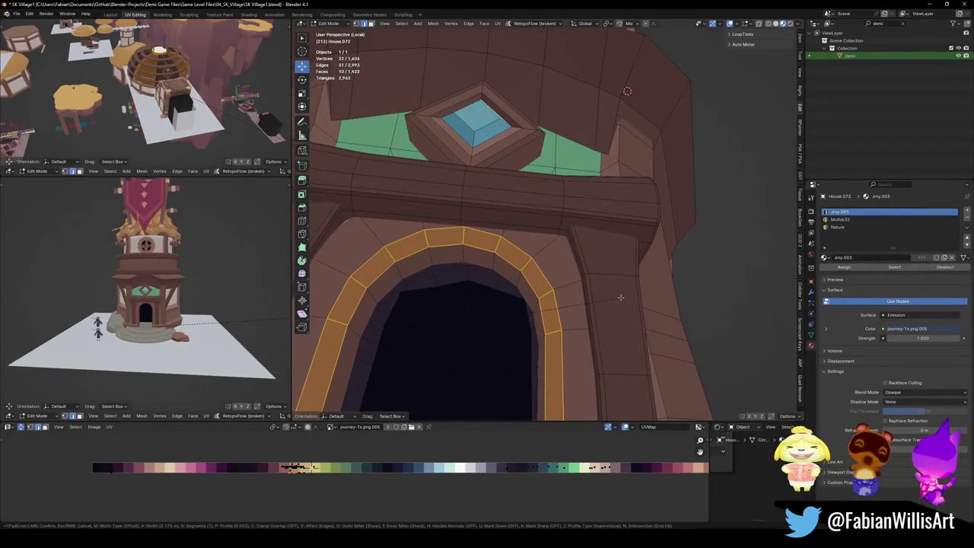
{"action": "left_click", "coordinate": [620, 296]}
Try moving the arch loop along X, cancel the move, and clear the selection.
{"action": "scroll", "coordinate": [178, 288], "scroll_direction": "up", "scroll_amount": 2}
{"action": "scroll", "coordinate": [178, 288], "scroll_direction": "up", "scroll_amount": 3}
{"action": "scroll", "coordinate": [178, 288], "scroll_direction": "up", "scroll_amount": 3}
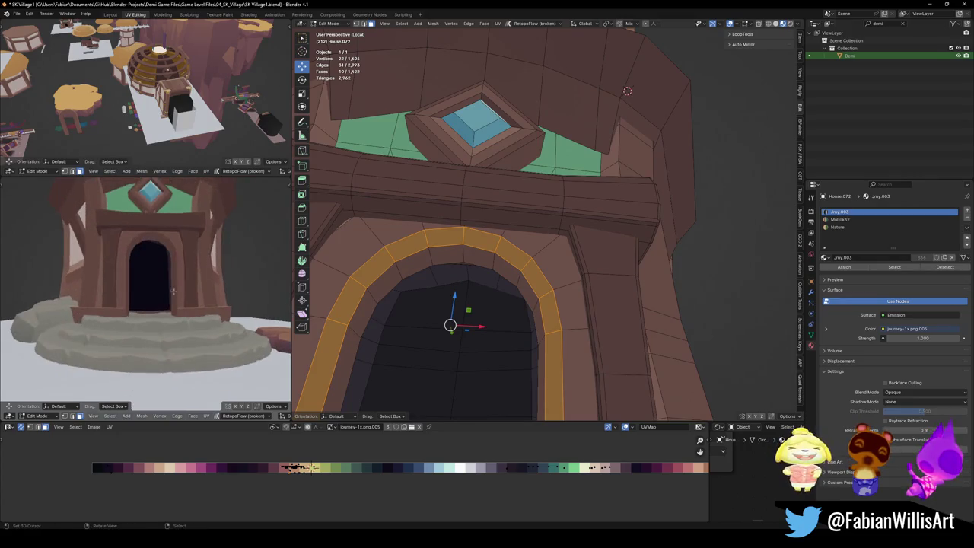
{"action": "key", "text": "g"}
{"action": "key", "text": "x"}
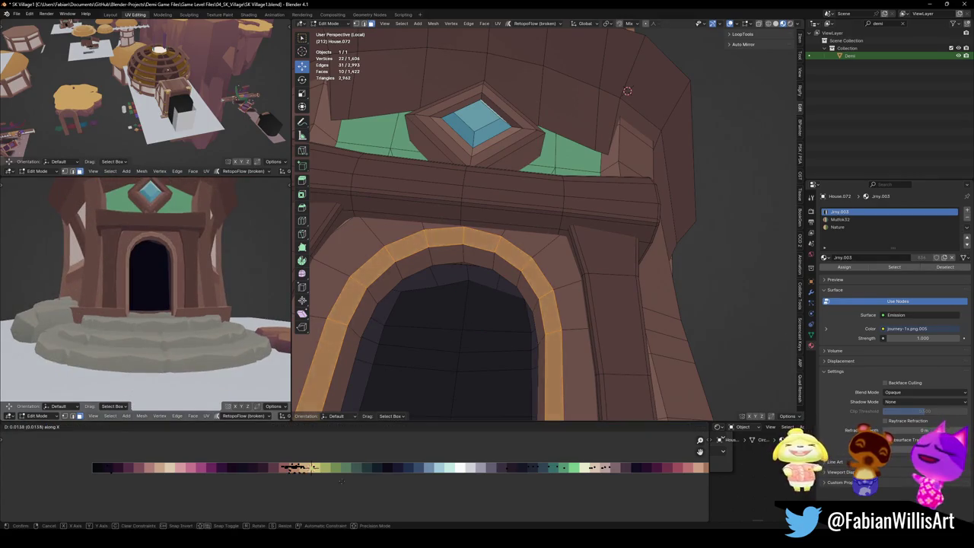
{"action": "key", "text": "Escape"}
{"action": "scroll", "coordinate": [164, 303], "scroll_direction": "down", "scroll_amount": 3}
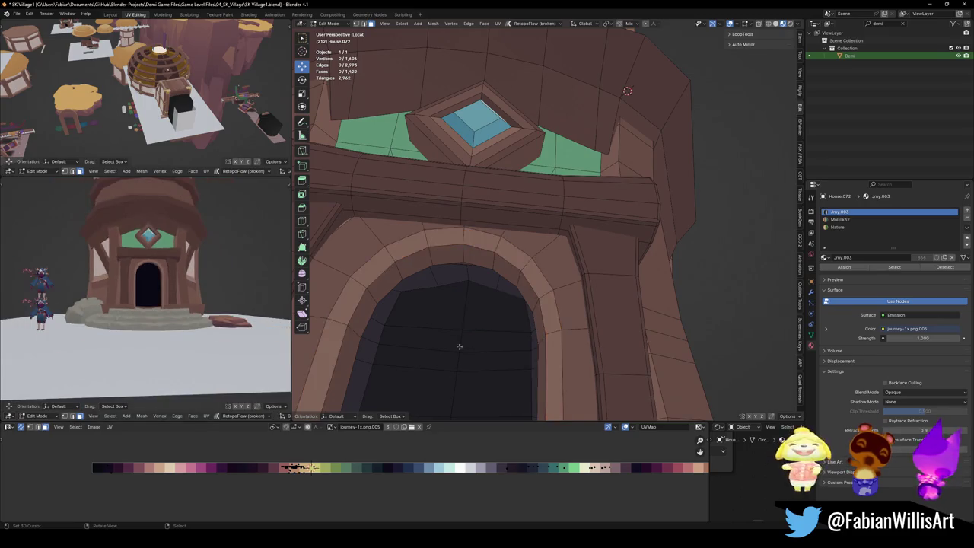
{"action": "scroll", "coordinate": [481, 318], "scroll_direction": "down", "scroll_amount": 4}
{"action": "scroll", "coordinate": [481, 318], "scroll_direction": "down", "scroll_amount": 4}
{"action": "key", "text": "alt+a"}
Add multiple centred loop cuts to the left door pillar, then four to the right pillar.
{"action": "key", "text": "ctrl+r"}
{"action": "scroll", "coordinate": [482, 318], "scroll_direction": "up", "scroll_amount": 2}
{"action": "left_click", "coordinate": [482, 320]}
{"action": "right_click", "coordinate": [481, 320]}
{"action": "key", "text": "ctrl+r"}
{"action": "scroll", "coordinate": [594, 347], "scroll_direction": "up", "scroll_amount": 2}
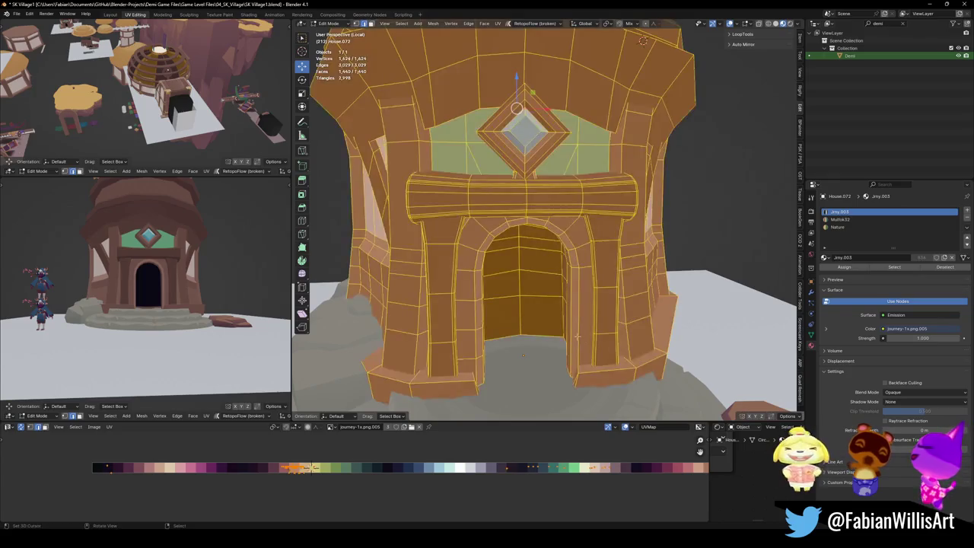
{"action": "scroll", "coordinate": [576, 328], "scroll_direction": "up", "scroll_amount": 1}
{"action": "left_click", "coordinate": [576, 329]}
Keep the four new pillar loops centred and edge-slide two pillar edges into place.
{"action": "right_click", "coordinate": [577, 330]}
{"action": "key", "text": "alt+a"}
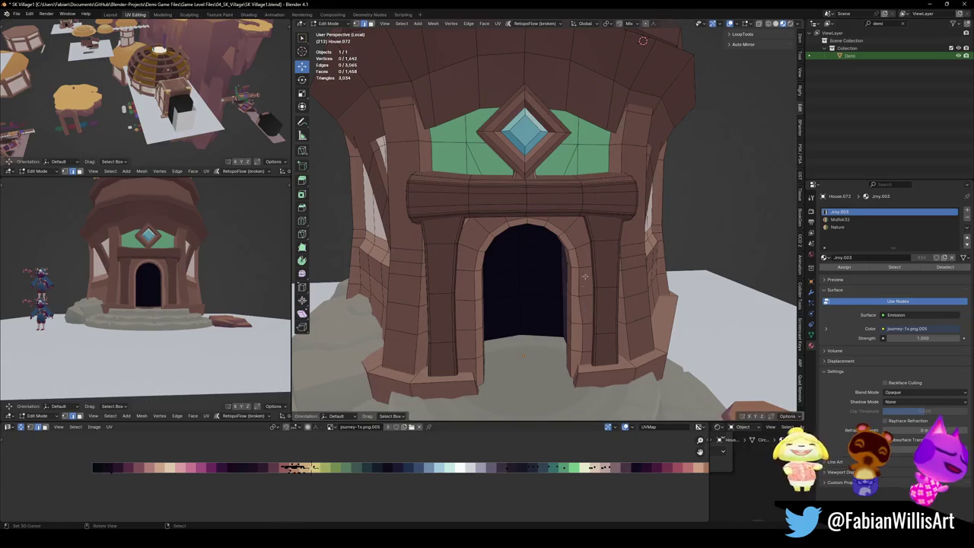
{"action": "key", "text": "g"}
{"action": "key", "text": "g"}
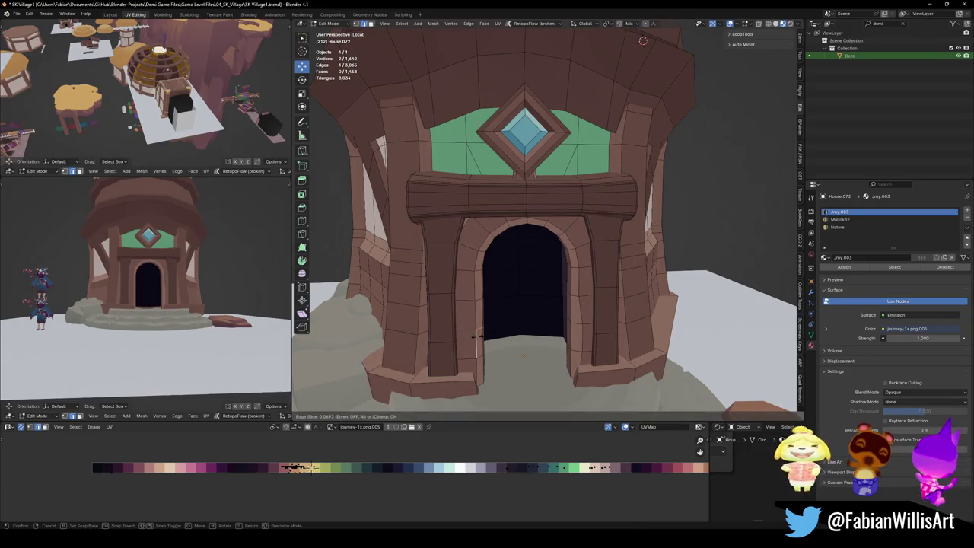
{"action": "scroll", "coordinate": [478, 338], "scroll_direction": "up", "scroll_amount": 5}
{"action": "mouse_move", "coordinate": [478, 339]}
{"action": "middle_mouse_down"}
{"action": "mouse_move", "coordinate": [579, 242]}
{"action": "mouse_move", "coordinate": [536, 257]}
{"action": "mouse_move", "coordinate": [540, 317]}
{"action": "mouse_move", "coordinate": [487, 373]}
{"action": "middle_mouse_up"}
{"action": "left_click", "coordinate": [578, 242]}
{"action": "key", "text": "g"}
{"action": "left_click", "coordinate": [536, 255]}
Edge-slide the two edges near the arch top to refine the arch shape.
{"action": "left_click", "coordinate": [555, 185]}
{"action": "key", "text": "g"}
{"action": "key", "text": "g"}
{"action": "left_click", "coordinate": [555, 184]}
{"action": "left_click", "coordinate": [633, 182]}
{"action": "key", "text": "g"}
{"action": "key", "text": "g"}
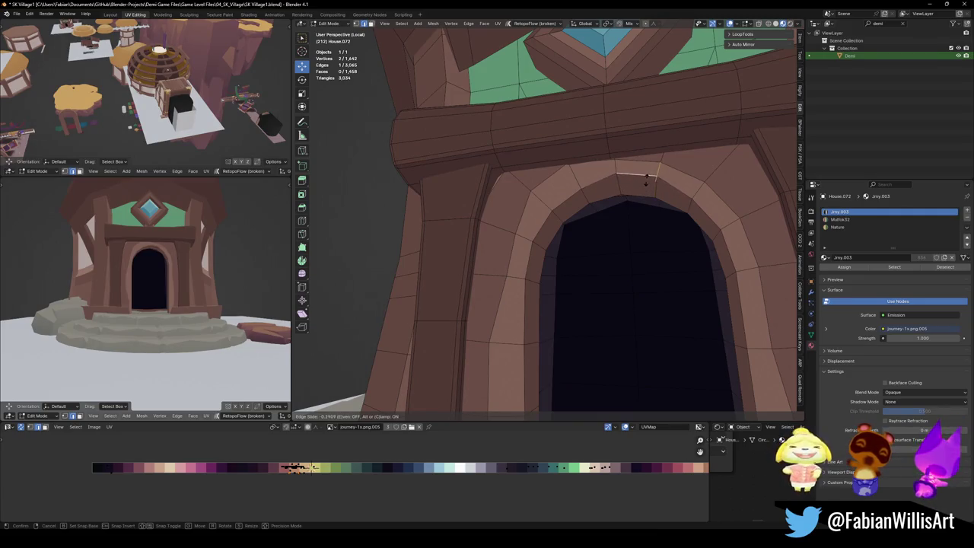
{"action": "left_click", "coordinate": [646, 180]}
Recolour the arch face loop by shifting its UVs horizontally across the palette.
{"action": "key", "text": "a"}
{"action": "middle_click_drag", "start_coordinate": [579, 251], "coordinate": [542, 276]}
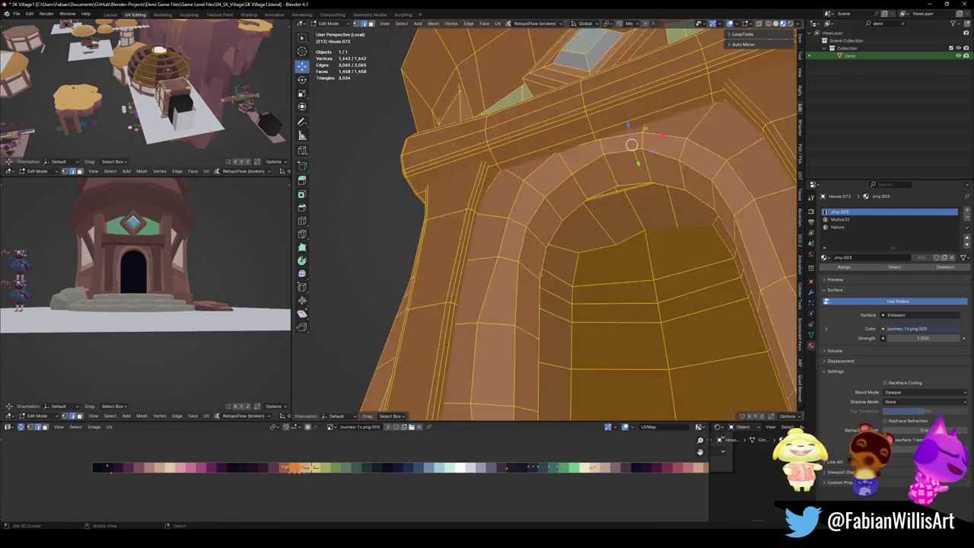
{"action": "key", "text": "alt+a"}
{"action": "left_click", "coordinate": [531, 258], "text": "alt"}
{"action": "key", "text": "g"}
{"action": "key", "text": "x"}
{"action": "left_click", "coordinate": [380, 483]}
{"action": "scroll", "coordinate": [213, 306], "scroll_direction": "up", "scroll_amount": 3}
{"action": "scroll", "coordinate": [213, 306], "scroll_direction": "up", "scroll_amount": 2}
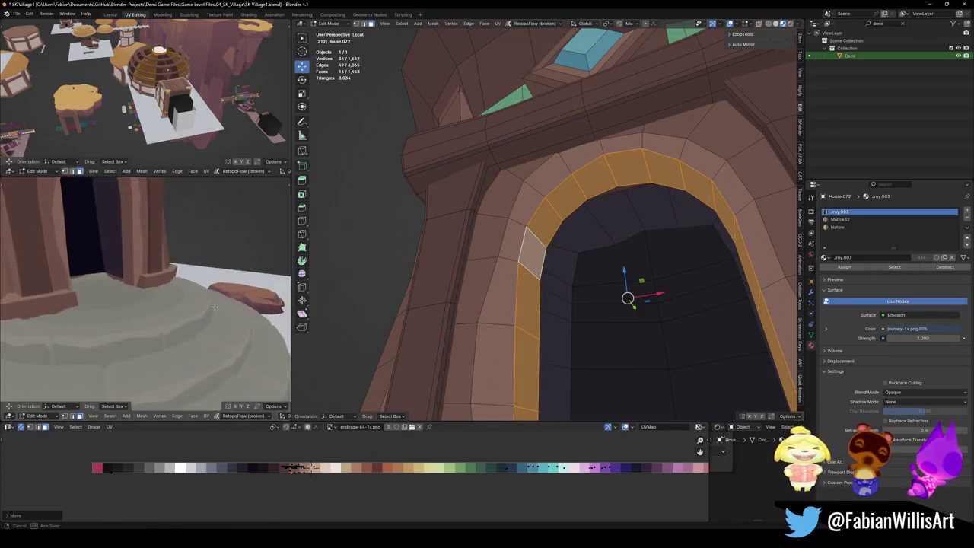
{"action": "scroll", "coordinate": [213, 306], "scroll_direction": "down", "scroll_amount": 2}
{"action": "key", "text": "g"}
{"action": "key", "text": "x"}
{"action": "left_click", "coordinate": [316, 477]}
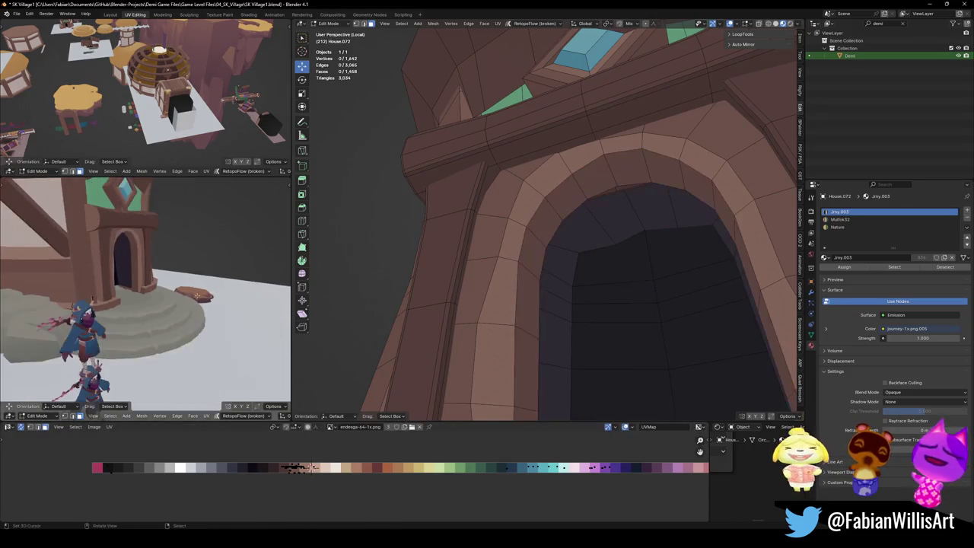
Shift the arch face loop's UVs once more to settle its colour, then save.
{"action": "key", "text": "alt+a"}
{"action": "scroll", "coordinate": [144, 297], "scroll_direction": "down", "scroll_amount": 3}
{"action": "scroll", "coordinate": [145, 297], "scroll_direction": "down", "scroll_amount": 2}
{"action": "scroll", "coordinate": [144, 297], "scroll_direction": "down", "scroll_amount": 2}
{"action": "middle_click_drag", "start_coordinate": [144, 296], "coordinate": [198, 312]}
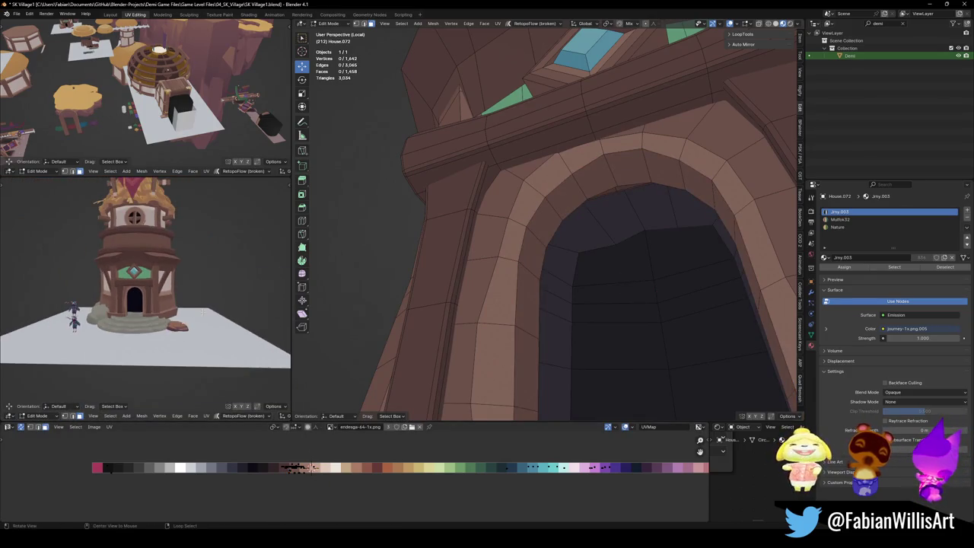
{"action": "left_click", "coordinate": [512, 240], "text": "alt"}
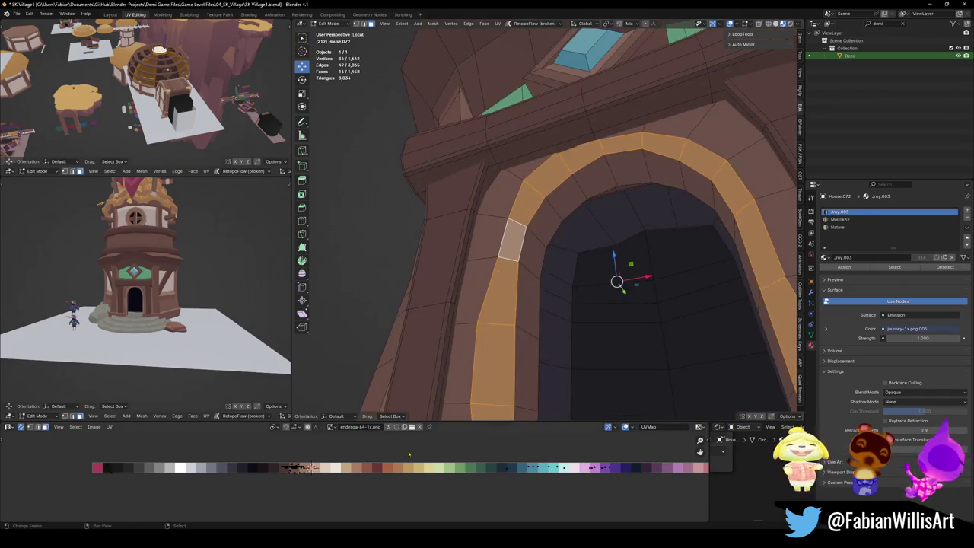
{"action": "key", "text": "g"}
{"action": "key", "text": "x"}
{"action": "left_click", "coordinate": [372, 478]}
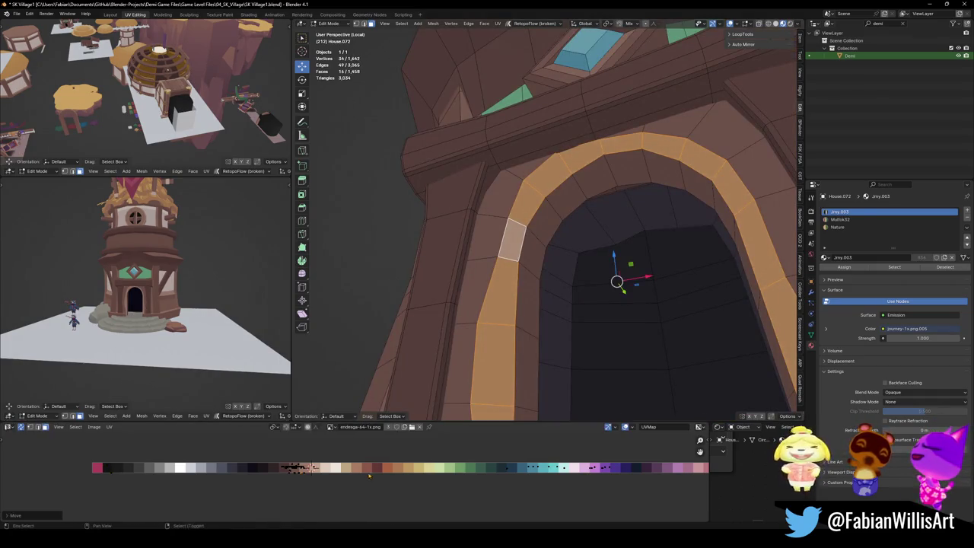
{"action": "scroll", "coordinate": [145, 297], "scroll_direction": "down", "scroll_amount": 2}
{"action": "key", "text": "alt+a"}
{"action": "key", "text": "ctrl+s"}
Recolour the green band around the diamond window cream via a horizontal UV shift, and save.
{"action": "middle_click_drag", "start_coordinate": [578, 228], "coordinate": [655, 100]}
{"action": "middle_click_drag", "start_coordinate": [578, 284], "coordinate": [609, 205]}
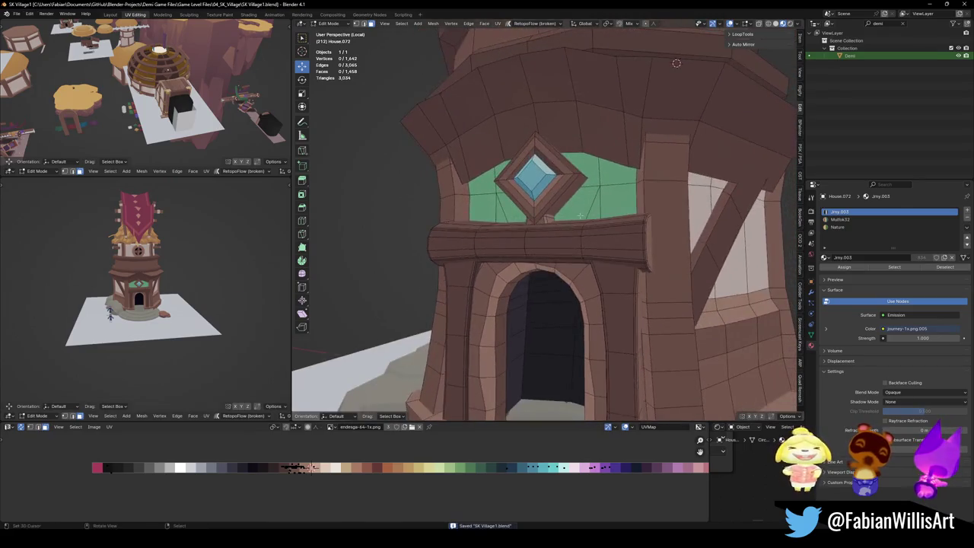
{"action": "left_click", "coordinate": [617, 202]}
{"action": "left_click", "coordinate": [481, 204], "text": "ctrl"}
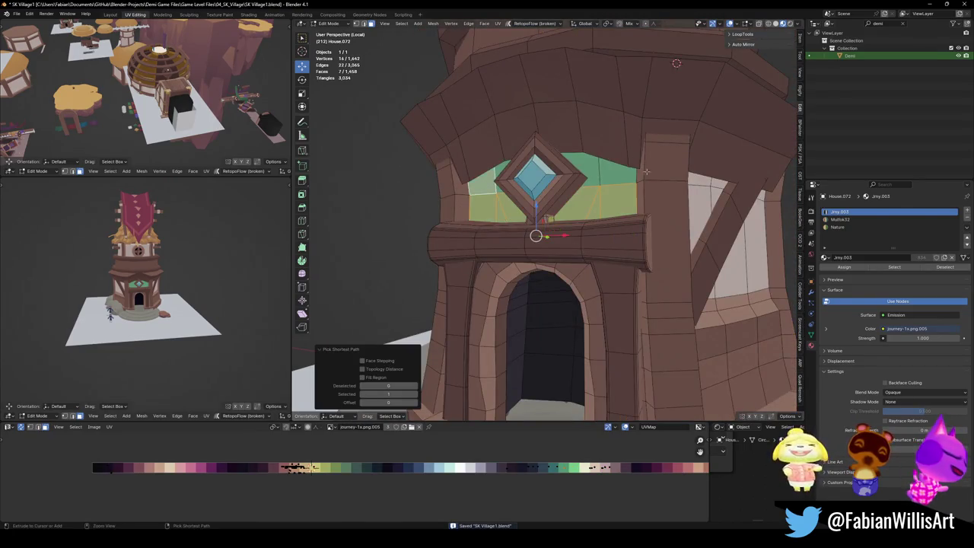
{"action": "left_click", "coordinate": [616, 173], "text": "ctrl"}
{"action": "key", "text": "g"}
{"action": "key", "text": "x"}
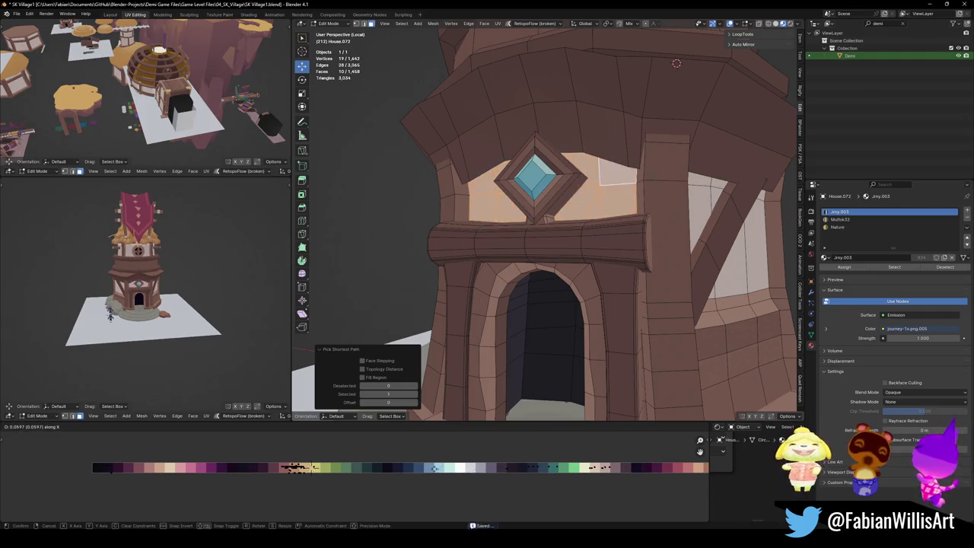
{"action": "key", "text": "Return"}
{"action": "scroll", "coordinate": [200, 284], "scroll_direction": "up", "scroll_amount": 3}
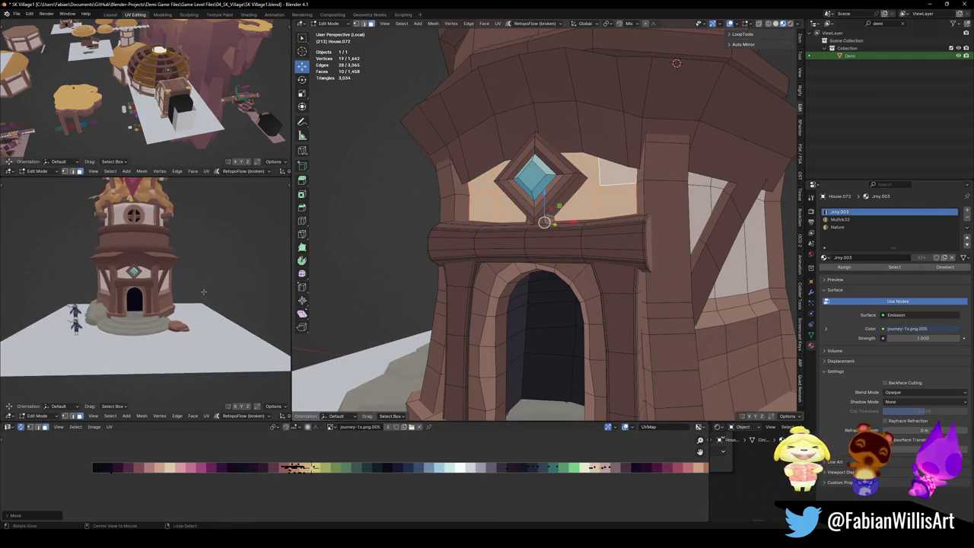
{"action": "key", "text": "g"}
{"action": "key", "text": "x"}
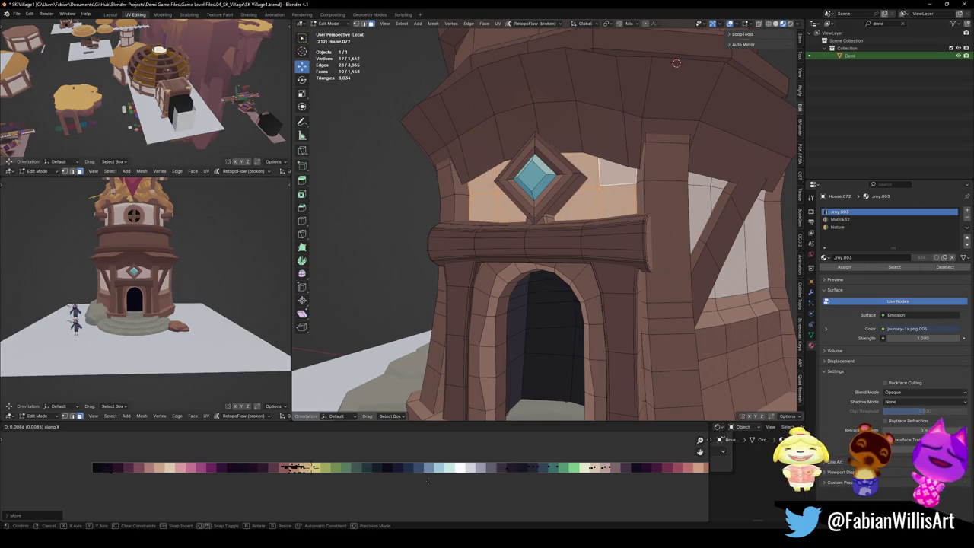
{"action": "key", "text": "Return"}
{"action": "key", "text": "alt+a"}
{"action": "key", "text": "ctrl+s"}
Move the arch trim's UVs to give it a new colour, and save again.
{"action": "scroll", "coordinate": [189, 294], "scroll_direction": "up", "scroll_amount": 3}
{"action": "scroll", "coordinate": [189, 294], "scroll_direction": "down", "scroll_amount": 4}
{"action": "middle_click_drag", "start_coordinate": [190, 295], "coordinate": [173, 313]}
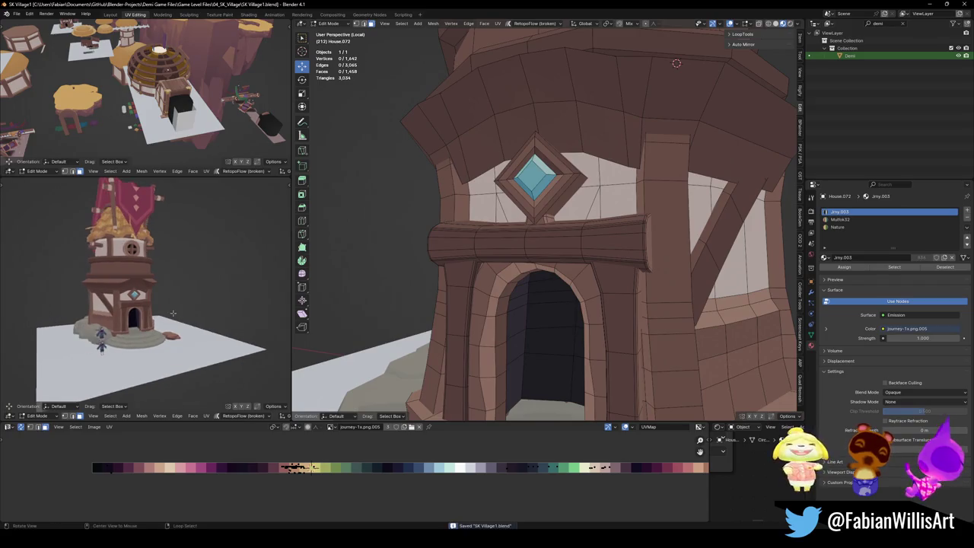
{"action": "scroll", "coordinate": [563, 322], "scroll_direction": "up", "scroll_amount": 2}
{"action": "key", "text": "a"}
{"action": "key", "text": "alt+a"}
{"action": "left_click", "coordinate": [524, 328], "text": "alt"}
{"action": "key", "text": "g"}
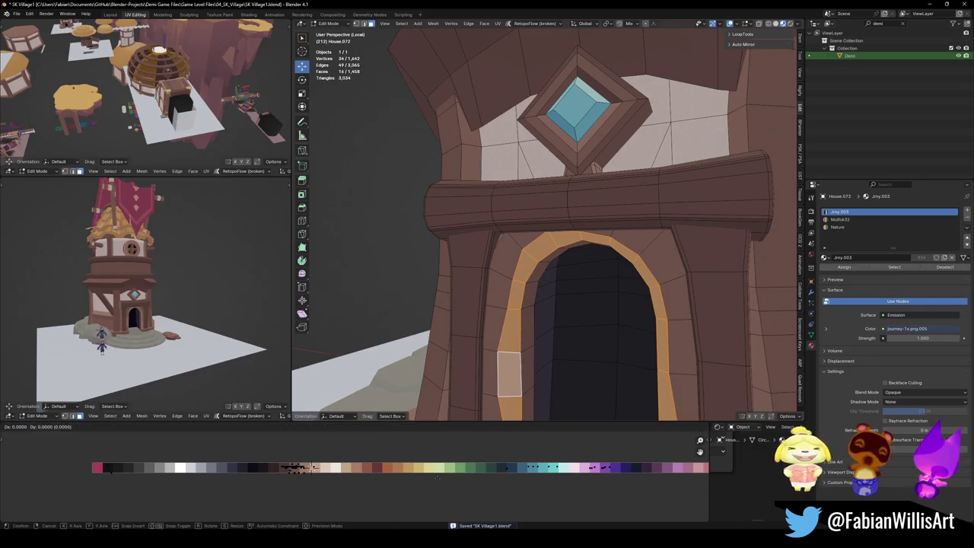
{"action": "key", "text": "Return"}
{"action": "key", "text": "alt+a"}
{"action": "scroll", "coordinate": [178, 266], "scroll_direction": "up", "scroll_amount": 3}
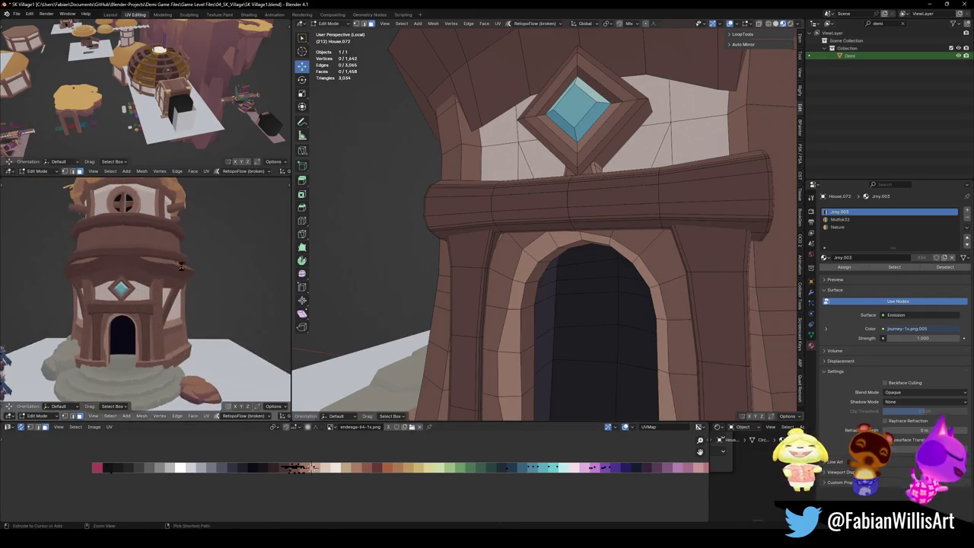
{"action": "scroll", "coordinate": [179, 264], "scroll_direction": "down", "scroll_amount": 2}
{"action": "middle_click_drag", "start_coordinate": [179, 264], "coordinate": [232, 284]}
{"action": "key", "text": "ctrl+s"}
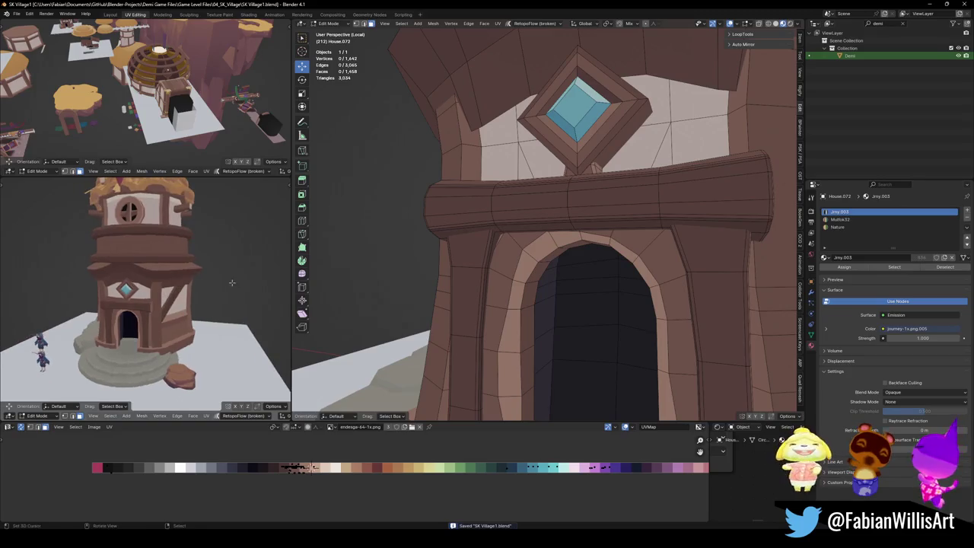
Orbit around the tower to inspect the recoloured arch and window band.
{"action": "scroll", "coordinate": [242, 271], "scroll_direction": "down", "scroll_amount": 2}
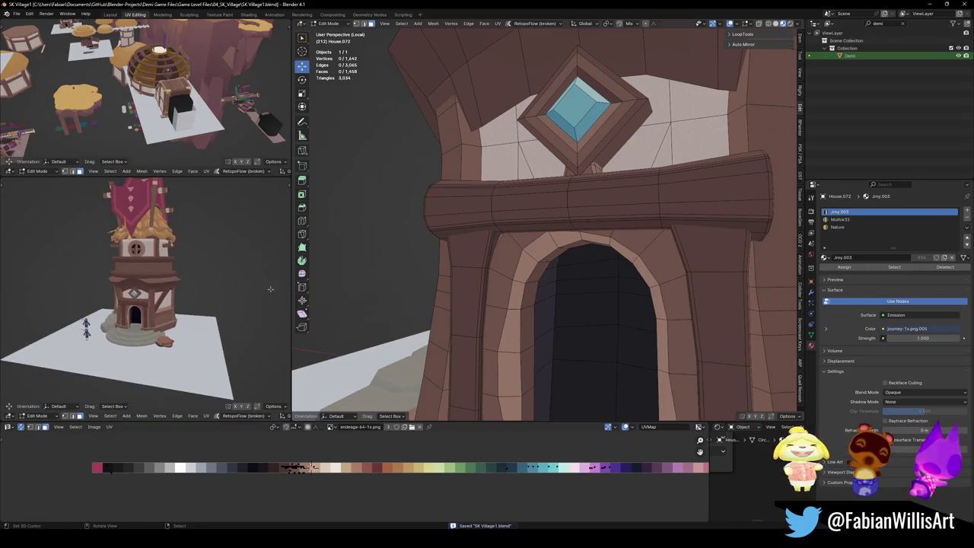
{"action": "scroll", "coordinate": [264, 290], "scroll_direction": "up", "scroll_amount": 2}
{"action": "middle_click_drag", "start_coordinate": [263, 290], "coordinate": [198, 277]}
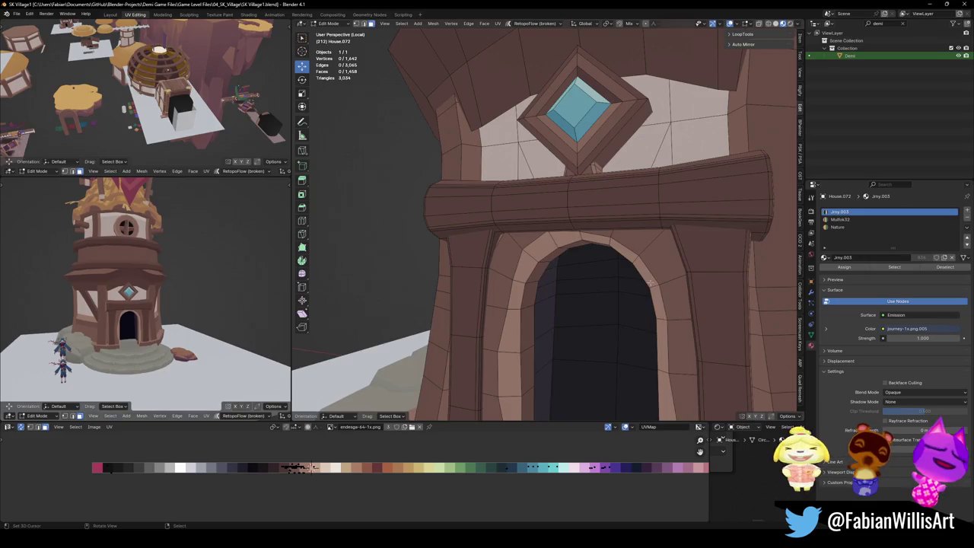
{"action": "scroll", "coordinate": [609, 288], "scroll_direction": "down", "scroll_amount": 2}
{"action": "scroll", "coordinate": [609, 288], "scroll_direction": "down", "scroll_amount": 2}
Select the edge loop under the roof eave and scale it outward to 1.045.
{"action": "mouse_move", "coordinate": [608, 287]}
{"action": "middle_mouse_down"}
{"action": "mouse_move", "coordinate": [460, 165]}
{"action": "mouse_move", "coordinate": [646, 237]}
{"action": "middle_mouse_up"}
{"action": "scroll", "coordinate": [459, 166], "scroll_direction": "down", "scroll_amount": 2}
{"action": "left_click", "coordinate": [543, 193], "text": "alt"}
{"action": "scroll", "coordinate": [590, 202], "scroll_direction": "up", "scroll_amount": 3}
{"action": "left_click", "coordinate": [589, 202], "text": "alt+shift"}
{"action": "key", "text": "s"}
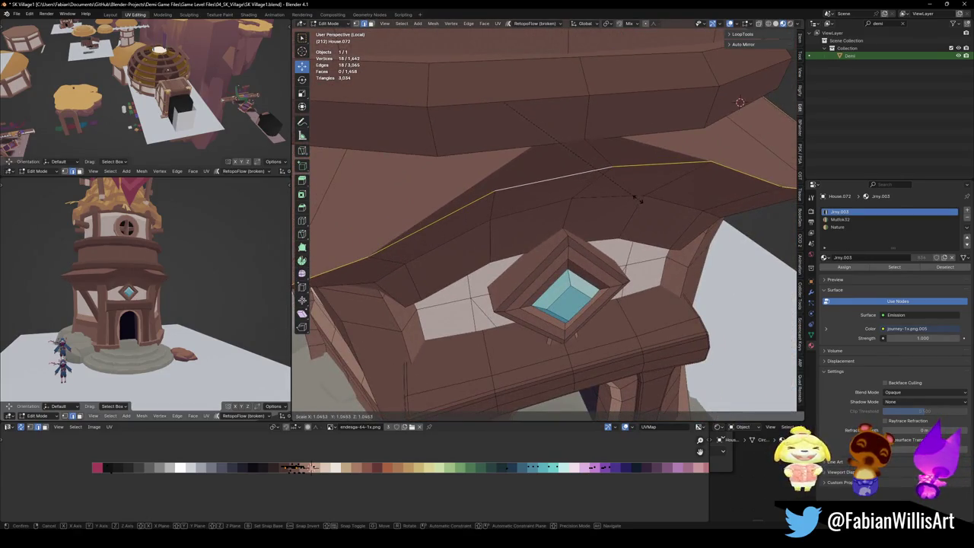
{"action": "left_click", "coordinate": [634, 247]}
Relax the roof-underside edge loop into a smoother curve with Quick Favorites.
{"action": "mouse_move", "coordinate": [203, 252]}
{"action": "middle_mouse_down"}
{"action": "mouse_move", "coordinate": [111, 262]}
{"action": "mouse_move", "coordinate": [122, 274]}
{"action": "middle_mouse_up"}
{"action": "scroll", "coordinate": [111, 263], "scroll_direction": "up", "scroll_amount": 2}
{"action": "middle_click_drag", "start_coordinate": [517, 221], "coordinate": [543, 225]}
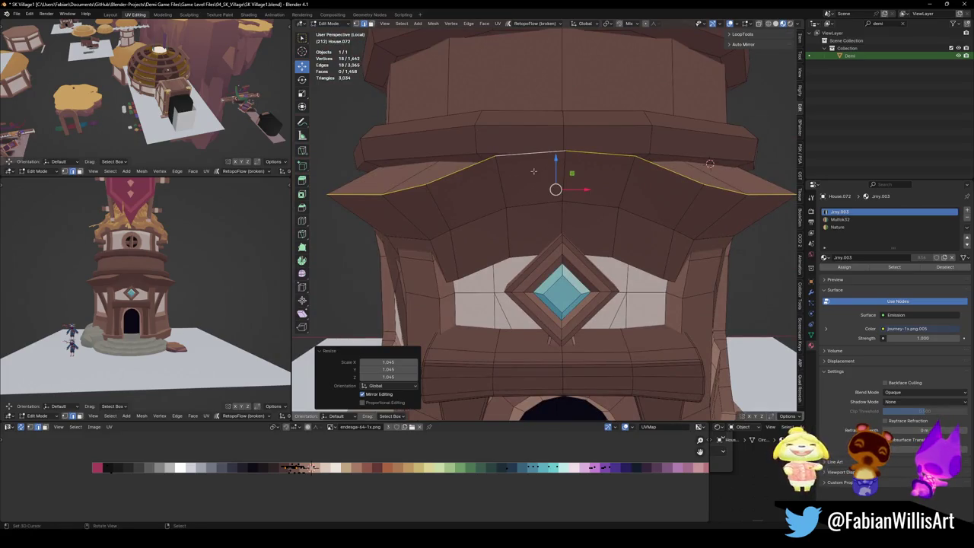
{"action": "key", "text": "q"}
{"action": "left_click", "coordinate": [531, 179]}
{"action": "mouse_move", "coordinate": [557, 188]}
{"action": "middle_mouse_down"}
{"action": "mouse_move", "coordinate": [558, 220]}
{"action": "mouse_move", "coordinate": [536, 244]}
{"action": "mouse_move", "coordinate": [528, 220]}
{"action": "middle_mouse_up"}
{"action": "key", "text": "alt+a"}
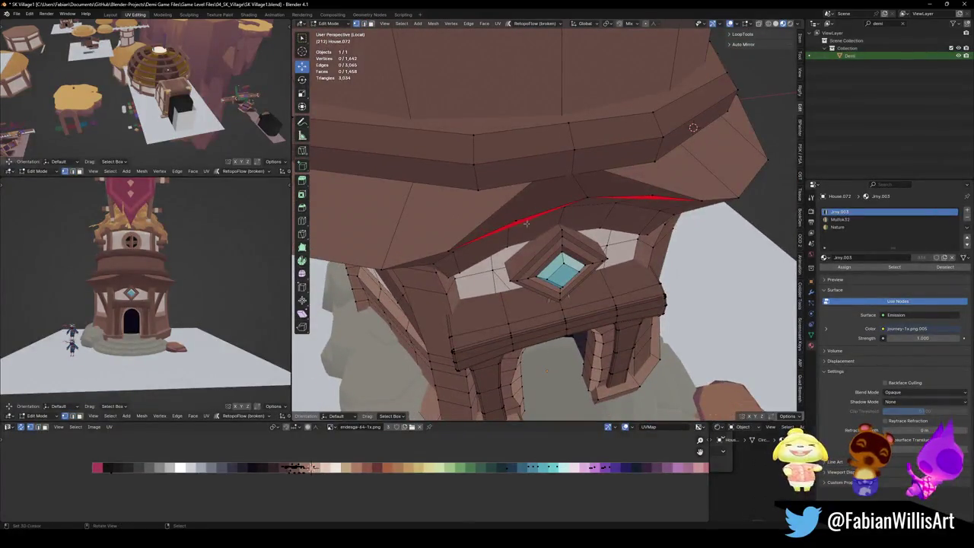
Recolour the eave faces under the roof by shifting their UVs horizontally.
{"action": "left_click", "coordinate": [487, 278], "text": "alt"}
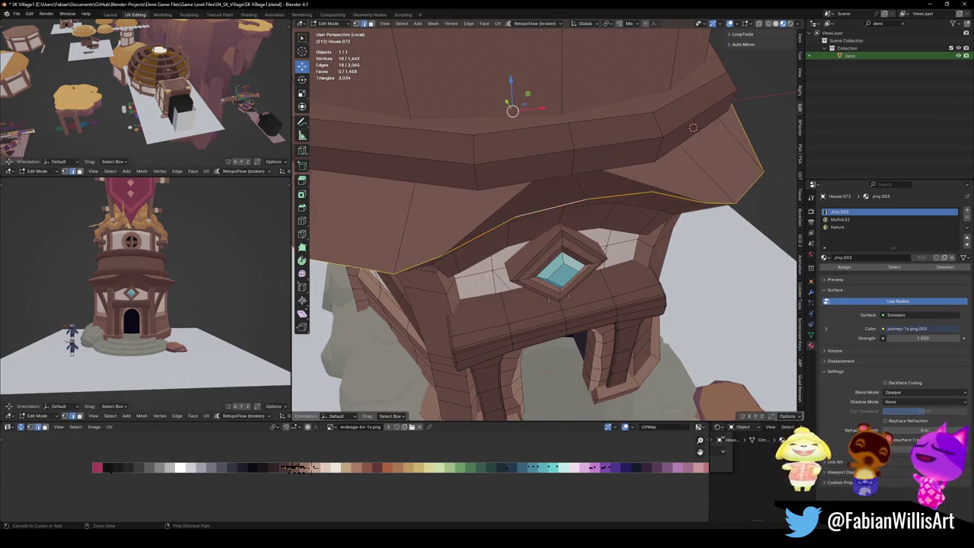
{"action": "left_click", "coordinate": [529, 221]}
{"action": "left_click", "coordinate": [631, 187]}
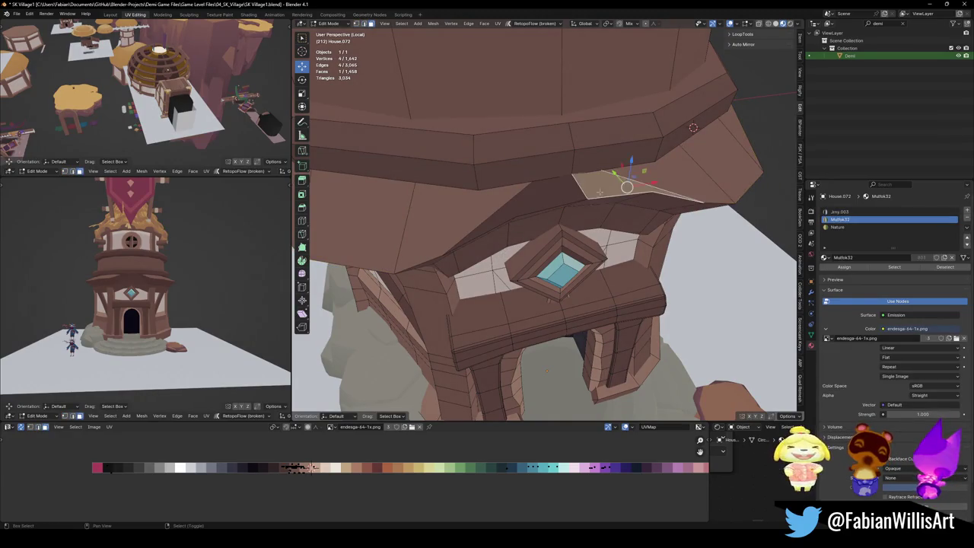
{"action": "left_click", "coordinate": [525, 221], "text": "shift"}
{"action": "middle_click_drag", "start_coordinate": [197, 247], "coordinate": [228, 320]}
{"action": "key", "text": "g"}
{"action": "key", "text": "x"}
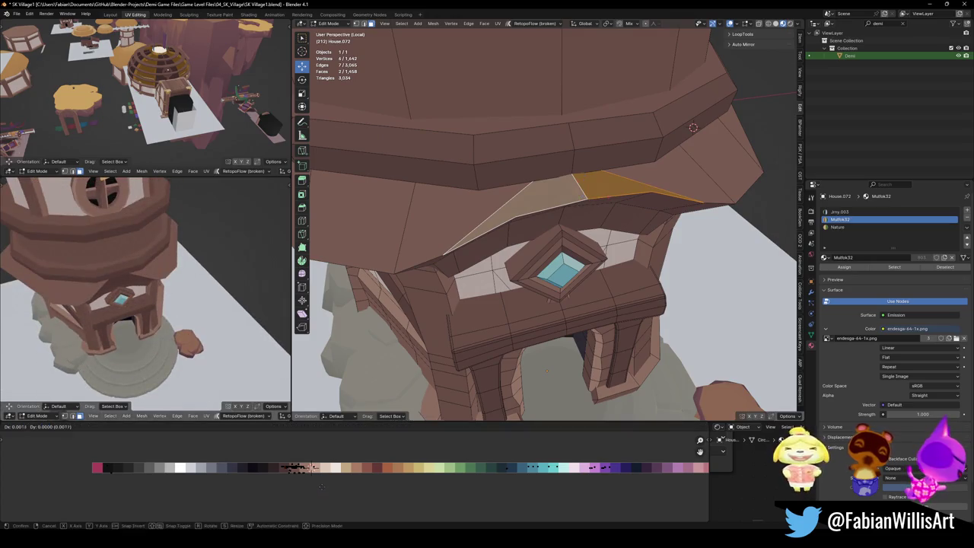
{"action": "left_click", "coordinate": [395, 495]}
{"action": "key", "text": "alt+a"}
Save the file and select the edge loop along the roof band.
{"action": "middle_click_drag", "start_coordinate": [487, 228], "coordinate": [515, 183]}
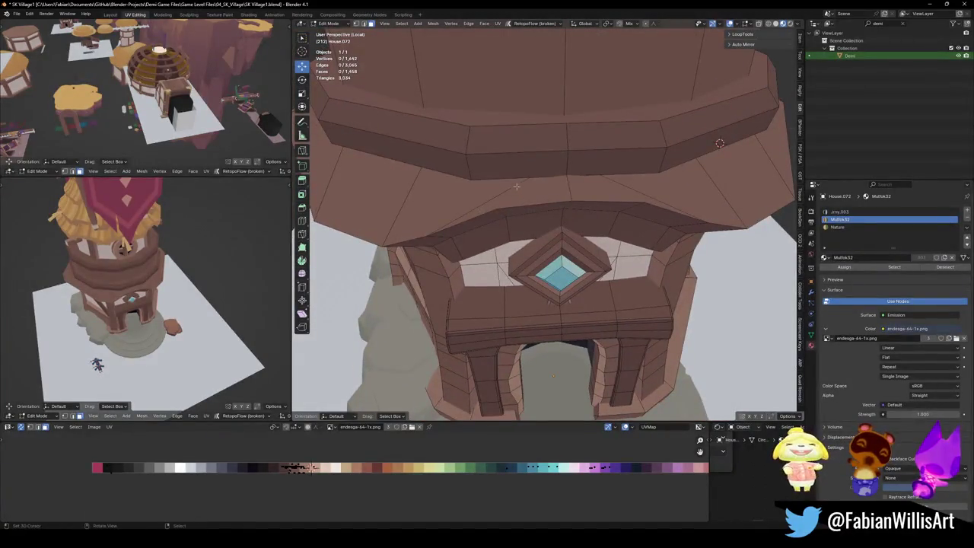
{"action": "left_click", "coordinate": [515, 184], "text": "alt"}
{"action": "scroll", "coordinate": [581, 207], "scroll_direction": "up", "scroll_amount": 2}
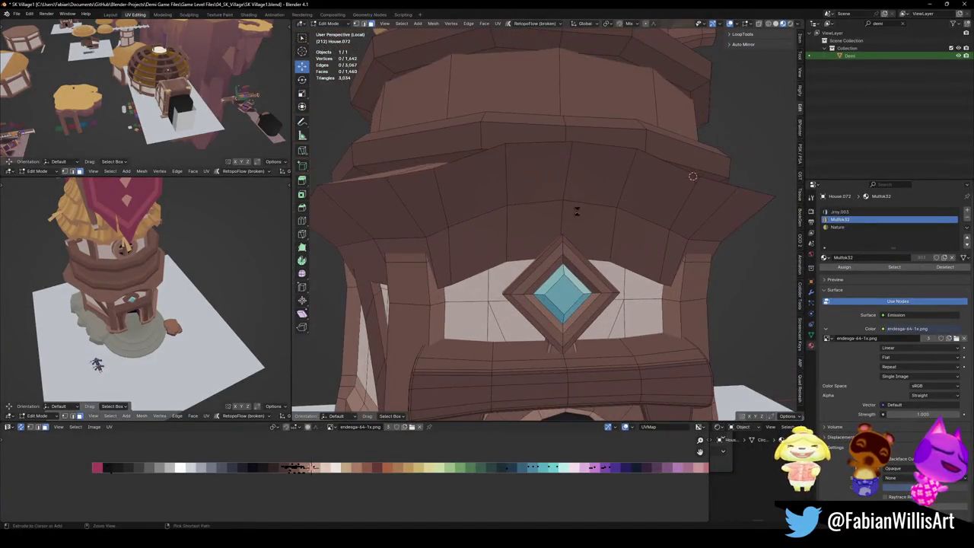
{"action": "scroll", "coordinate": [582, 207], "scroll_direction": "down", "scroll_amount": 3}
{"action": "middle_click_drag", "start_coordinate": [582, 207], "coordinate": [538, 211]}
{"action": "key", "text": "ctrl+s"}
{"action": "left_click", "coordinate": [538, 211], "text": "alt"}
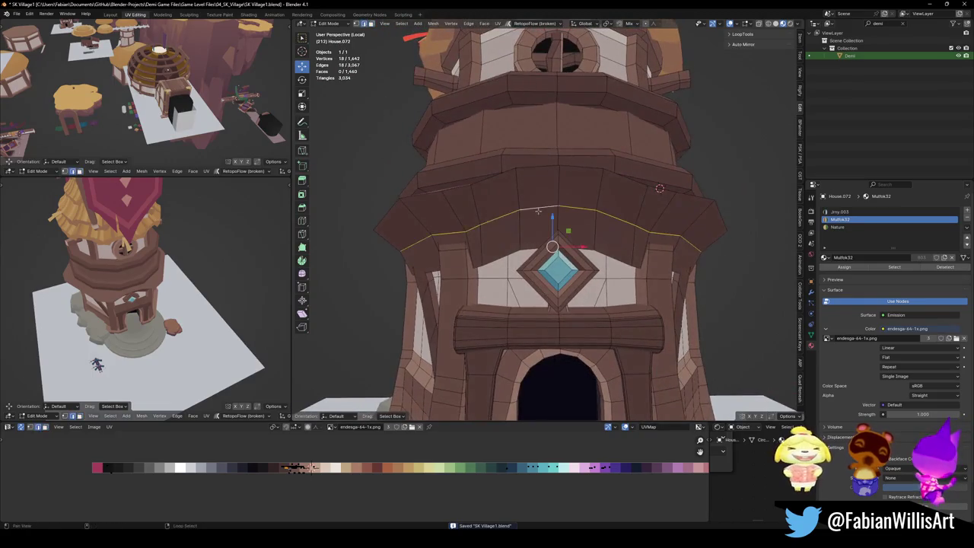
Relax the flared middle band's edge loop twice to even it out.
{"action": "key", "text": "q"}
{"action": "left_click", "coordinate": [538, 214]}
{"action": "scroll", "coordinate": [198, 258], "scroll_direction": "up", "scroll_amount": 2}
{"action": "mouse_move", "coordinate": [198, 258]}
{"action": "middle_mouse_down"}
{"action": "mouse_move", "coordinate": [193, 274]}
{"action": "mouse_move", "coordinate": [179, 272]}
{"action": "middle_mouse_up"}
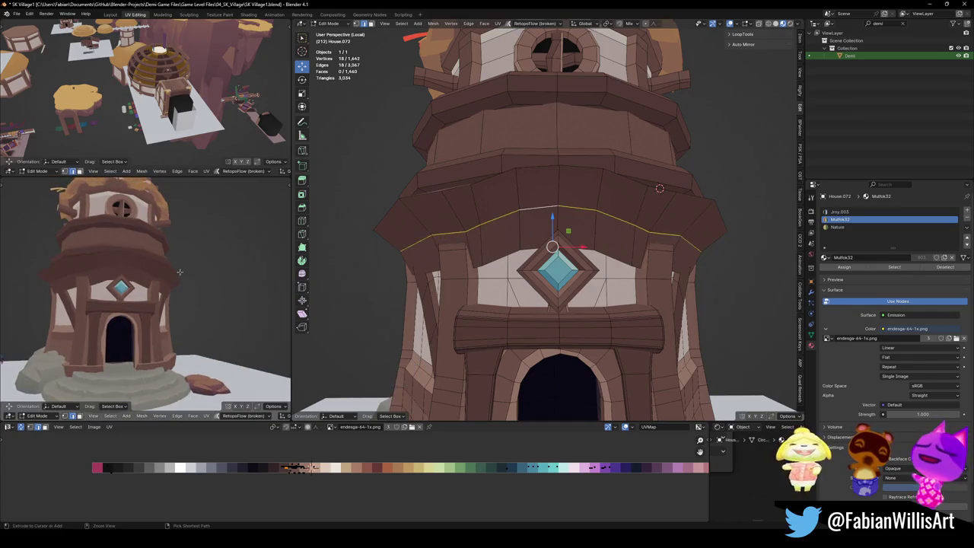
{"action": "key", "text": "q"}
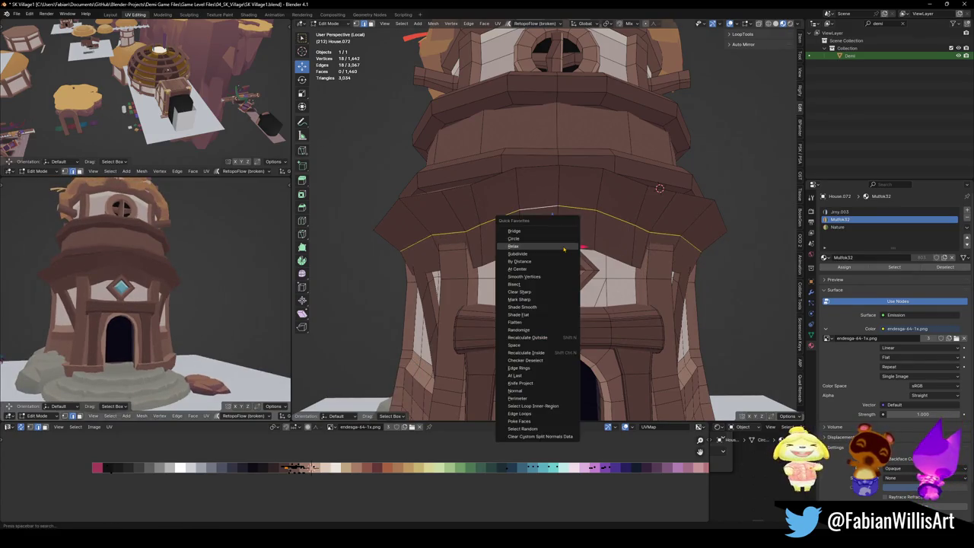
{"action": "left_click", "coordinate": [564, 249]}
Nudge the band's face loop UVs horizontally to a slightly different brown, then save.
{"action": "left_click", "coordinate": [553, 191], "text": "alt"}
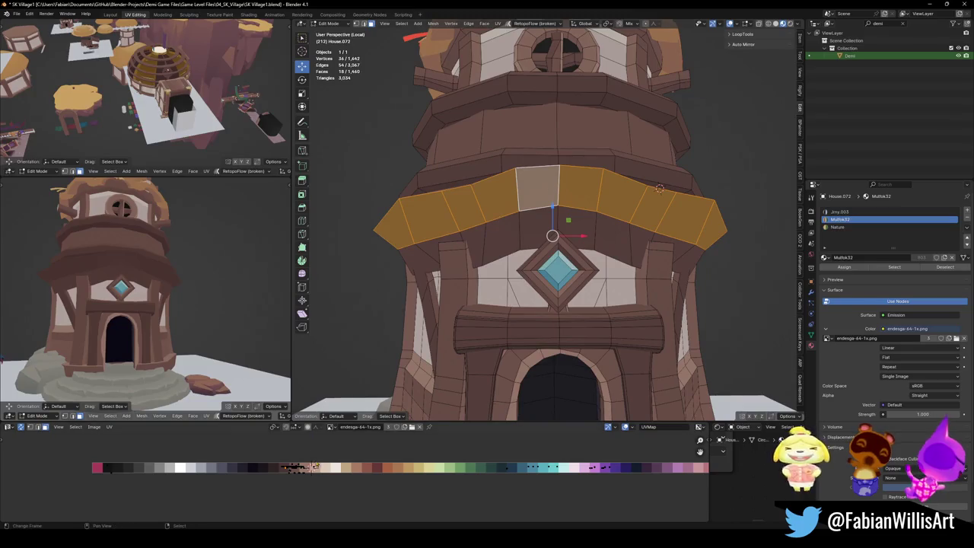
{"action": "key", "text": "g"}
{"action": "key", "text": "x"}
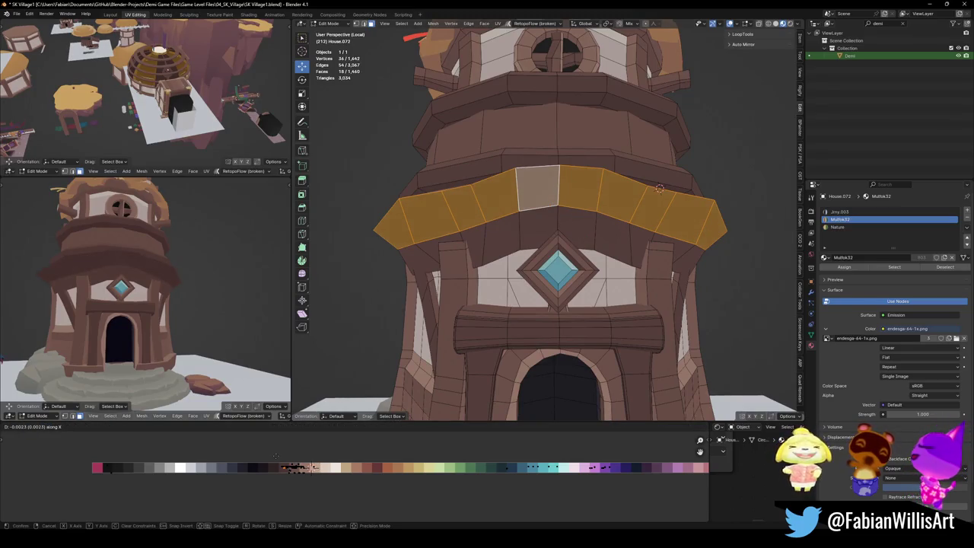
{"action": "key", "text": "alt+a"}
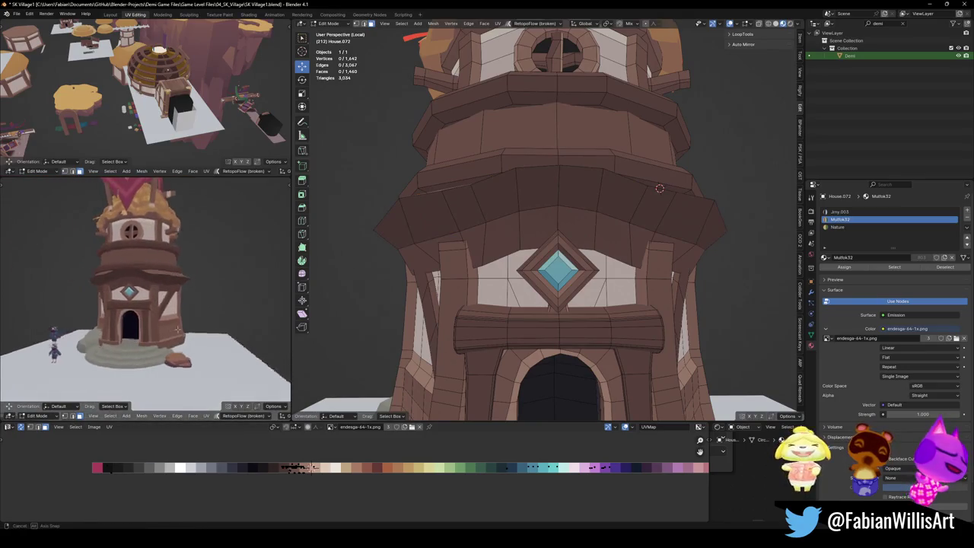
{"action": "key", "text": "ctrl+s"}
Orbit out to review the whole tower and return to Object Mode.
{"action": "scroll", "coordinate": [158, 343], "scroll_direction": "down", "scroll_amount": 5}
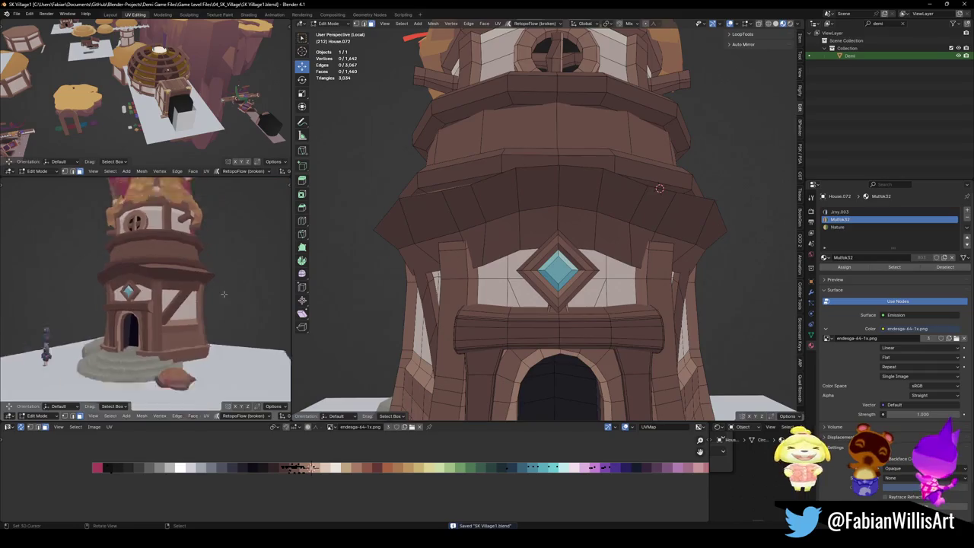
{"action": "mouse_move", "coordinate": [175, 335]}
{"action": "middle_mouse_down"}
{"action": "mouse_move", "coordinate": [206, 318]}
{"action": "mouse_move", "coordinate": [202, 310]}
{"action": "middle_mouse_up"}
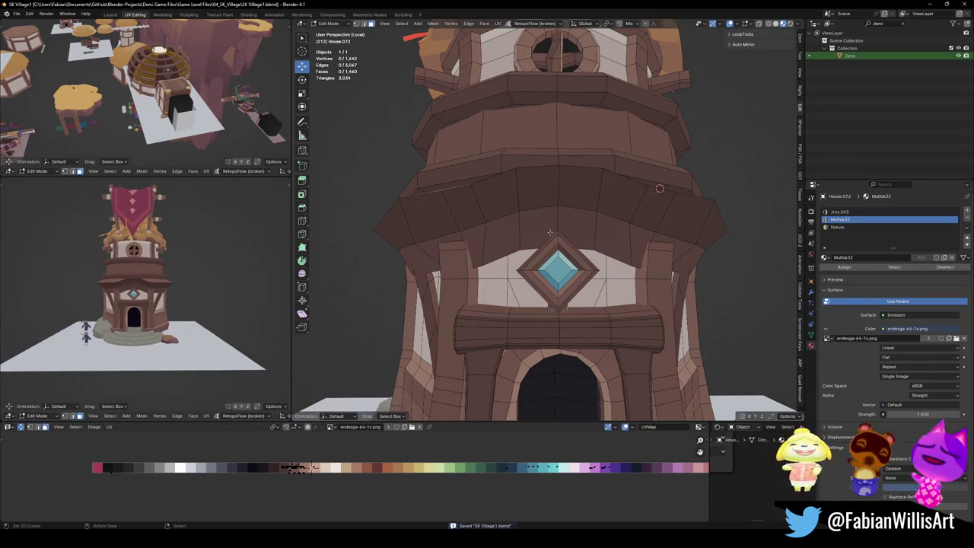
{"action": "scroll", "coordinate": [522, 232], "scroll_direction": "down", "scroll_amount": 3}
{"action": "middle_click_drag", "start_coordinate": [199, 293], "coordinate": [214, 285]}
{"action": "scroll", "coordinate": [214, 284], "scroll_direction": "down", "scroll_amount": 2}
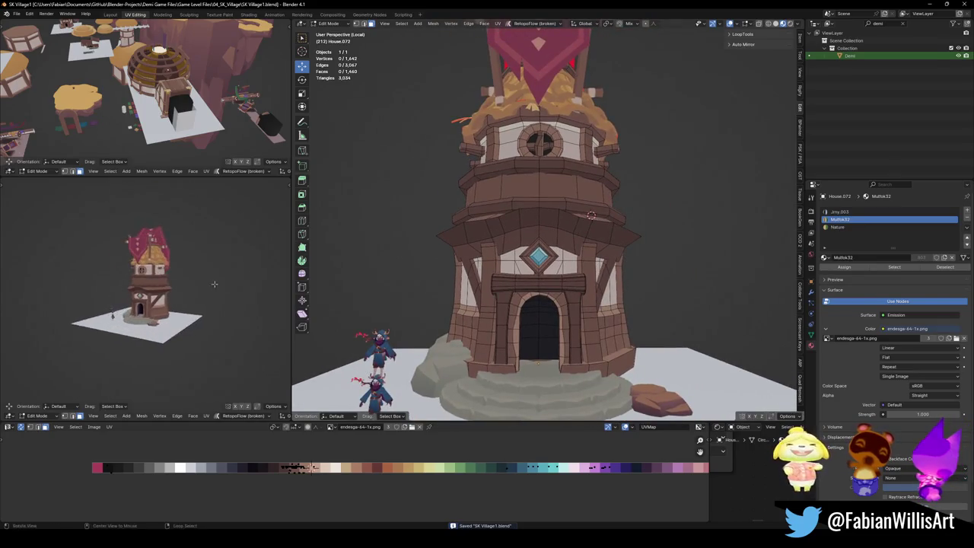
{"action": "scroll", "coordinate": [216, 286], "scroll_direction": "up", "scroll_amount": 5}
{"action": "scroll", "coordinate": [533, 266], "scroll_direction": "down", "scroll_amount": 3}
{"action": "key", "text": "Tab"}
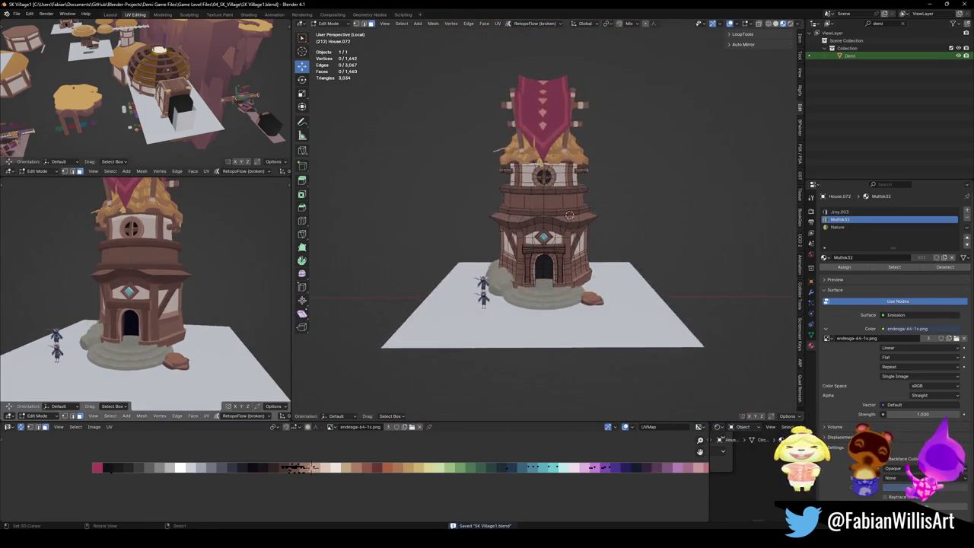
Duplicate the base rocks along X and place the copies right of the doorway.
{"action": "scroll", "coordinate": [495, 305], "scroll_direction": "up", "scroll_amount": 4}
{"action": "left_click", "coordinate": [469, 352]}
{"action": "middle_click_drag", "start_coordinate": [470, 352], "coordinate": [502, 354]}
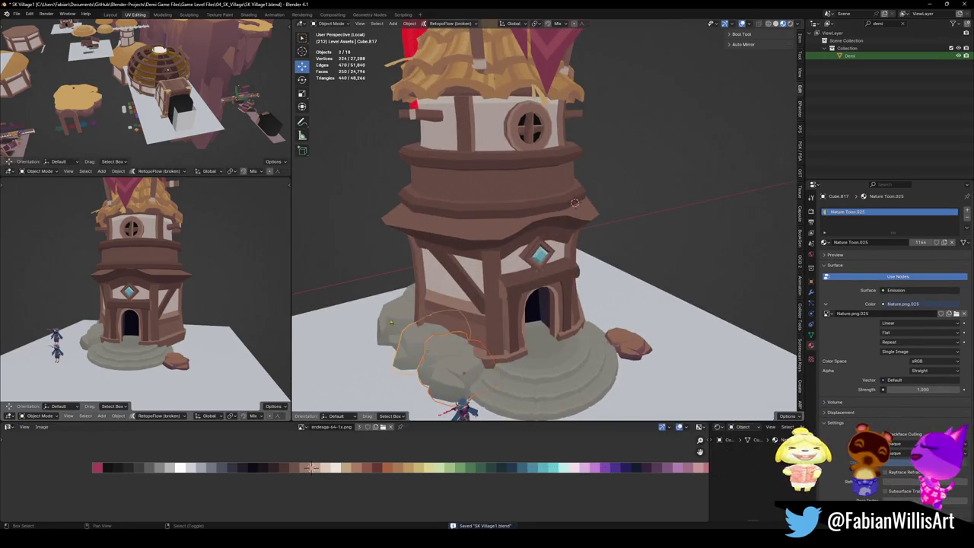
{"action": "key", "text": "shift+d"}
{"action": "key", "text": "x"}
{"action": "left_click", "coordinate": [611, 305]}
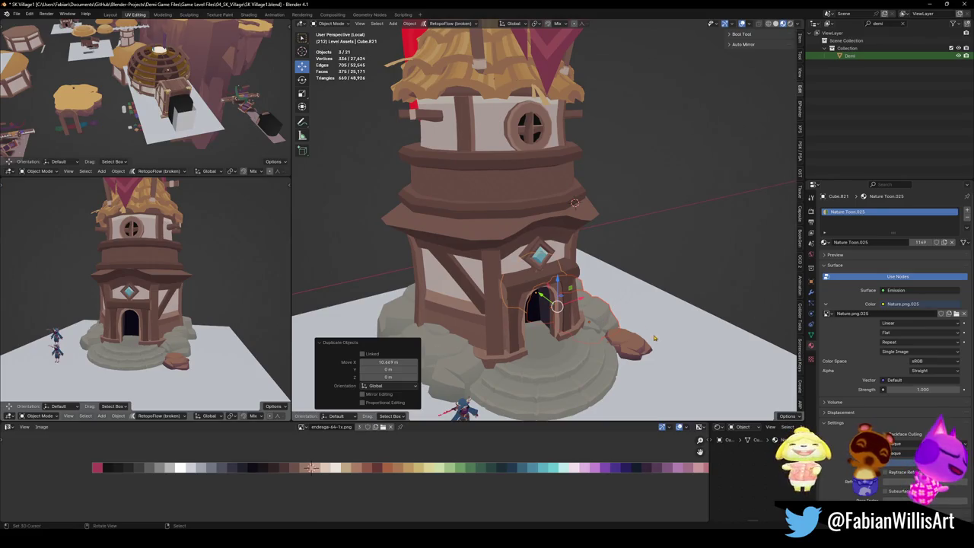
{"action": "mouse_move", "coordinate": [578, 320]}
{"action": "middle_mouse_down"}
{"action": "mouse_move", "coordinate": [675, 370]}
{"action": "mouse_move", "coordinate": [622, 348]}
{"action": "middle_mouse_up"}
Move one rock farther right across the platform and save the file.
{"action": "left_click", "coordinate": [640, 387]}
{"action": "key", "text": "g"}
{"action": "key", "text": "shift+z"}
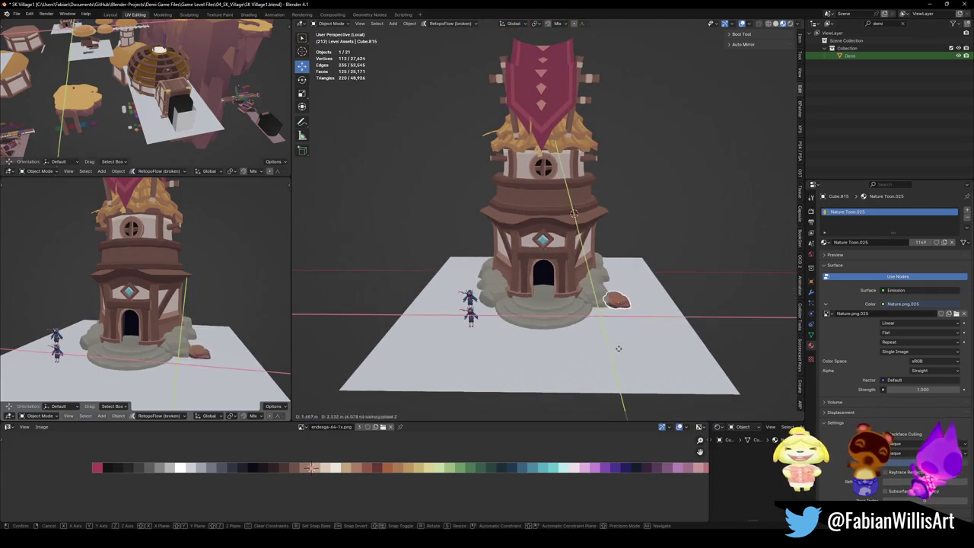
{"action": "left_click", "coordinate": [644, 327]}
{"action": "mouse_move", "coordinate": [228, 304]}
{"action": "middle_mouse_down"}
{"action": "mouse_move", "coordinate": [198, 312]}
{"action": "mouse_move", "coordinate": [216, 325]}
{"action": "middle_mouse_up"}
{"action": "key", "text": "ctrl+s"}
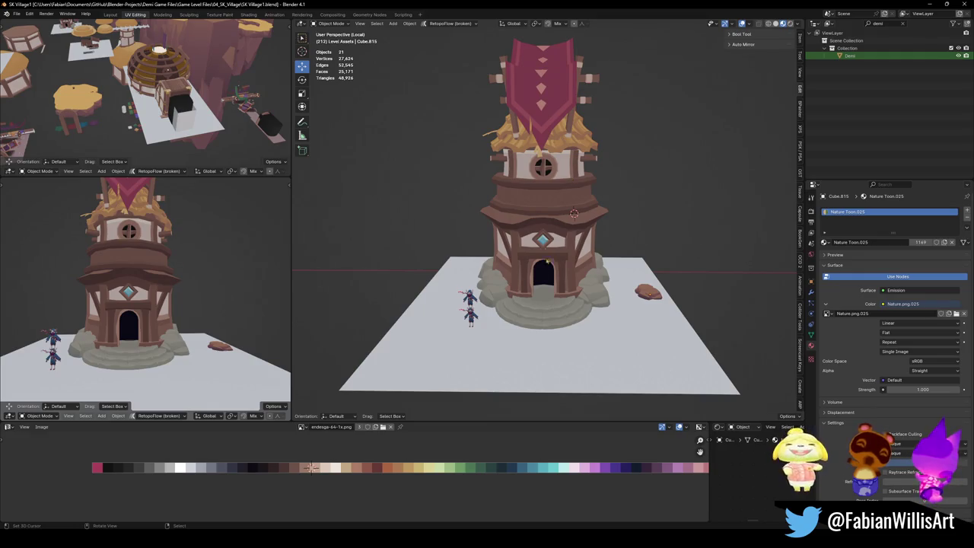
{"action": "scroll", "coordinate": [545, 263], "scroll_direction": "up", "scroll_amount": 3}
{"action": "scroll", "coordinate": [560, 233], "scroll_direction": "up", "scroll_amount": 5}
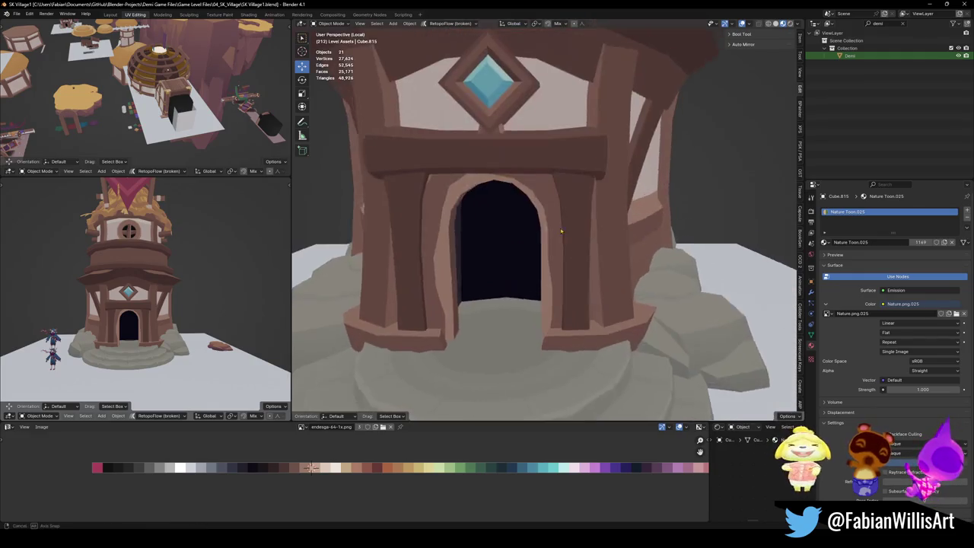
Duplicate the house's doorway arch faces in place and separate the copy into its own object.
{"action": "left_click", "coordinate": [559, 234]}
{"action": "key", "text": "Tab"}
{"action": "middle_click_drag", "start_coordinate": [489, 327], "coordinate": [541, 251]}
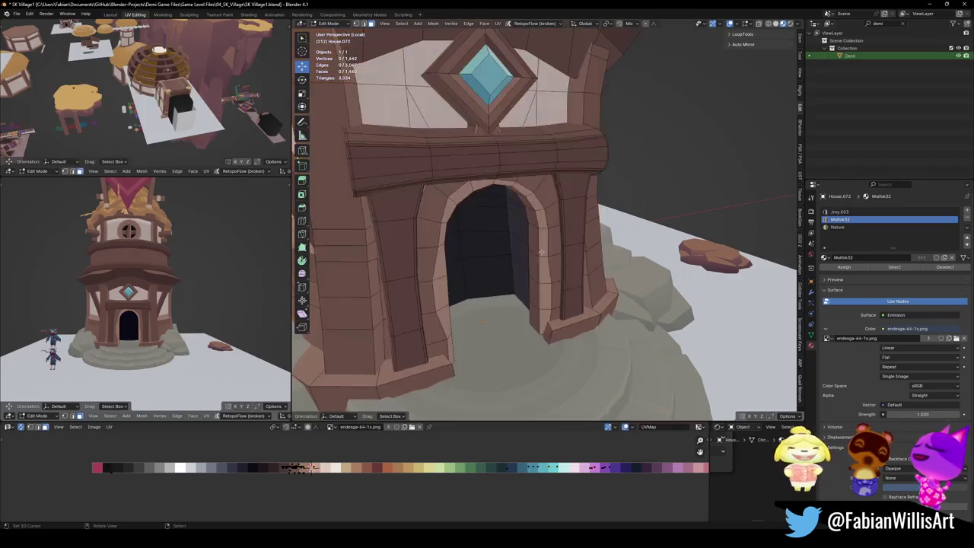
{"action": "key", "text": "l"}
{"action": "key", "text": "s"}
{"action": "left_click", "coordinate": [548, 288]}
{"action": "key", "text": "p"}
{"action": "left_click", "coordinate": [567, 293]}
Return to object mode and save the file with the separated arch copy.
{"action": "key", "text": "Tab"}
{"action": "right_click", "coordinate": [612, 285]}
{"action": "left_click", "coordinate": [617, 283]}
{"action": "key", "text": "ctrl+s"}
Add a loop cut across the new arch piece's pillars.
{"action": "left_click", "coordinate": [617, 283]}
{"action": "scroll", "coordinate": [498, 274], "scroll_direction": "down", "scroll_amount": 3}
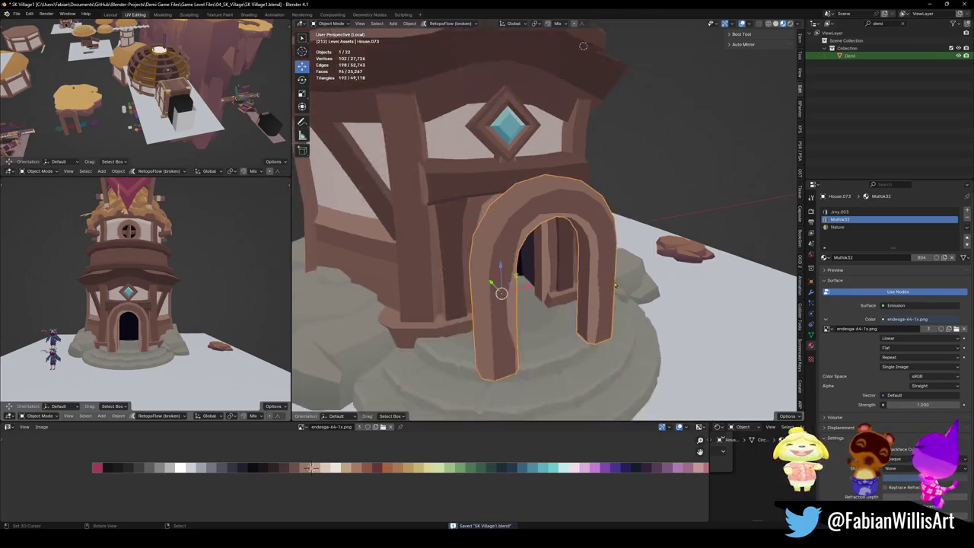
{"action": "middle_click_drag", "start_coordinate": [498, 274], "coordinate": [478, 257]}
{"action": "key", "text": "Tab"}
{"action": "middle_click_drag", "start_coordinate": [558, 266], "coordinate": [532, 228]}
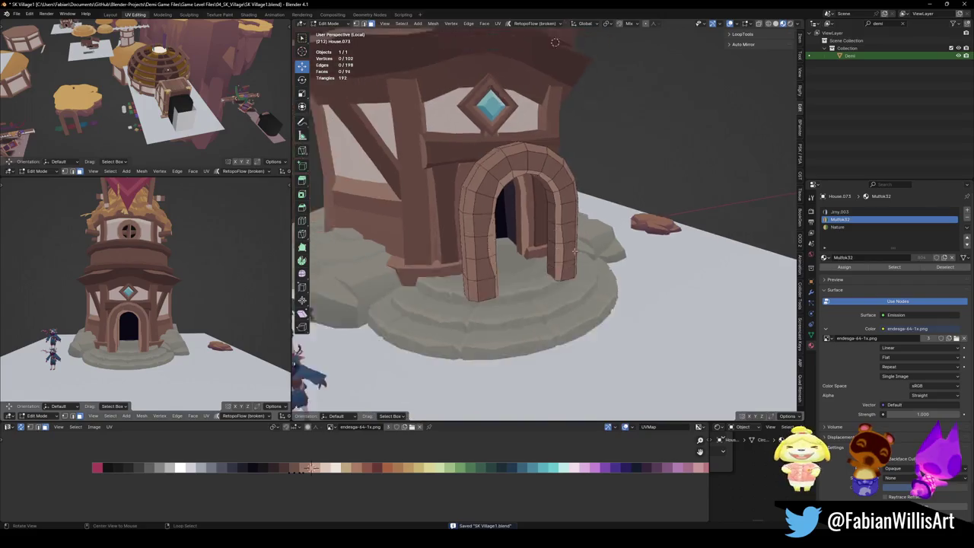
{"action": "scroll", "coordinate": [532, 229], "scroll_direction": "up", "scroll_amount": 4}
{"action": "left_click", "coordinate": [567, 204], "text": "alt"}
{"action": "key", "text": "ctrl+r"}
{"action": "left_click", "coordinate": [384, 253]}
Delete the left and right pillar faces below the loop cut.
{"action": "key", "text": "l"}
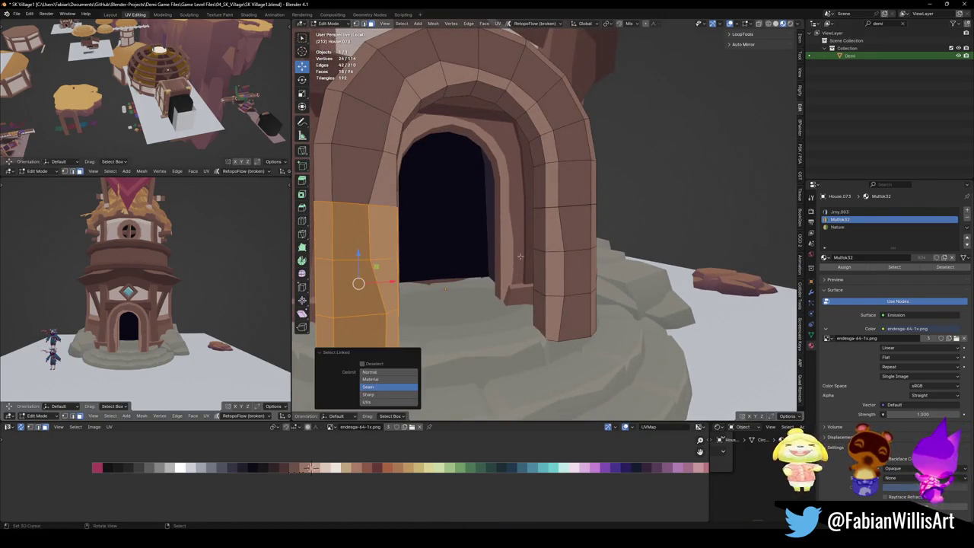
{"action": "key", "text": "l"}
{"action": "key", "text": "x"}
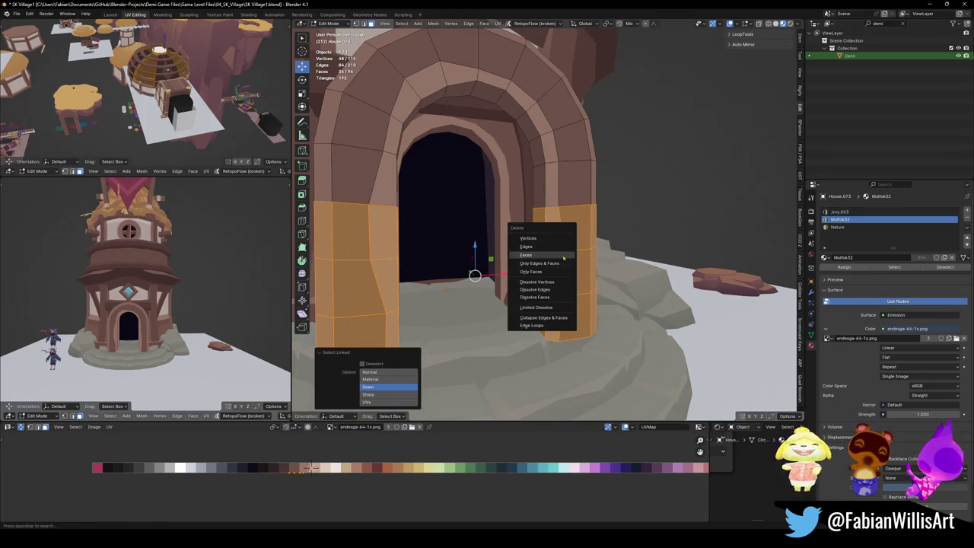
{"action": "left_click", "coordinate": [562, 226]}
Flatten the arch's bottom edges to zero height with S Z 0.
{"action": "scroll", "coordinate": [563, 224], "scroll_direction": "up", "scroll_amount": 3}
{"action": "middle_click_drag", "start_coordinate": [562, 225], "coordinate": [612, 337]}
{"action": "left_click", "coordinate": [383, 335], "text": "alt+shift"}
{"action": "key", "text": "s"}
{"action": "key", "text": "z"}
{"action": "key", "text": "0"}
{"action": "key", "text": "Return"}
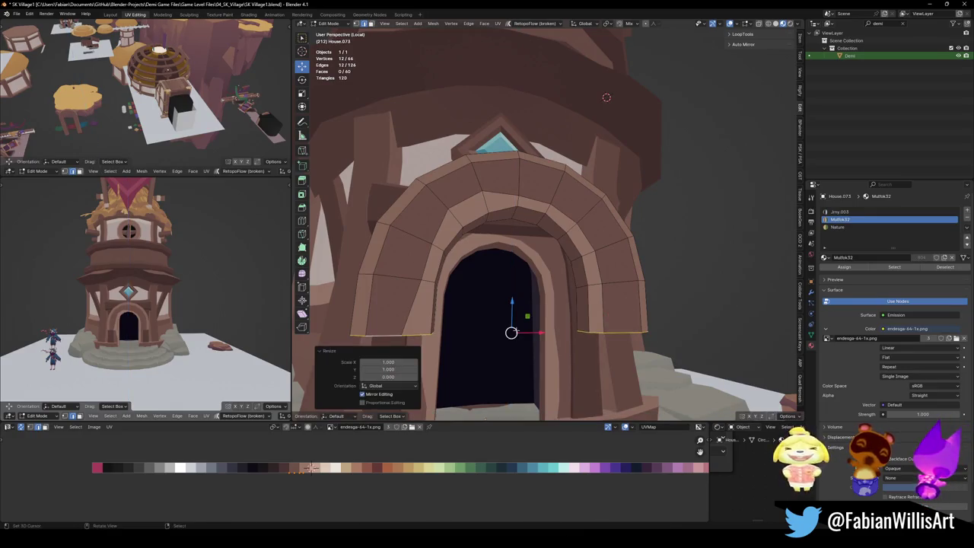
{"action": "scroll", "coordinate": [567, 256], "scroll_direction": "down", "scroll_amount": 2}
Delete one half of the arch so it becomes a single mirrored half.
{"action": "key", "text": "Tab"}
{"action": "scroll", "coordinate": [578, 255], "scroll_direction": "up", "scroll_amount": 2}
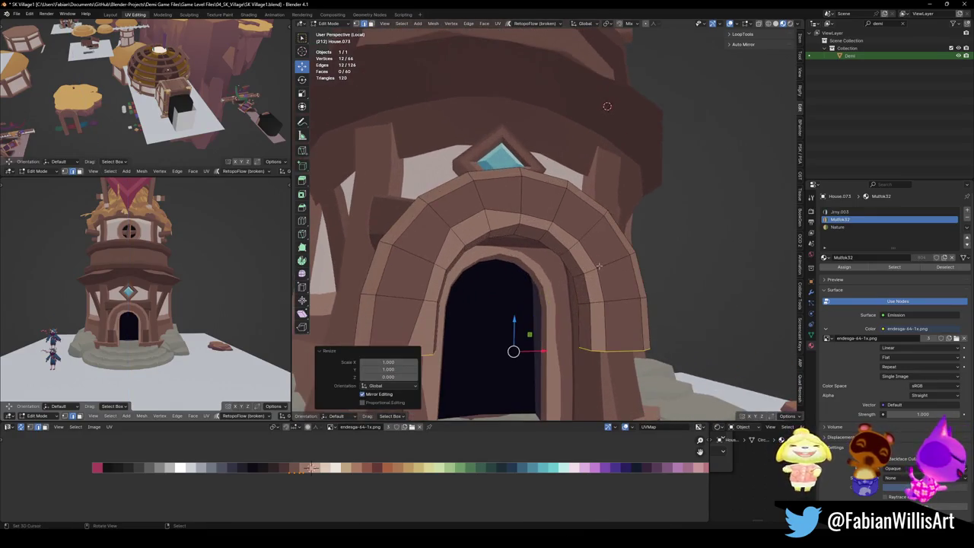
{"action": "scroll", "coordinate": [597, 254], "scroll_direction": "down", "scroll_amount": 3}
{"action": "scroll", "coordinate": [600, 254], "scroll_direction": "up", "scroll_amount": 3}
{"action": "middle_click_drag", "start_coordinate": [599, 254], "coordinate": [583, 259]}
{"action": "key", "text": "Tab"}
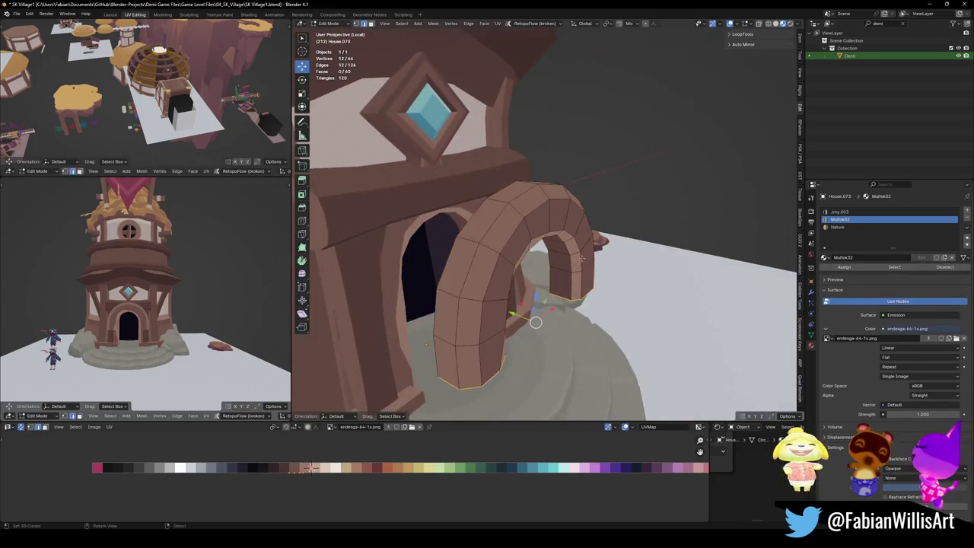
{"action": "middle_click_drag", "start_coordinate": [469, 278], "coordinate": [545, 282]}
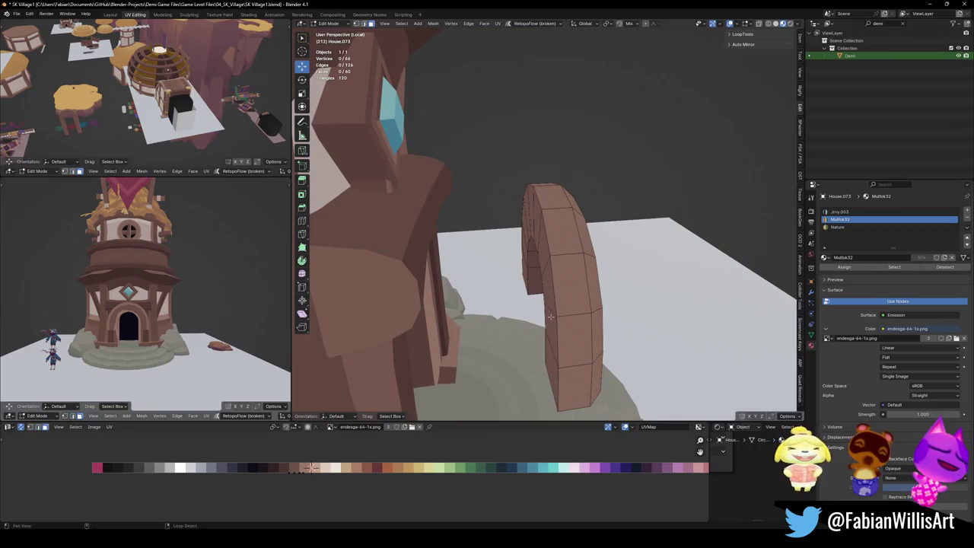
{"action": "key", "text": "l"}
{"action": "key", "text": "x"}
{"action": "left_click", "coordinate": [587, 288]}
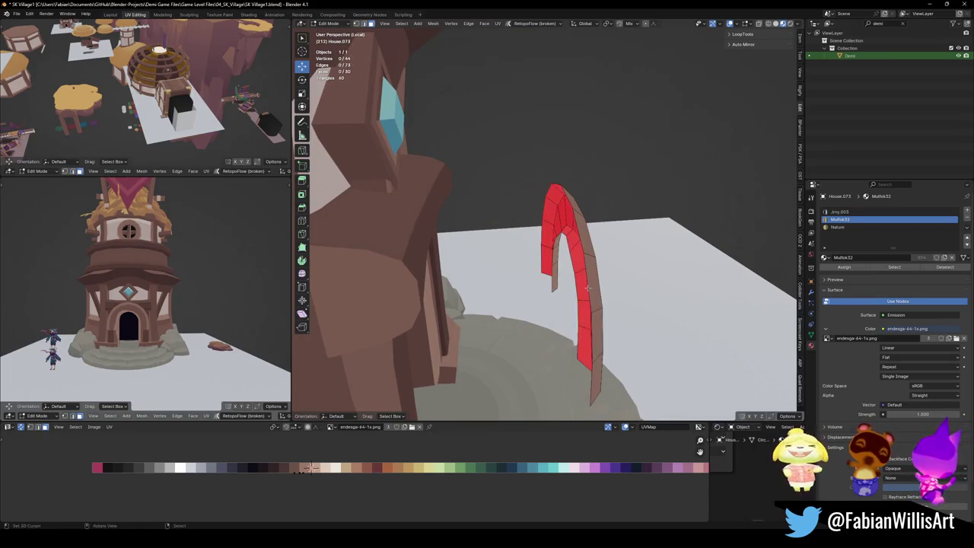
Leave mesh editing and save the file.
{"action": "mouse_move", "coordinate": [586, 288]}
{"action": "middle_mouse_down"}
{"action": "mouse_move", "coordinate": [544, 260]}
{"action": "mouse_move", "coordinate": [618, 257]}
{"action": "mouse_move", "coordinate": [497, 322]}
{"action": "mouse_move", "coordinate": [588, 243]}
{"action": "middle_mouse_up"}
{"action": "key", "text": "Tab"}
{"action": "key", "text": "ctrl+s"}
Raise the arch piece vertically onto the tower band and set its origin to geometry.
{"action": "left_click", "coordinate": [587, 242]}
{"action": "key", "text": "g"}
{"action": "key", "text": "z"}
{"action": "left_click", "coordinate": [588, 99]}
{"action": "scroll", "coordinate": [587, 99], "scroll_direction": "down", "scroll_amount": 4}
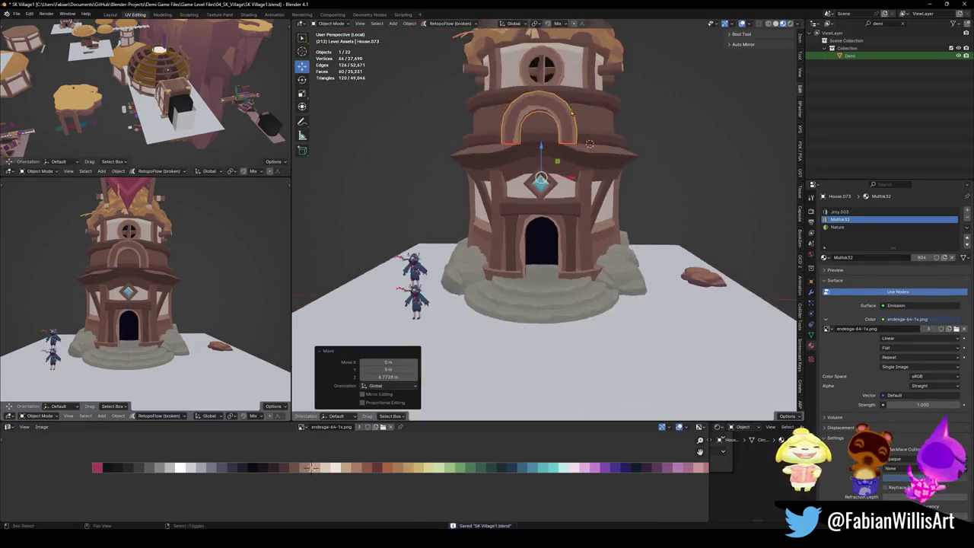
{"action": "scroll", "coordinate": [578, 238], "scroll_direction": "up", "scroll_amount": 2}
{"action": "right_click", "coordinate": [578, 238]}
{"action": "left_click", "coordinate": [533, 236]}
Adjust the arch's height and scale it to about 0.877 within the upper storey wall.
{"action": "scroll", "coordinate": [533, 236], "scroll_direction": "up", "scroll_amount": 3}
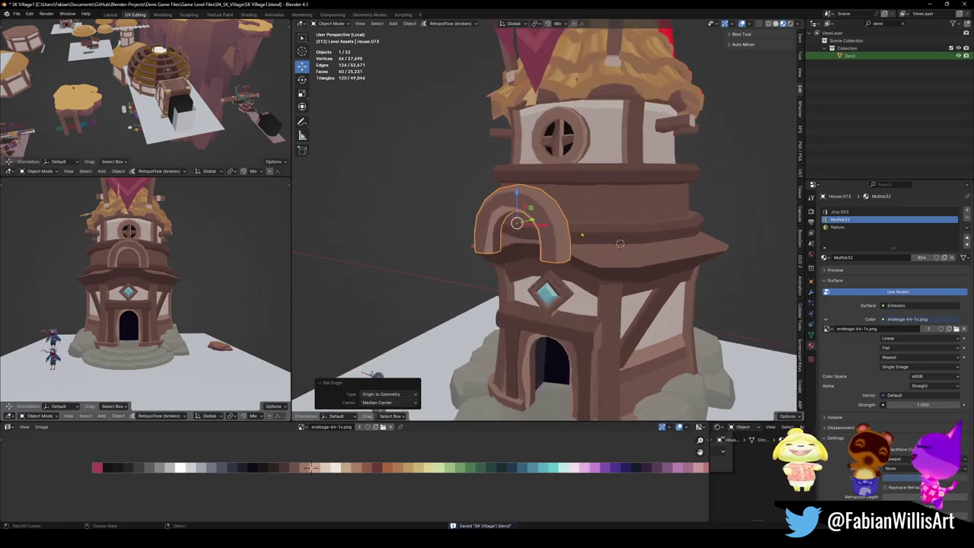
{"action": "middle_click_drag", "start_coordinate": [532, 236], "coordinate": [578, 251]}
{"action": "key", "text": "g"}
{"action": "key", "text": "Return"}
{"action": "key", "text": "g"}
{"action": "key", "text": "z"}
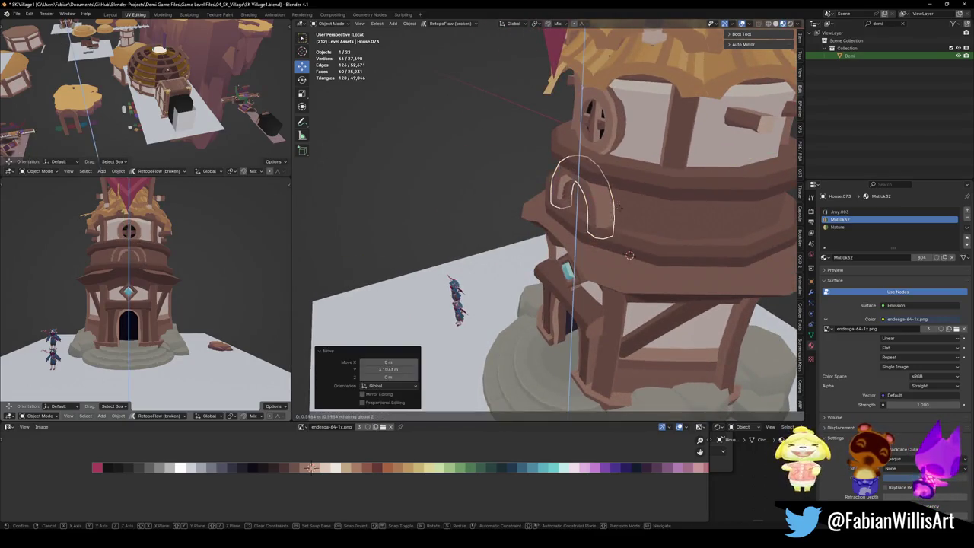
{"action": "left_click", "coordinate": [619, 207]}
{"action": "key", "text": "s"}
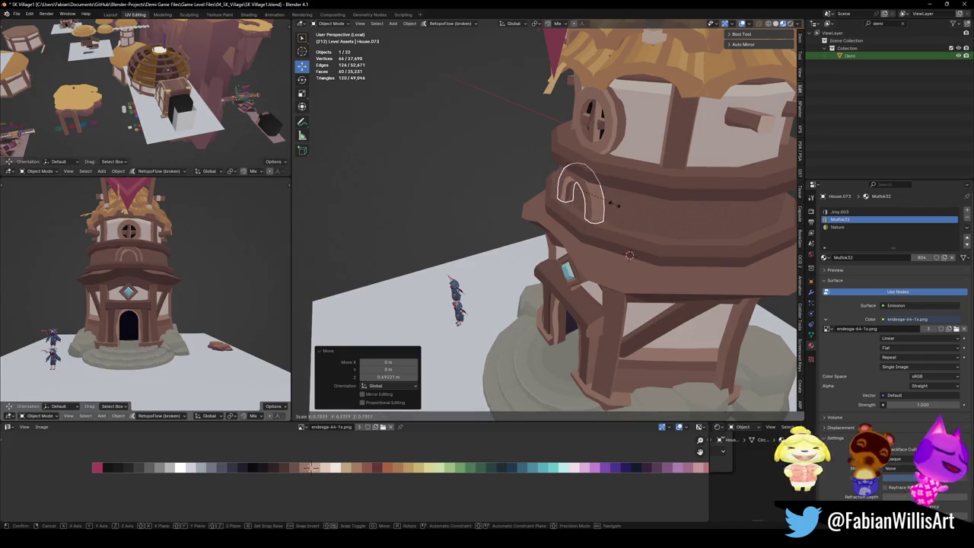
{"action": "left_click", "coordinate": [622, 201]}
{"action": "key", "text": "g"}
{"action": "key", "text": "z"}
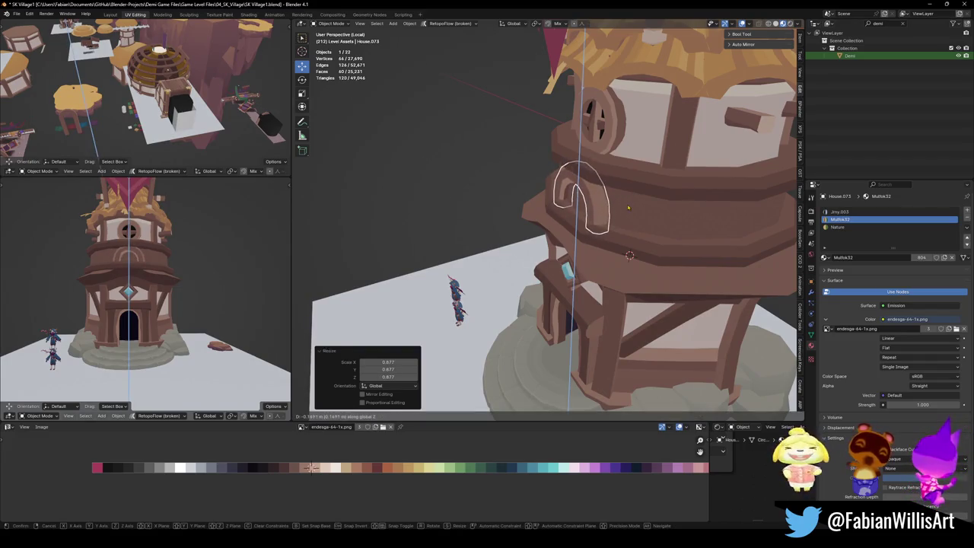
{"action": "left_click", "coordinate": [628, 207]}
Save the file and zoom in on the tower's front around the arch.
{"action": "scroll", "coordinate": [198, 261], "scroll_direction": "down", "scroll_amount": 3}
{"action": "scroll", "coordinate": [198, 261], "scroll_direction": "up", "scroll_amount": 4}
{"action": "key", "text": "ctrl+s"}
{"action": "scroll", "coordinate": [198, 261], "scroll_direction": "down", "scroll_amount": 2}
{"action": "scroll", "coordinate": [198, 261], "scroll_direction": "down", "scroll_amount": 1}
{"action": "middle_click_drag", "start_coordinate": [488, 213], "coordinate": [565, 206]}
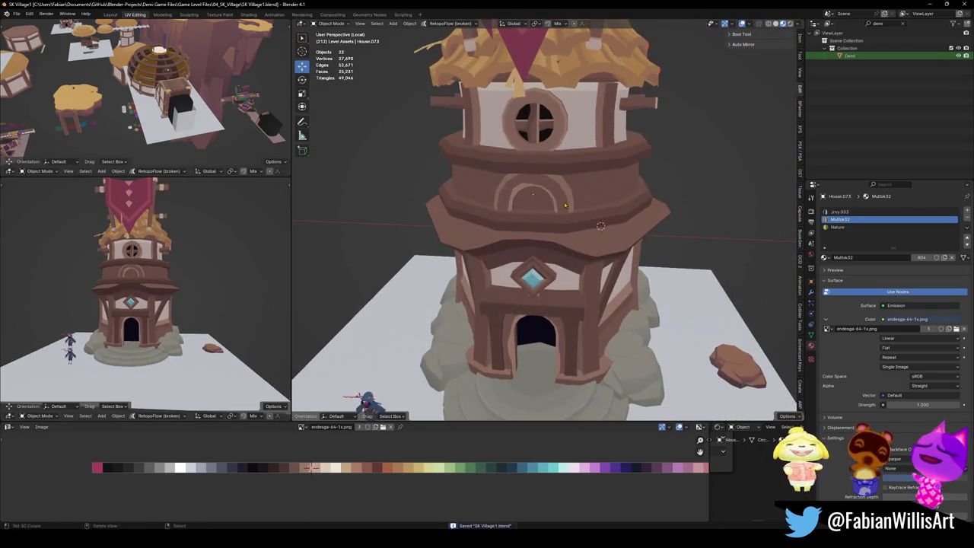
{"action": "scroll", "coordinate": [564, 204], "scroll_direction": "up", "scroll_amount": 5}
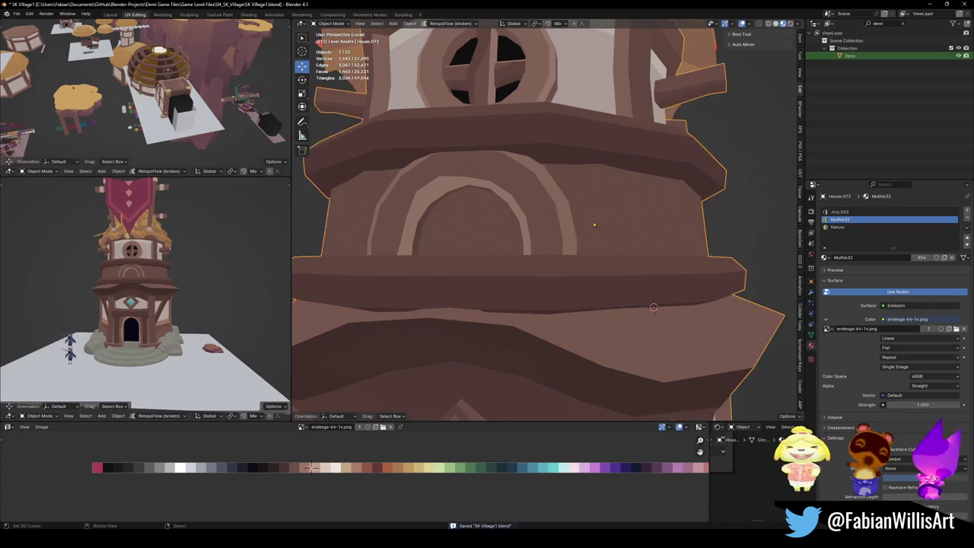
Slide the wall band faces' UVs horizontally to a new palette colour.
{"action": "left_click", "coordinate": [607, 240]}
{"action": "key", "text": "Tab"}
{"action": "key", "text": "alt+a"}
{"action": "left_click", "coordinate": [607, 229], "text": "alt"}
{"action": "key", "text": "g"}
{"action": "key", "text": "x"}
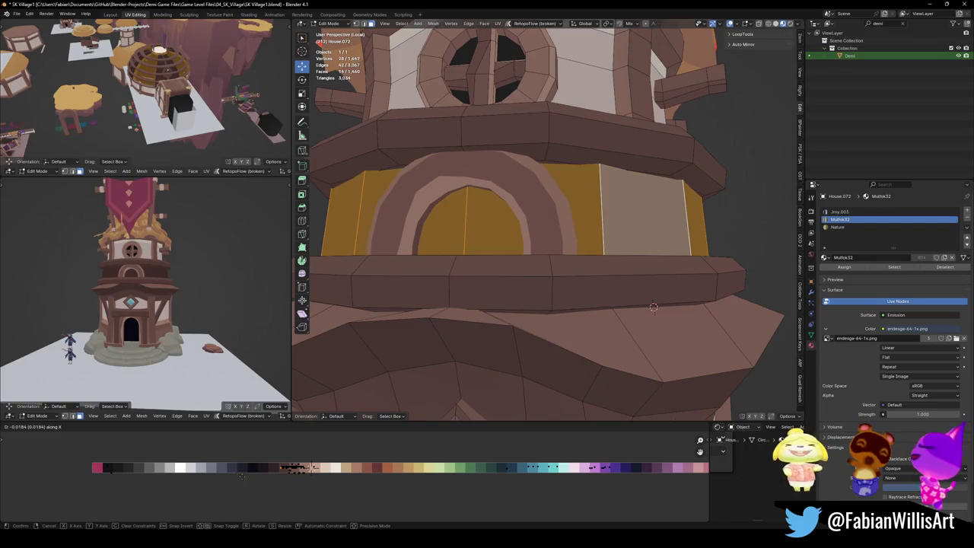
{"action": "left_click", "coordinate": [263, 479]}
{"action": "middle_click_drag", "start_coordinate": [175, 320], "coordinate": [233, 342]}
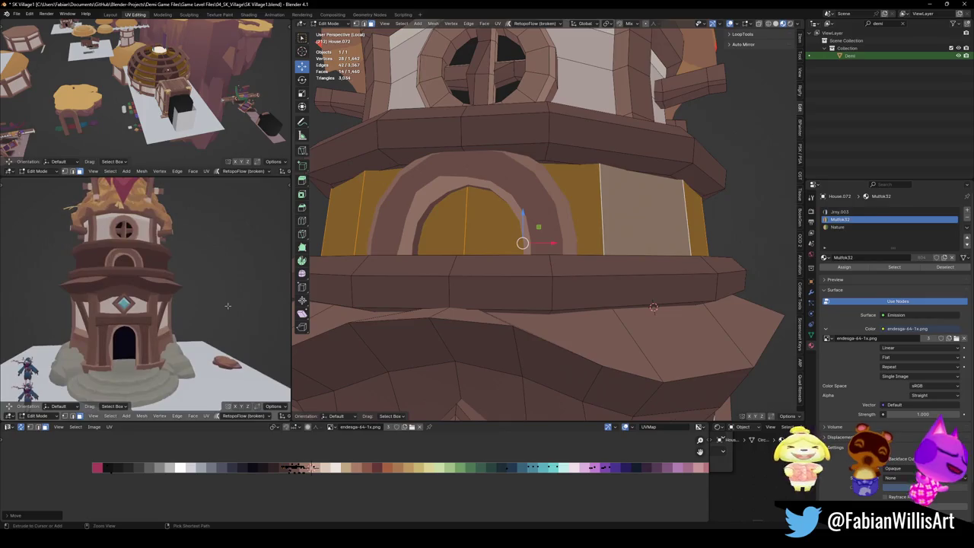
Slide the small arch's face UVs to a lighter tan palette shade.
{"action": "key", "text": "alt+a"}
{"action": "left_click", "coordinate": [537, 233], "text": "alt"}
{"action": "key", "text": "g"}
{"action": "key", "text": "x"}
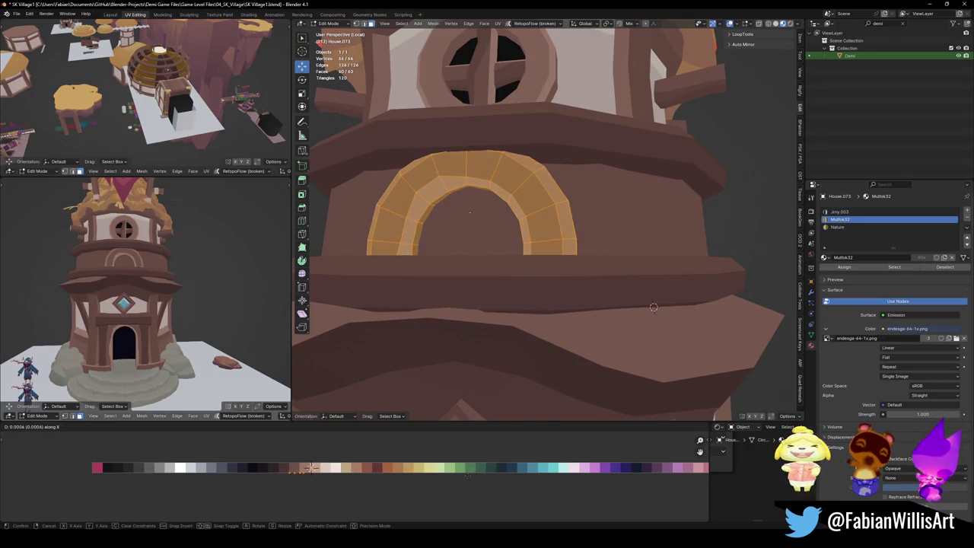
{"action": "key", "text": "Return"}
{"action": "scroll", "coordinate": [210, 306], "scroll_direction": "down", "scroll_amount": 4}
{"action": "scroll", "coordinate": [487, 228], "scroll_direction": "down", "scroll_amount": 3}
{"action": "mouse_move", "coordinate": [487, 229]}
{"action": "middle_mouse_down"}
{"action": "mouse_move", "coordinate": [536, 262]}
{"action": "mouse_move", "coordinate": [572, 260]}
{"action": "middle_mouse_up"}
Return to object mode, save the village file and select the small arch.
{"action": "key", "text": "Tab"}
{"action": "key", "text": "ctrl+s"}
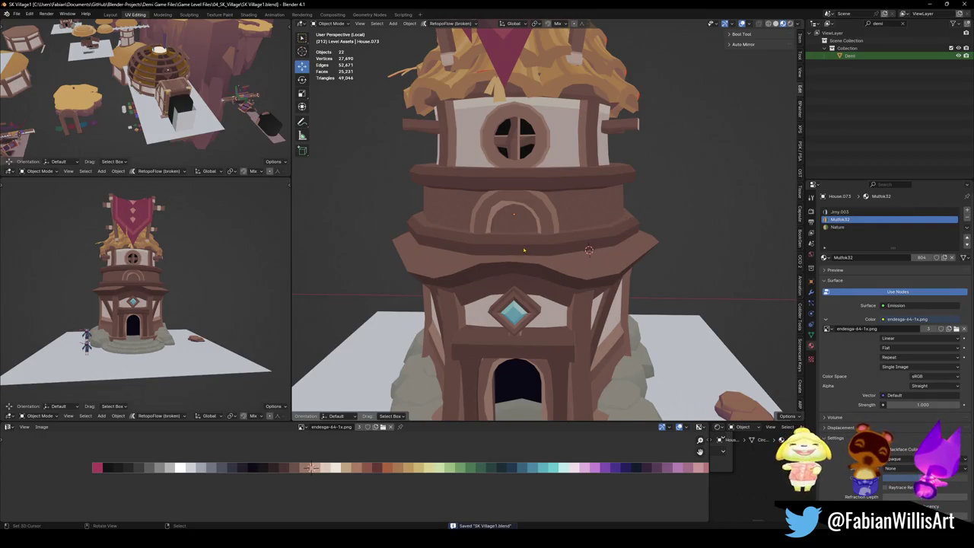
{"action": "scroll", "coordinate": [524, 250], "scroll_direction": "up", "scroll_amount": 3}
{"action": "left_click", "coordinate": [542, 244]}
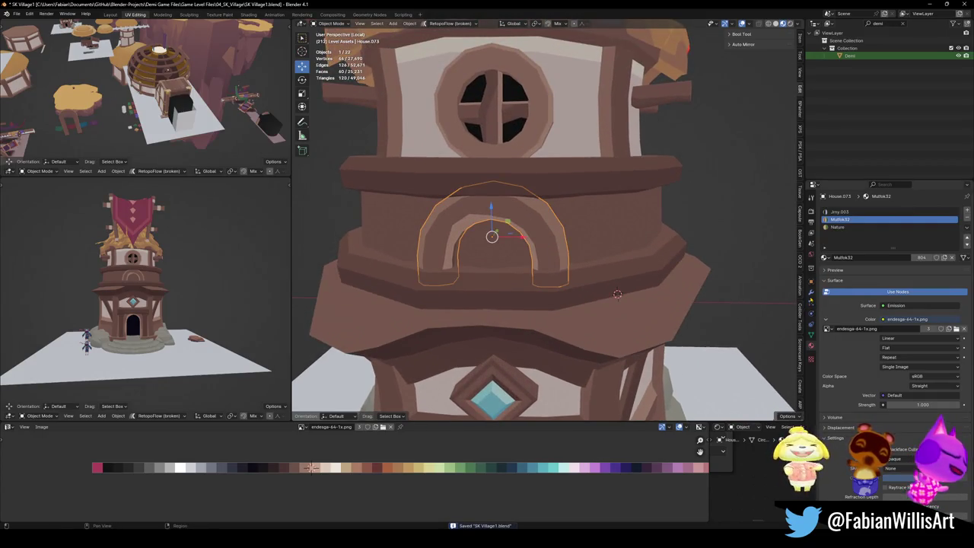
Add an Array modifier to the arch and raise its Count to 6.
{"action": "left_click", "coordinate": [811, 292]}
{"action": "left_click", "coordinate": [898, 210]}
{"action": "left_click", "coordinate": [837, 223]}
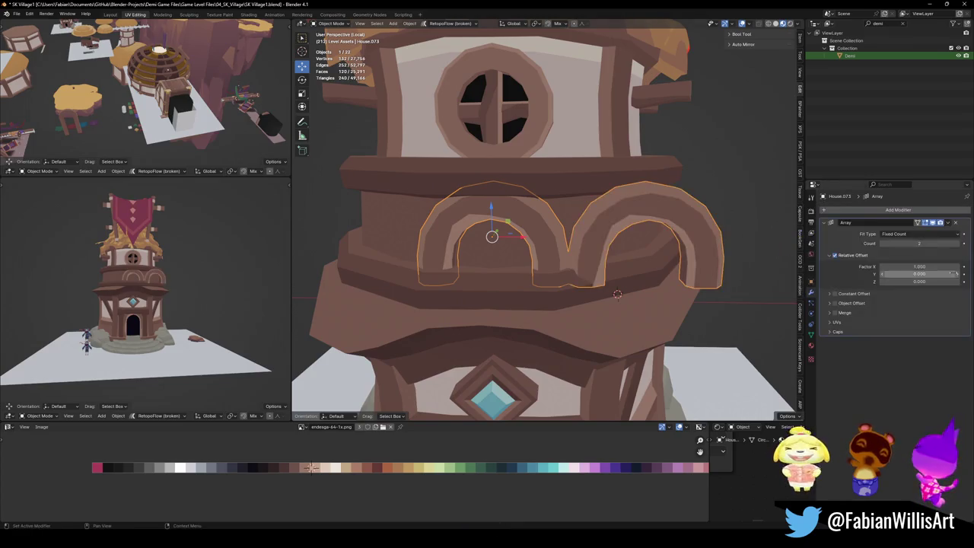
{"action": "left_click", "coordinate": [964, 245]}
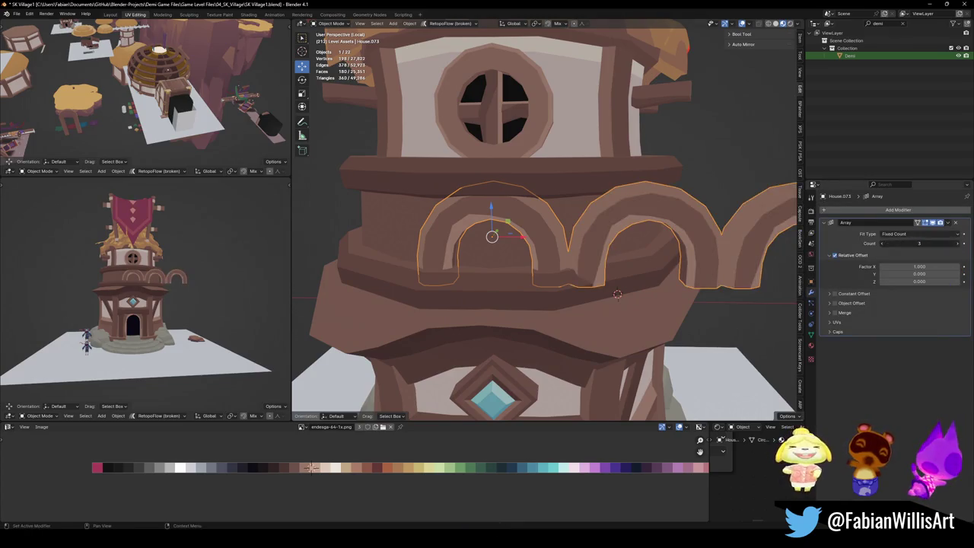
{"action": "left_click", "coordinate": [963, 245]}
{"action": "scroll", "coordinate": [590, 241], "scroll_direction": "down", "scroll_amount": 3}
{"action": "mouse_move", "coordinate": [590, 252]}
{"action": "middle_mouse_down"}
{"action": "mouse_move", "coordinate": [589, 240]}
{"action": "mouse_move", "coordinate": [877, 253]}
{"action": "middle_mouse_up"}
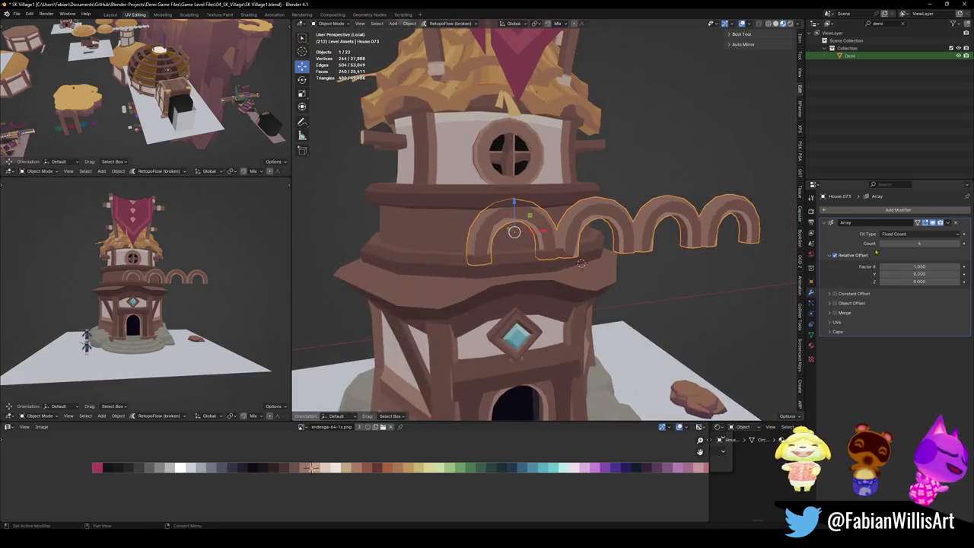
{"action": "left_click", "coordinate": [958, 245]}
{"action": "left_click", "coordinate": [958, 245]}
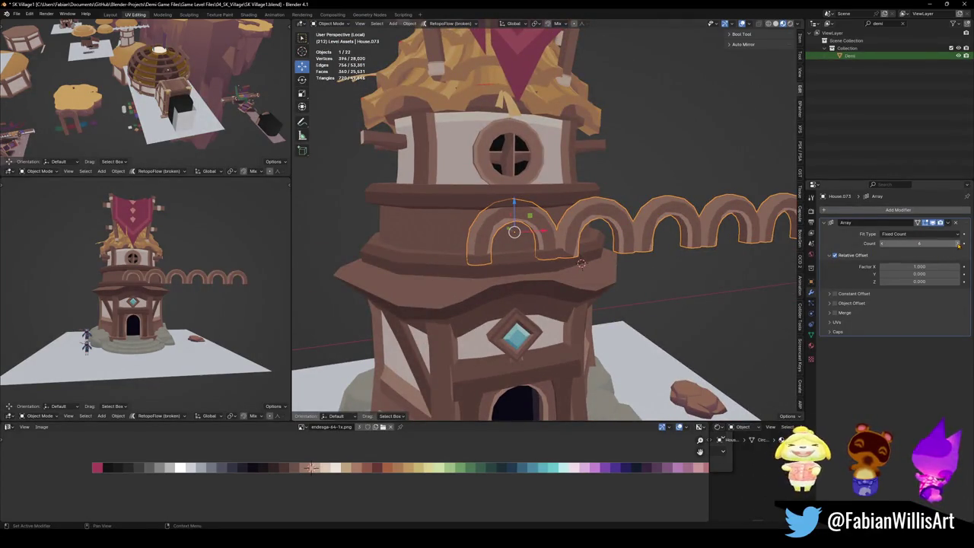
Save the village file and look over the row of six arches.
{"action": "scroll", "coordinate": [582, 263], "scroll_direction": "down", "scroll_amount": 2}
{"action": "scroll", "coordinate": [585, 264], "scroll_direction": "down", "scroll_amount": 2}
{"action": "key", "text": "ctrl+s"}
{"action": "scroll", "coordinate": [587, 265], "scroll_direction": "up", "scroll_amount": 2}
{"action": "scroll", "coordinate": [591, 266], "scroll_direction": "up", "scroll_amount": 1}
{"action": "middle_click_drag", "start_coordinate": [592, 266], "coordinate": [590, 262]}
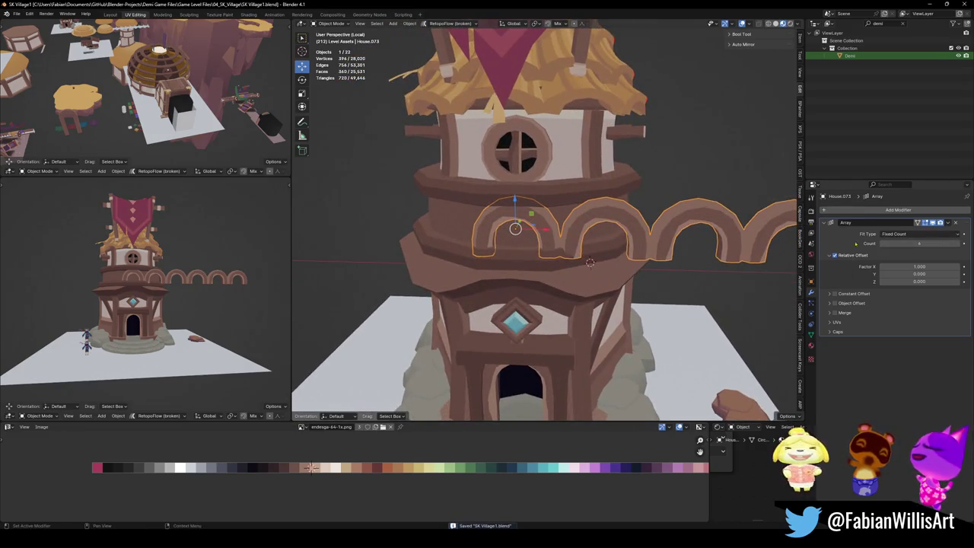
{"action": "left_click", "coordinate": [883, 213]}
Add a Simple Deform modifier set to Bend around the Z axis at 360°.
{"action": "type", "text": "simple"}
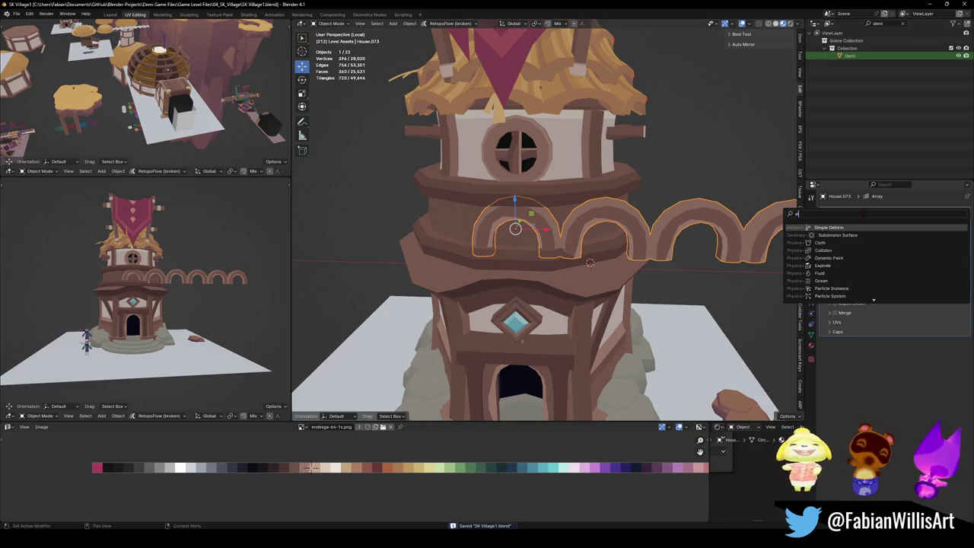
{"action": "key", "text": "Return"}
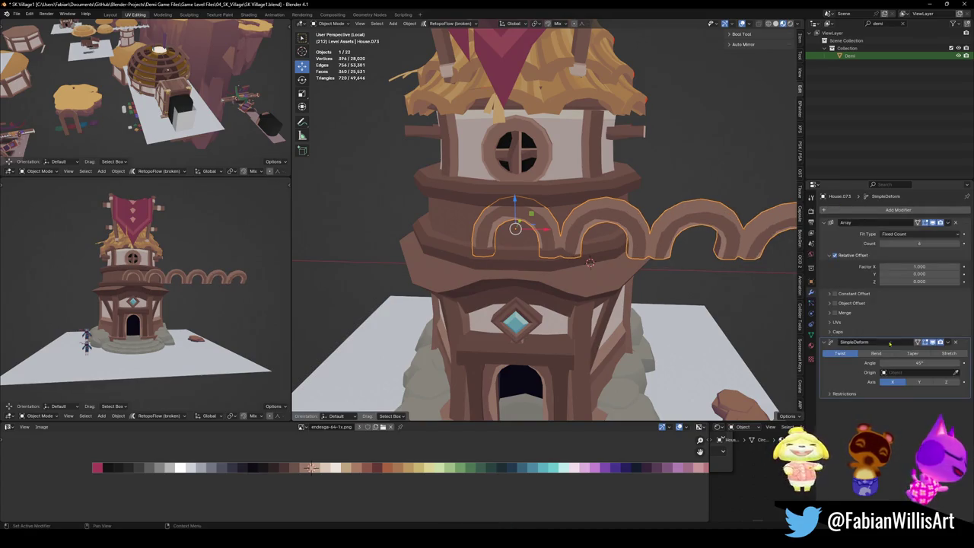
{"action": "left_click", "coordinate": [886, 355]}
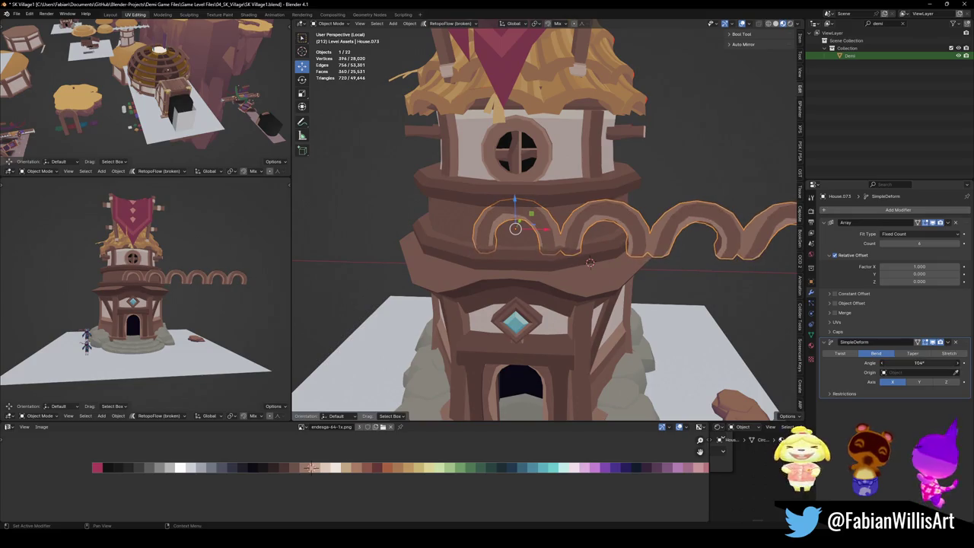
{"action": "left_click", "coordinate": [946, 381]}
{"action": "left_click_drag", "start_coordinate": [919, 363], "coordinate": [951, 363]}
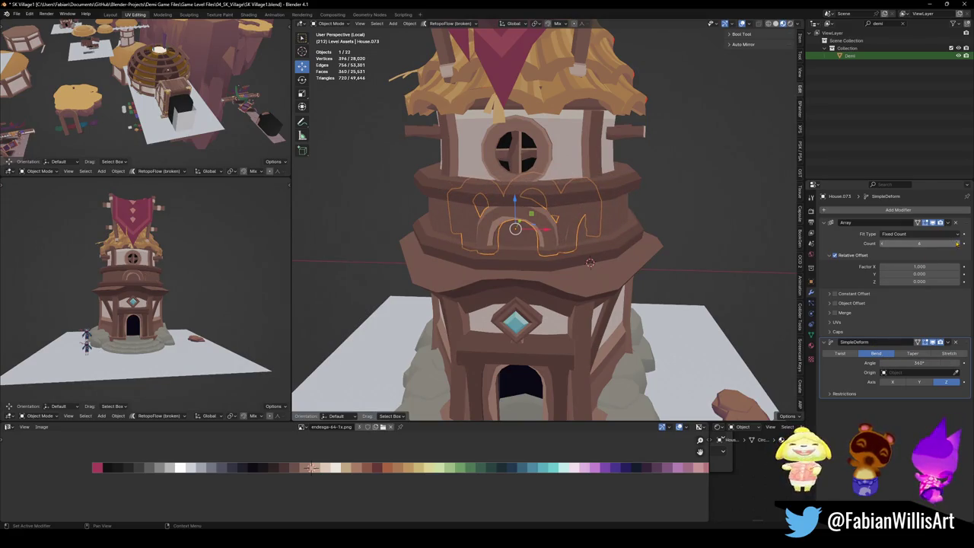
Raise the Array Count to 9 so the arches close into a full ring.
{"action": "left_click", "coordinate": [958, 245]}
{"action": "left_click", "coordinate": [958, 244]}
{"action": "left_click", "coordinate": [958, 244]}
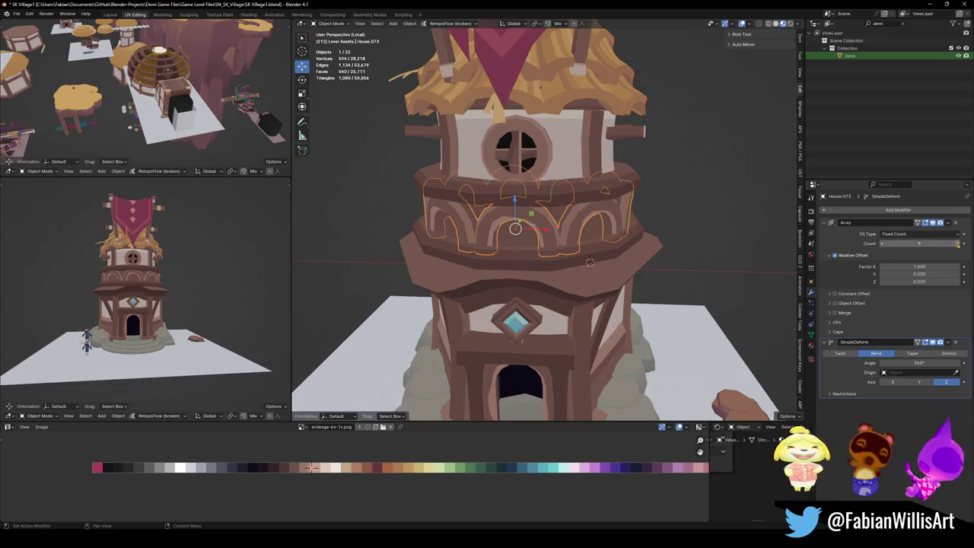
{"action": "scroll", "coordinate": [147, 283], "scroll_direction": "up", "scroll_amount": 2}
{"action": "scroll", "coordinate": [147, 283], "scroll_direction": "up", "scroll_amount": 2}
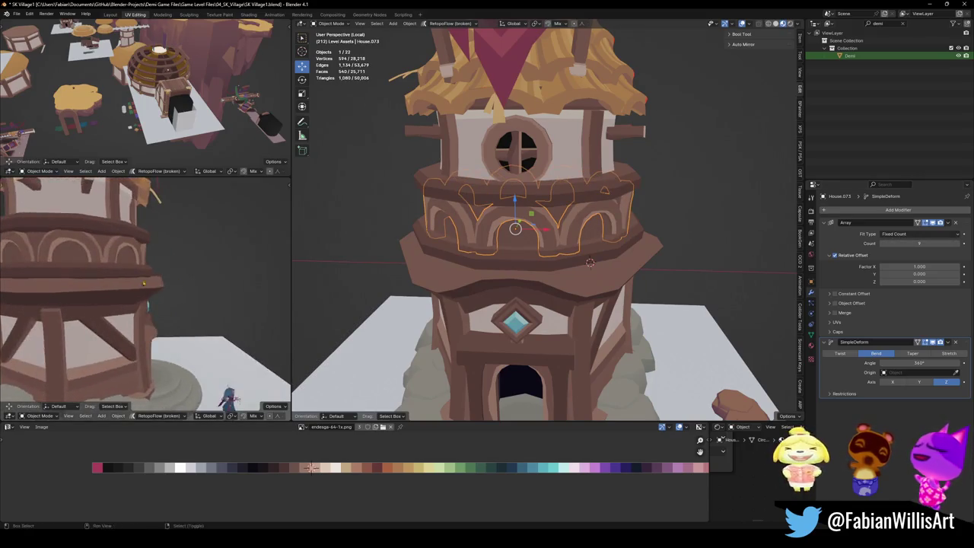
{"action": "scroll", "coordinate": [146, 283], "scroll_direction": "up", "scroll_amount": 2}
{"action": "scroll", "coordinate": [147, 282], "scroll_direction": "down", "scroll_amount": 2}
{"action": "scroll", "coordinate": [160, 278], "scroll_direction": "down", "scroll_amount": 2}
{"action": "scroll", "coordinate": [175, 273], "scroll_direction": "down", "scroll_amount": 2}
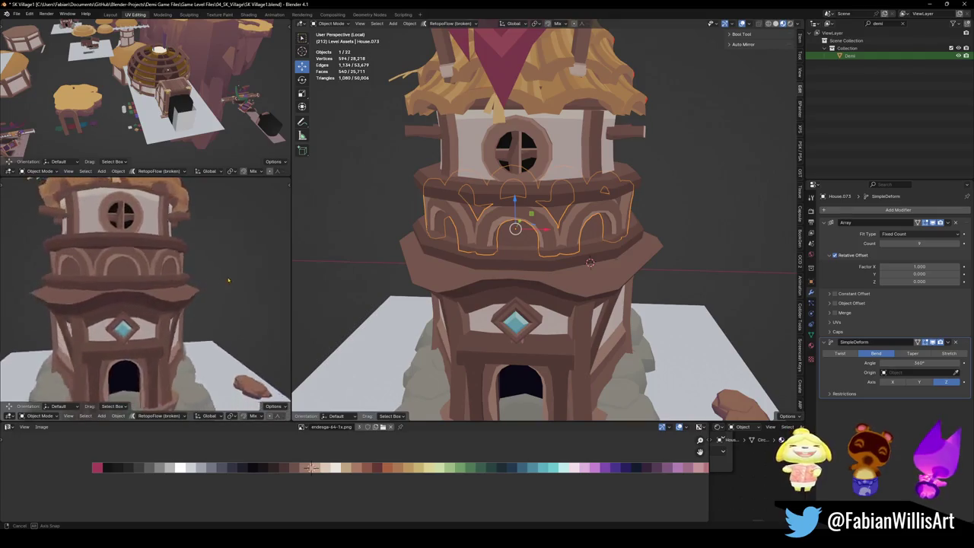
{"action": "scroll", "coordinate": [196, 265], "scroll_direction": "down", "scroll_amount": 2}
{"action": "scroll", "coordinate": [197, 264], "scroll_direction": "up", "scroll_amount": 1}
{"action": "scroll", "coordinate": [196, 264], "scroll_direction": "up", "scroll_amount": 2}
{"action": "scroll", "coordinate": [196, 264], "scroll_direction": "up", "scroll_amount": 2}
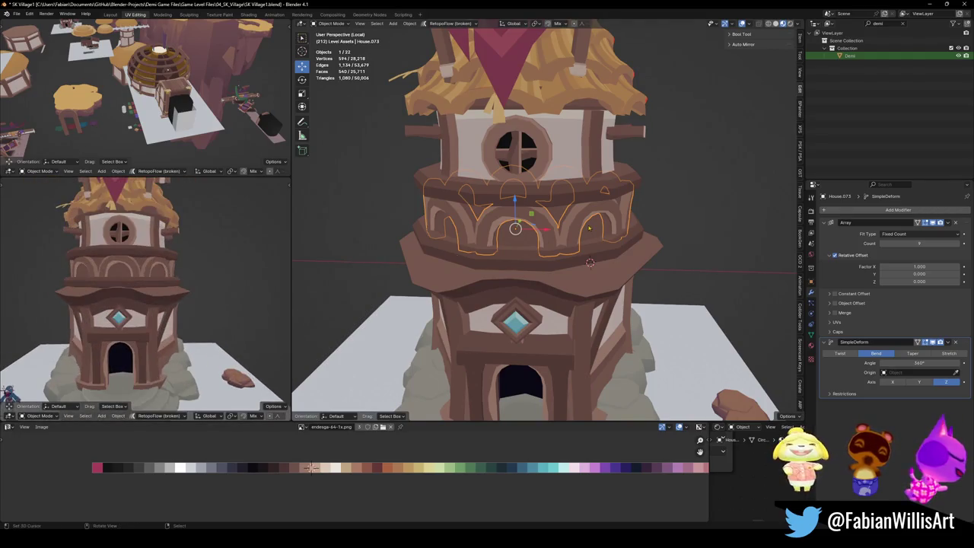
{"action": "key", "text": "Tab"}
Shrink the whole arch's UVs and slide them horizontally onto a new palette swatch.
{"action": "key", "text": "a"}
{"action": "key", "text": "s"}
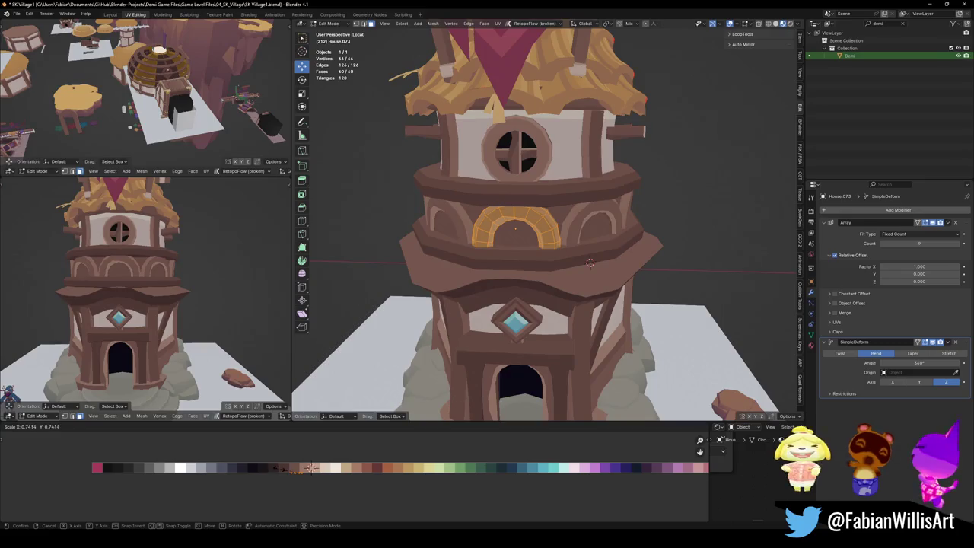
{"action": "left_click", "coordinate": [221, 479]}
{"action": "key", "text": "g"}
{"action": "key", "text": "x"}
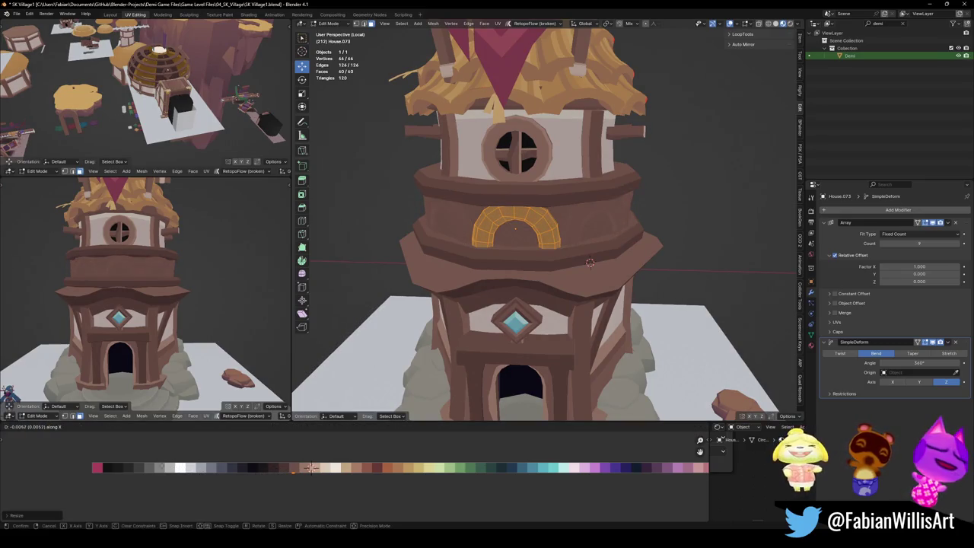
{"action": "left_click", "coordinate": [120, 461]}
{"action": "scroll", "coordinate": [137, 305], "scroll_direction": "down", "scroll_amount": 4}
{"action": "scroll", "coordinate": [137, 305], "scroll_direction": "up", "scroll_amount": 2}
{"action": "scroll", "coordinate": [137, 305], "scroll_direction": "up", "scroll_amount": 2}
{"action": "key", "text": "s"}
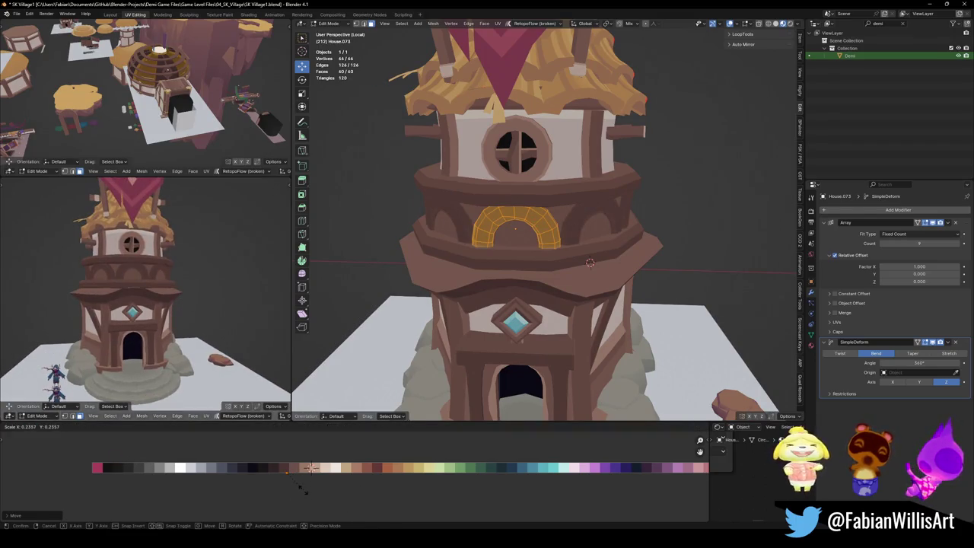
{"action": "left_click", "coordinate": [305, 489]}
Select a single arch face loop and slide its UVs horizontally to a new palette colour.
{"action": "key", "text": "alt+a"}
{"action": "scroll", "coordinate": [543, 256], "scroll_direction": "up", "scroll_amount": 5}
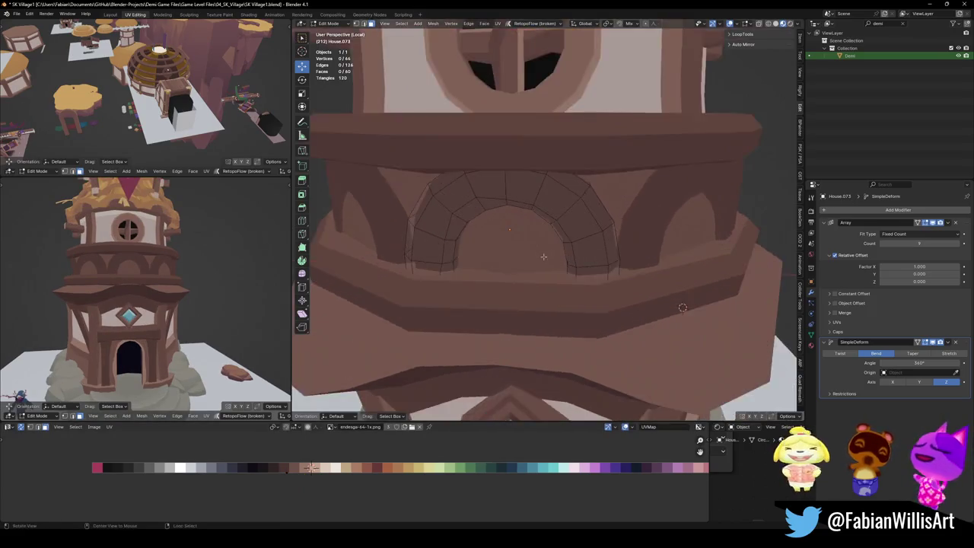
{"action": "middle_click_drag", "start_coordinate": [544, 256], "coordinate": [534, 225]}
{"action": "left_click", "coordinate": [916, 341]}
{"action": "scroll", "coordinate": [512, 200], "scroll_direction": "up", "scroll_amount": 2}
{"action": "key", "text": "l"}
{"action": "key", "text": "alt+a"}
{"action": "left_click", "coordinate": [511, 221], "text": "alt"}
{"action": "scroll", "coordinate": [528, 253], "scroll_direction": "up", "scroll_amount": 2}
{"action": "scroll", "coordinate": [528, 254], "scroll_direction": "up", "scroll_amount": 3}
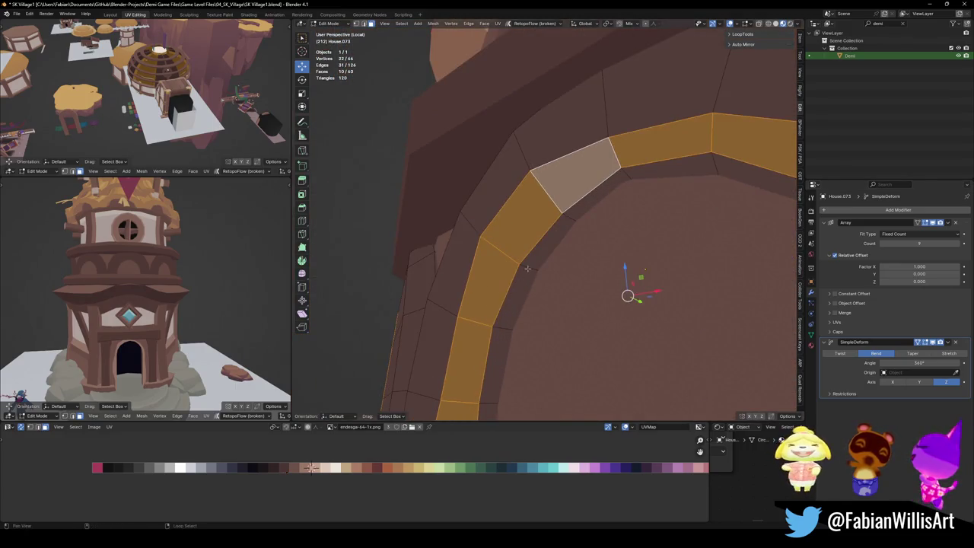
{"action": "scroll", "coordinate": [527, 269], "scroll_direction": "down", "scroll_amount": 3}
{"action": "scroll", "coordinate": [527, 269], "scroll_direction": "down", "scroll_amount": 2}
{"action": "key", "text": "g"}
{"action": "key", "text": "x"}
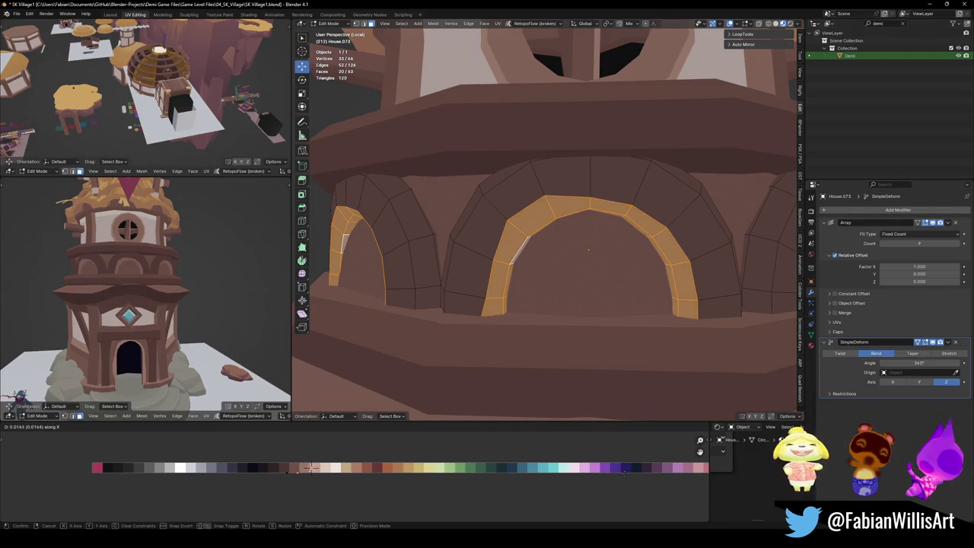
{"action": "left_click", "coordinate": [311, 467]}
Slide that loop's UVs again to a darker arch colour.
{"action": "scroll", "coordinate": [190, 304], "scroll_direction": "down", "scroll_amount": 3}
{"action": "mouse_move", "coordinate": [191, 305]}
{"action": "middle_mouse_down"}
{"action": "mouse_move", "coordinate": [219, 300]}
{"action": "mouse_move", "coordinate": [183, 304]}
{"action": "mouse_move", "coordinate": [213, 303]}
{"action": "mouse_move", "coordinate": [199, 305]}
{"action": "middle_mouse_up"}
{"action": "scroll", "coordinate": [218, 300], "scroll_direction": "up", "scroll_amount": 2}
{"action": "scroll", "coordinate": [200, 305], "scroll_direction": "up", "scroll_amount": 3}
{"action": "key", "text": "g"}
{"action": "key", "text": "x"}
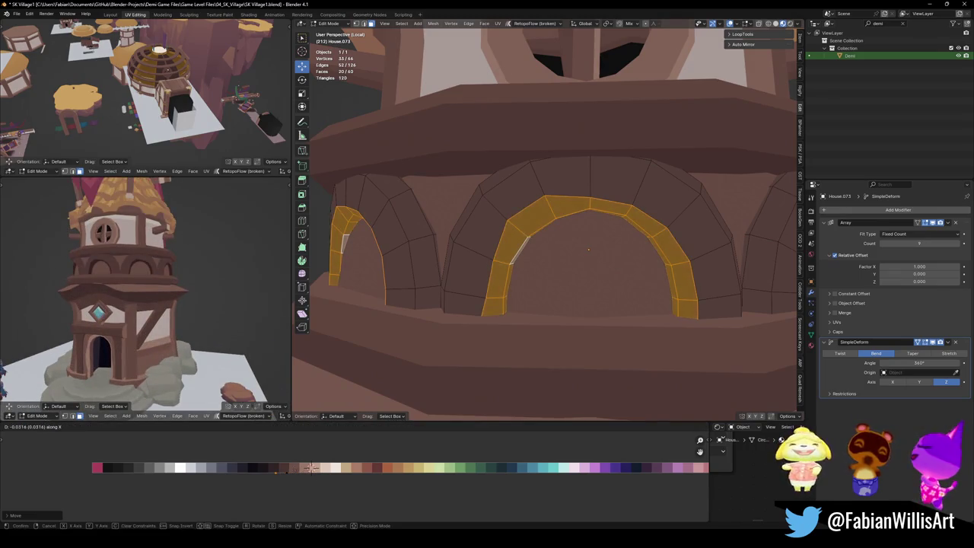
{"action": "left_click", "coordinate": [310, 467]}
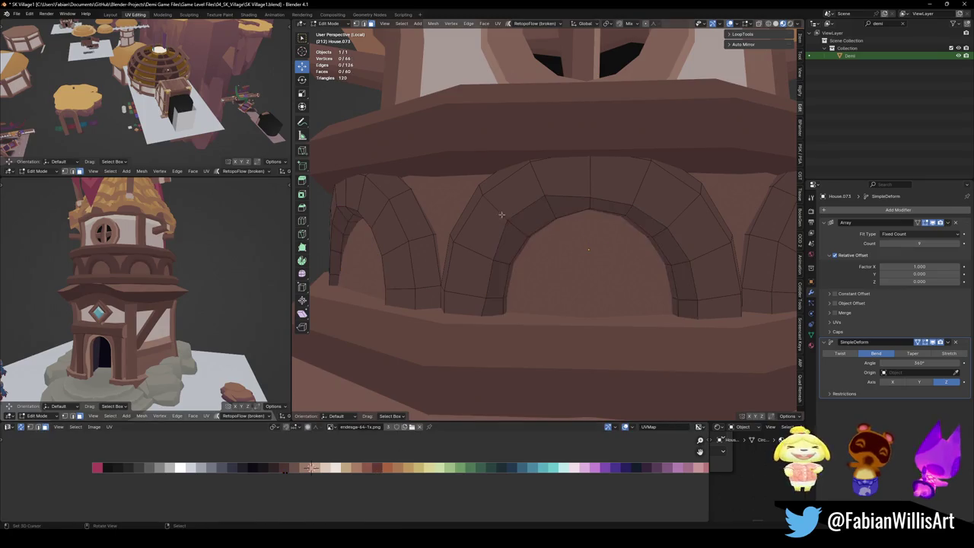
Select two more arch face loops and shift their UVs horizontally on the palette.
{"action": "middle_click_drag", "start_coordinate": [533, 228], "coordinate": [487, 213]}
{"action": "left_click", "coordinate": [484, 210], "text": "alt"}
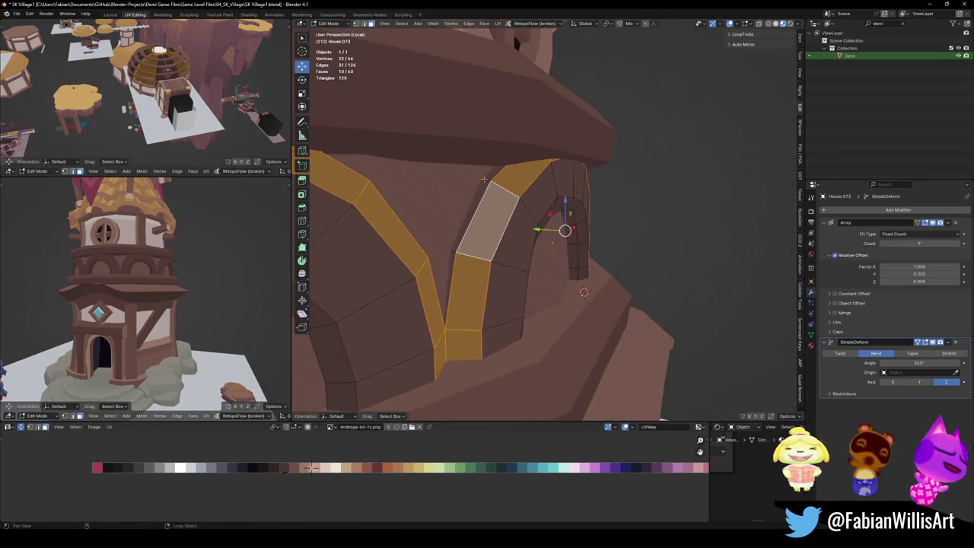
{"action": "left_click", "coordinate": [484, 179], "text": "alt+shift"}
{"action": "key", "text": "g"}
{"action": "key", "text": "x"}
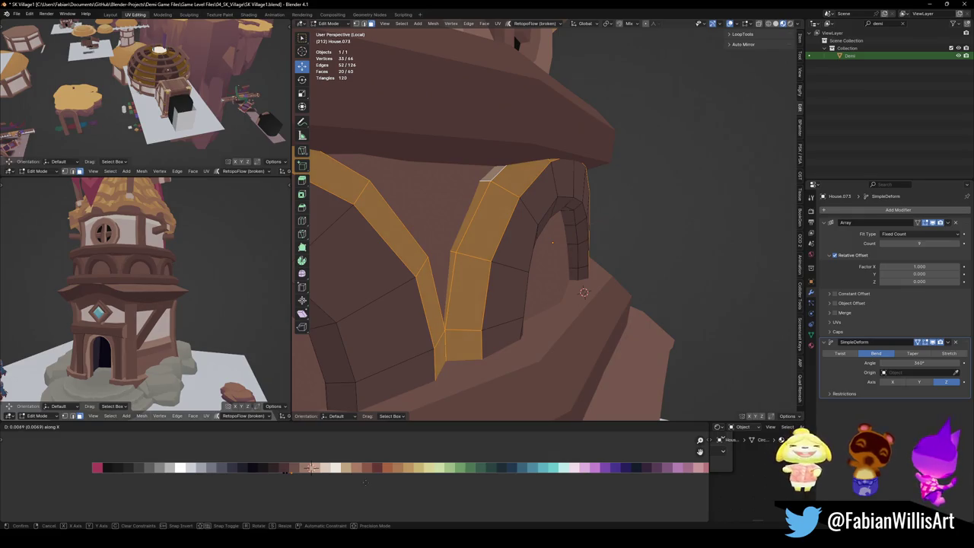
{"action": "left_click", "coordinate": [310, 467]}
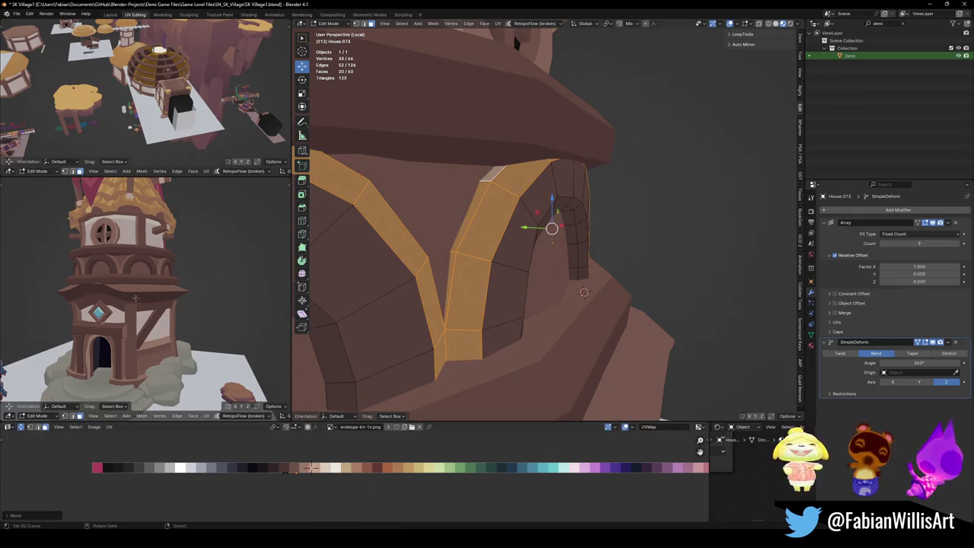
Add more arch loops, slide their UVs across the palette, and save the file.
{"action": "middle_click_drag", "start_coordinate": [152, 305], "coordinate": [174, 307]}
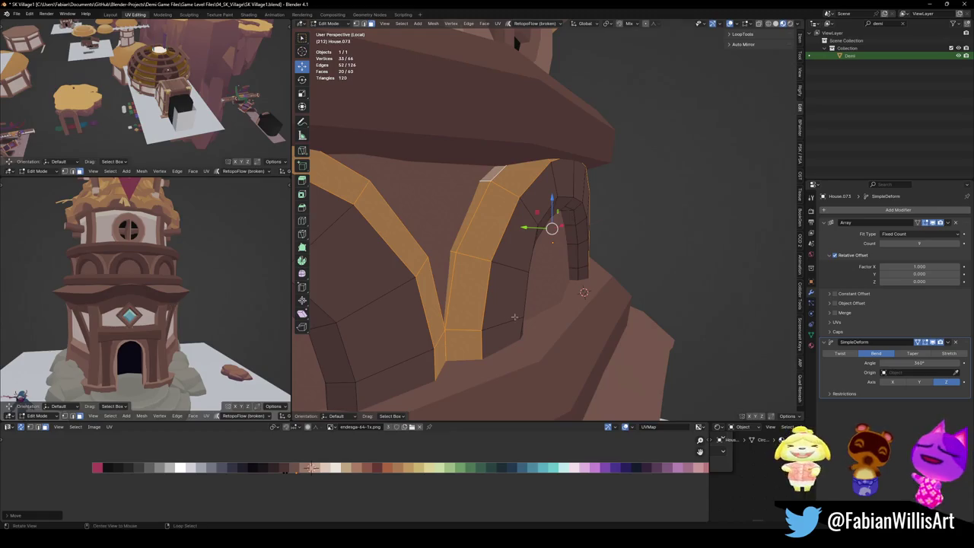
{"action": "middle_click_drag", "start_coordinate": [511, 315], "coordinate": [563, 228]}
{"action": "left_click", "coordinate": [563, 198], "text": "alt+shift"}
{"action": "key", "text": "g"}
{"action": "key", "text": "x"}
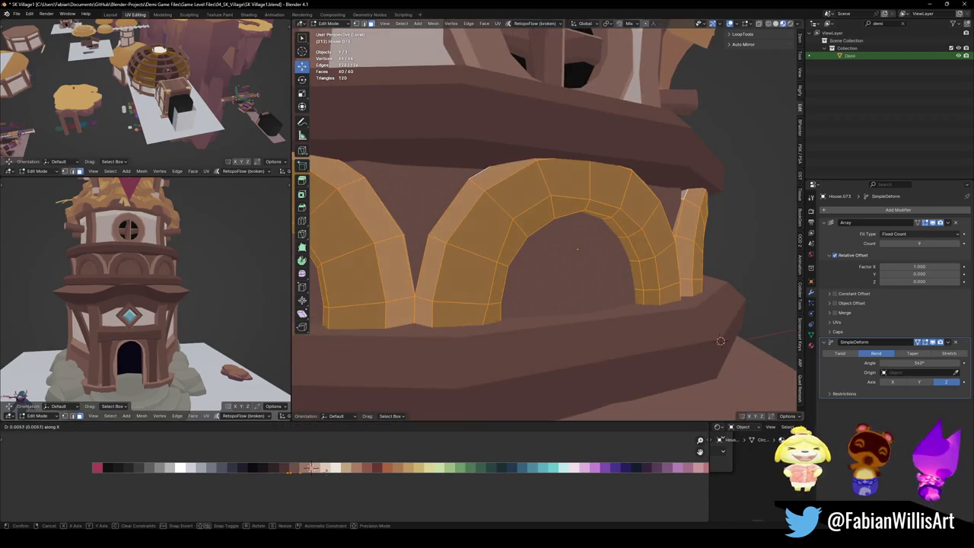
{"action": "mouse_move", "coordinate": [178, 289]}
{"action": "middle_mouse_down"}
{"action": "mouse_move", "coordinate": [191, 304]}
{"action": "mouse_move", "coordinate": [258, 325]}
{"action": "mouse_move", "coordinate": [335, 318]}
{"action": "mouse_move", "coordinate": [523, 362]}
{"action": "mouse_move", "coordinate": [489, 333]}
{"action": "mouse_move", "coordinate": [498, 314]}
{"action": "middle_mouse_up"}
{"action": "key", "text": "ctrl+s"}
{"action": "scroll", "coordinate": [268, 326], "scroll_direction": "up", "scroll_amount": 3}
{"action": "key", "text": "ctrl+space"}
{"action": "scroll", "coordinate": [281, 303], "scroll_direction": "down", "scroll_amount": 5}
Save, switch to Object Mode, and hide then unhide the red banner to inspect the roof.
{"action": "key", "text": "ctrl+s"}
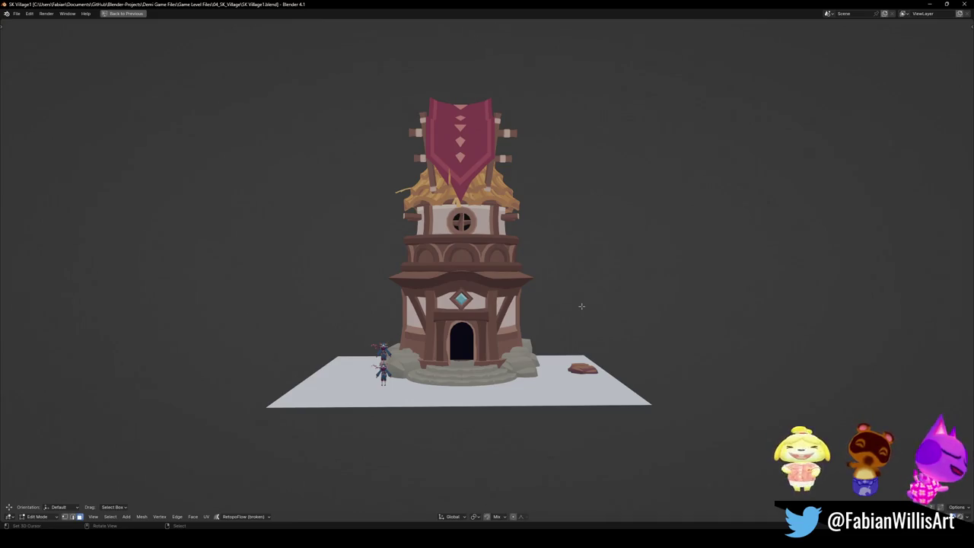
{"action": "key", "text": "Tab"}
{"action": "key", "text": "h"}
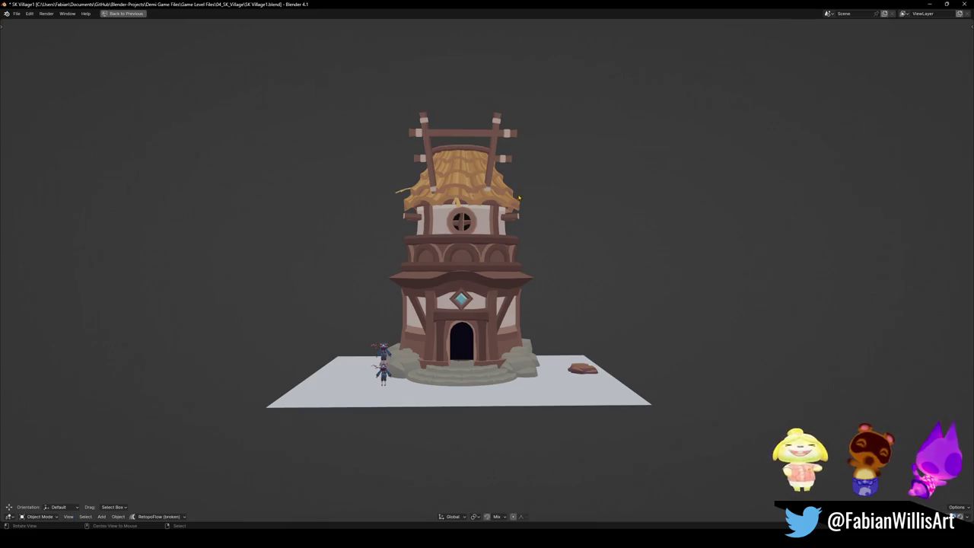
{"action": "middle_click_drag", "start_coordinate": [518, 195], "coordinate": [503, 200]}
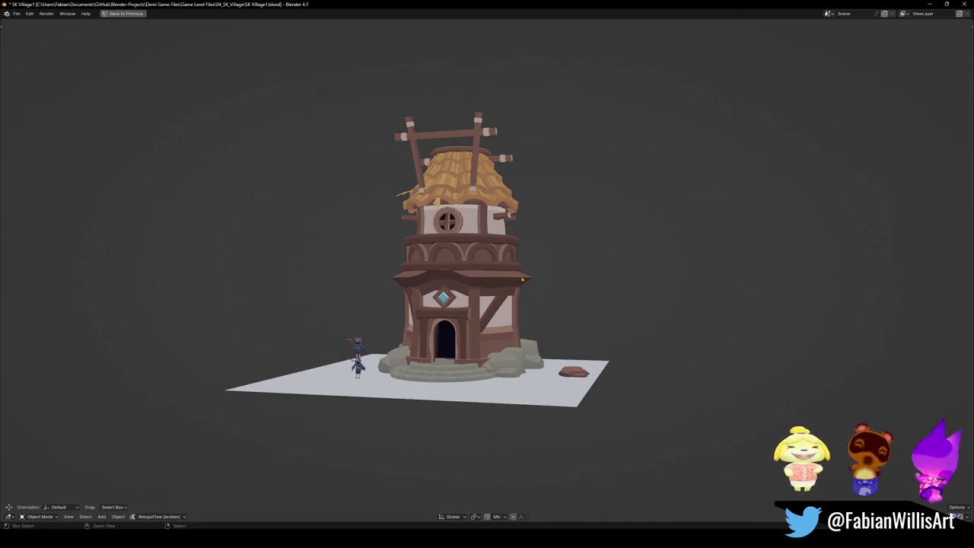
{"action": "key", "text": "alt+h"}
Orbit the tower through frontal and side views, then restore the multi-panel workspace.
{"action": "mouse_move", "coordinate": [509, 245]}
{"action": "middle_mouse_down"}
{"action": "mouse_move", "coordinate": [532, 293]}
{"action": "mouse_move", "coordinate": [550, 289]}
{"action": "mouse_move", "coordinate": [503, 284]}
{"action": "mouse_move", "coordinate": [542, 284]}
{"action": "middle_mouse_up"}
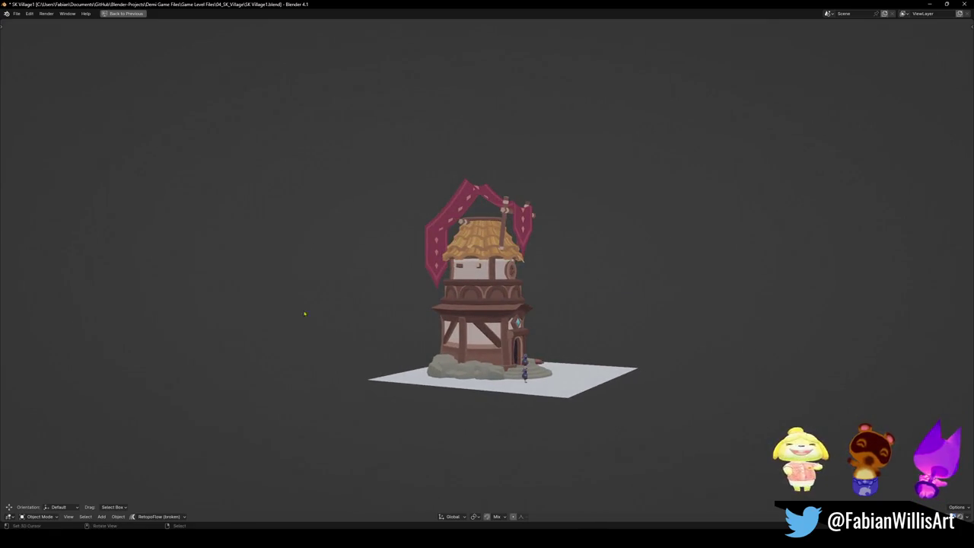
{"action": "middle_click_drag", "start_coordinate": [295, 326], "coordinate": [469, 297]}
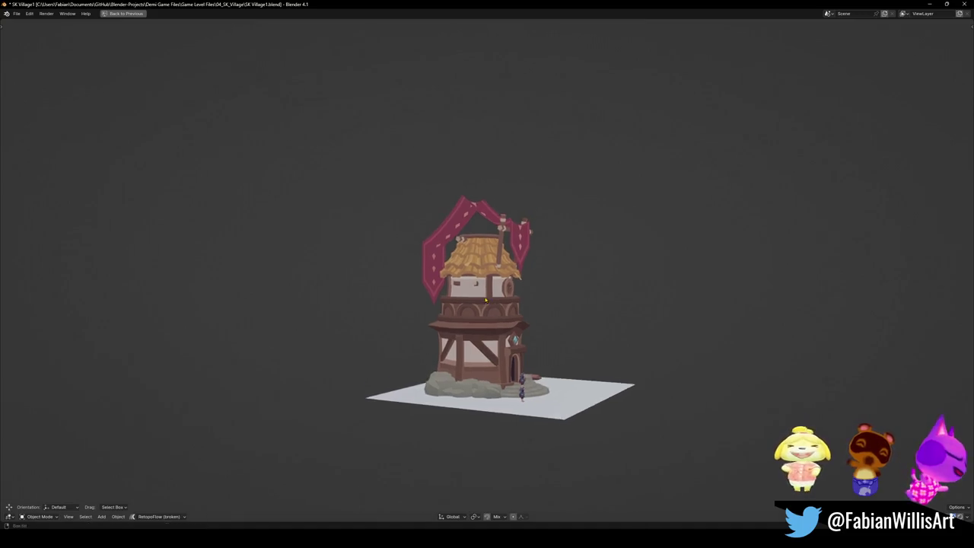
{"action": "mouse_move", "coordinate": [546, 332]}
{"action": "middle_mouse_down"}
{"action": "mouse_move", "coordinate": [505, 332]}
{"action": "mouse_move", "coordinate": [555, 332]}
{"action": "middle_mouse_up"}
{"action": "scroll", "coordinate": [555, 333], "scroll_direction": "up", "scroll_amount": 5}
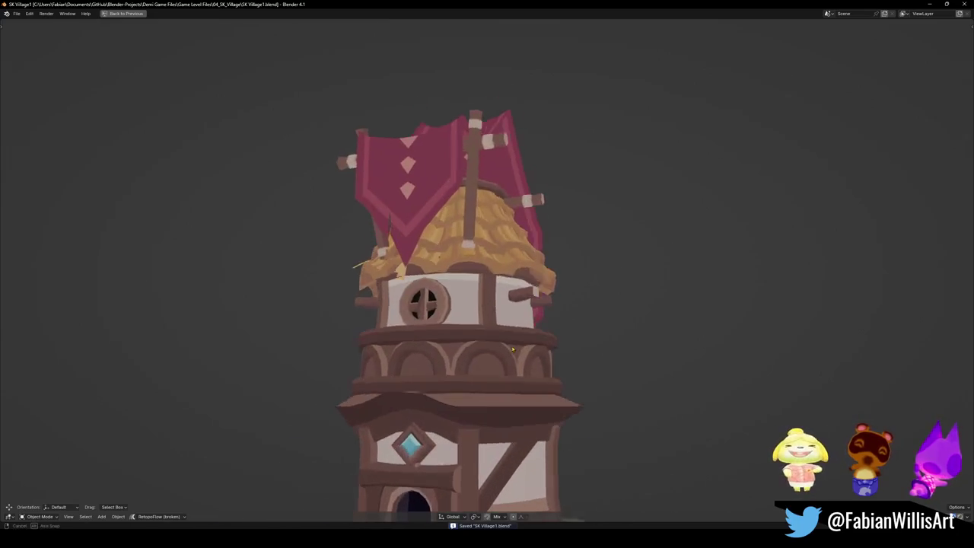
{"action": "key", "text": "ctrl+space"}
{"action": "scroll", "coordinate": [561, 245], "scroll_direction": "down", "scroll_amount": 5}
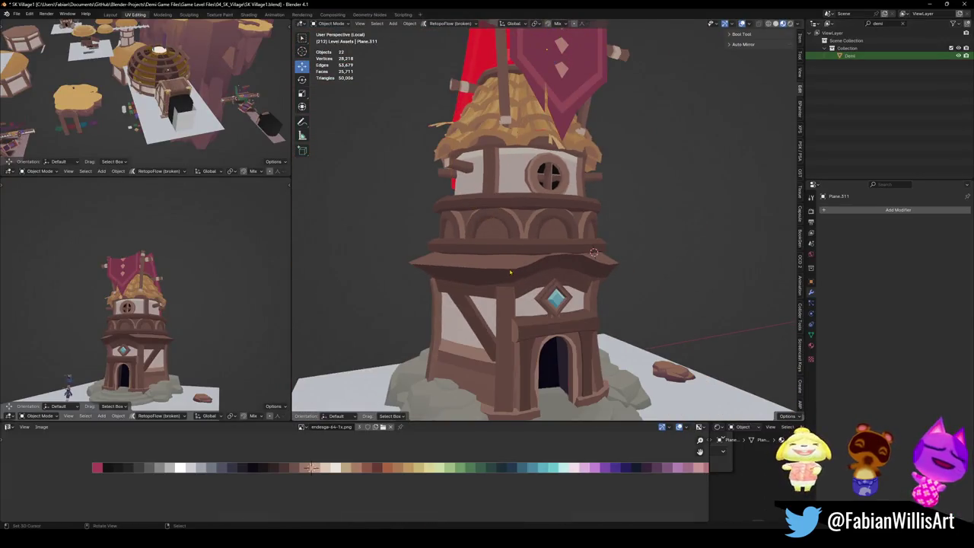
Bevel the eave rim edge loop on the tower body House.072.
{"action": "left_click", "coordinate": [480, 299]}
{"action": "key", "text": "Tab"}
{"action": "scroll", "coordinate": [480, 299], "scroll_direction": "up", "scroll_amount": 3}
{"action": "left_click", "coordinate": [480, 299], "text": "alt"}
{"action": "key", "text": "ctrl+b"}
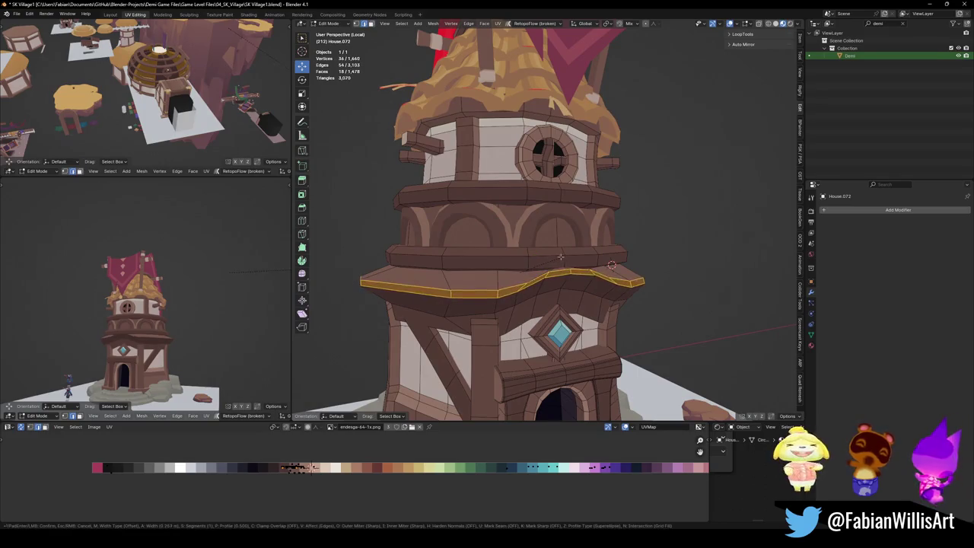
{"action": "left_click", "coordinate": [567, 254]}
Slide the rim's UVs horizontally to a lighter wood tone on the palette.
{"action": "scroll", "coordinate": [144, 296], "scroll_direction": "up", "scroll_amount": 5}
{"action": "key", "text": "g"}
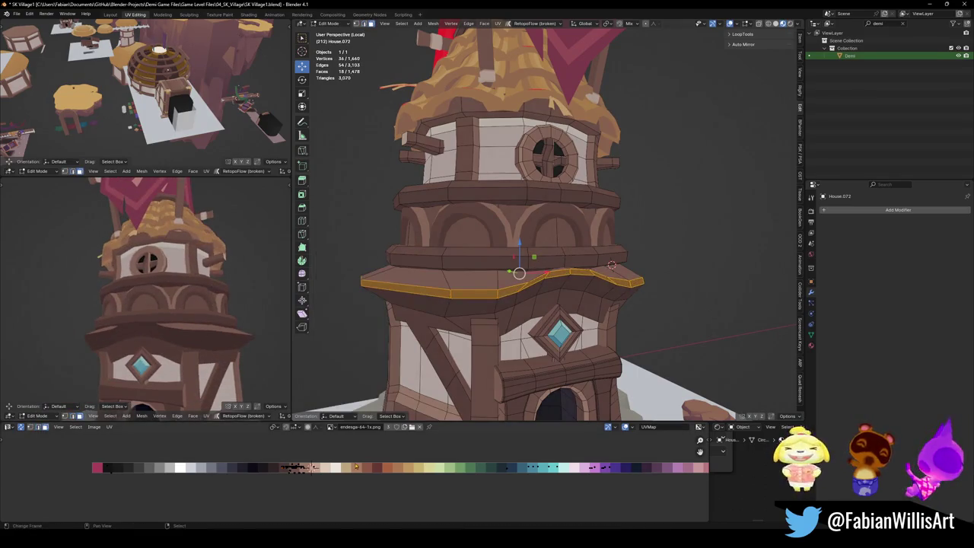
{"action": "key", "text": "x"}
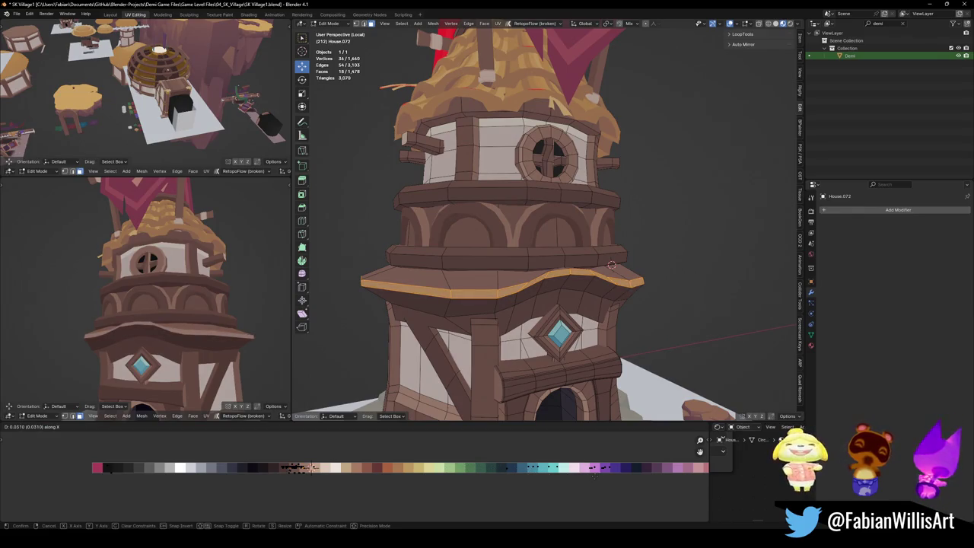
{"action": "key", "text": "Return"}
{"action": "scroll", "coordinate": [231, 316], "scroll_direction": "down", "scroll_amount": 6}
{"action": "middle_click_drag", "start_coordinate": [220, 301], "coordinate": [231, 316]}
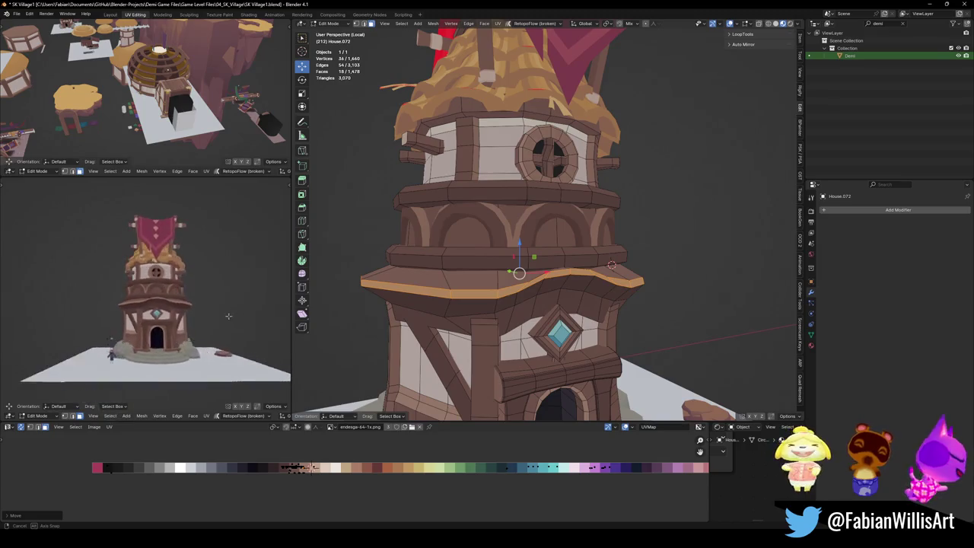
{"action": "scroll", "coordinate": [230, 316], "scroll_direction": "up", "scroll_amount": 4}
{"action": "key", "text": "g"}
{"action": "key", "text": "x"}
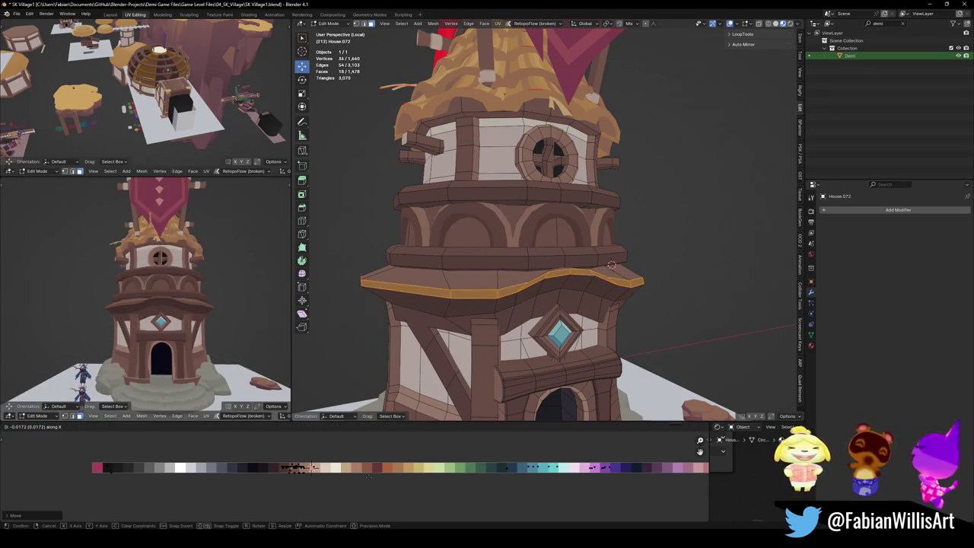
{"action": "scroll", "coordinate": [145, 297], "scroll_direction": "up", "scroll_amount": 3}
{"action": "scroll", "coordinate": [145, 297], "scroll_direction": "up", "scroll_amount": 2}
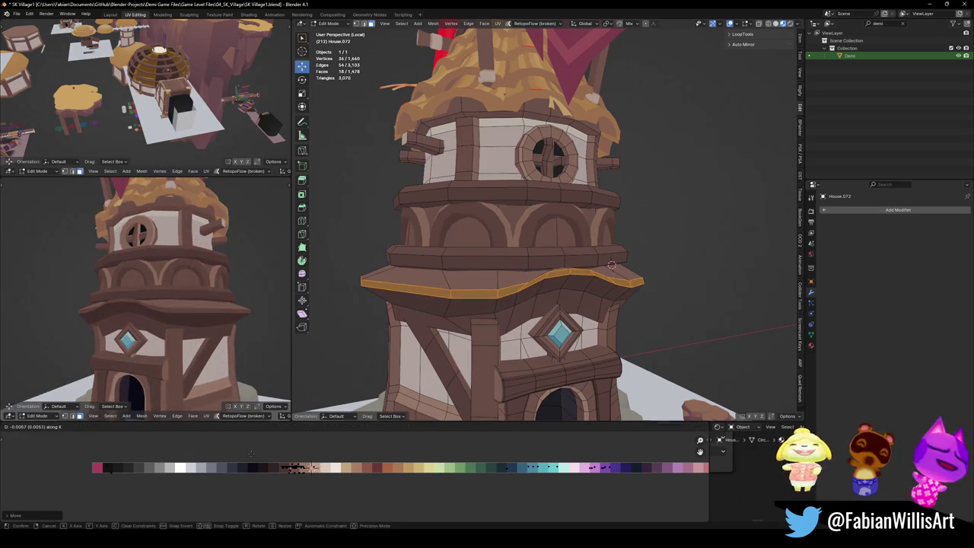
{"action": "key", "text": "Return"}
Save the blend file and clear the rim edge selection.
{"action": "scroll", "coordinate": [145, 297], "scroll_direction": "down", "scroll_amount": 3}
{"action": "middle_click_drag", "start_coordinate": [145, 297], "coordinate": [152, 320]}
{"action": "scroll", "coordinate": [194, 344], "scroll_direction": "up", "scroll_amount": 2}
{"action": "key", "text": "ctrl+s"}
{"action": "scroll", "coordinate": [205, 355], "scroll_direction": "up", "scroll_amount": 2}
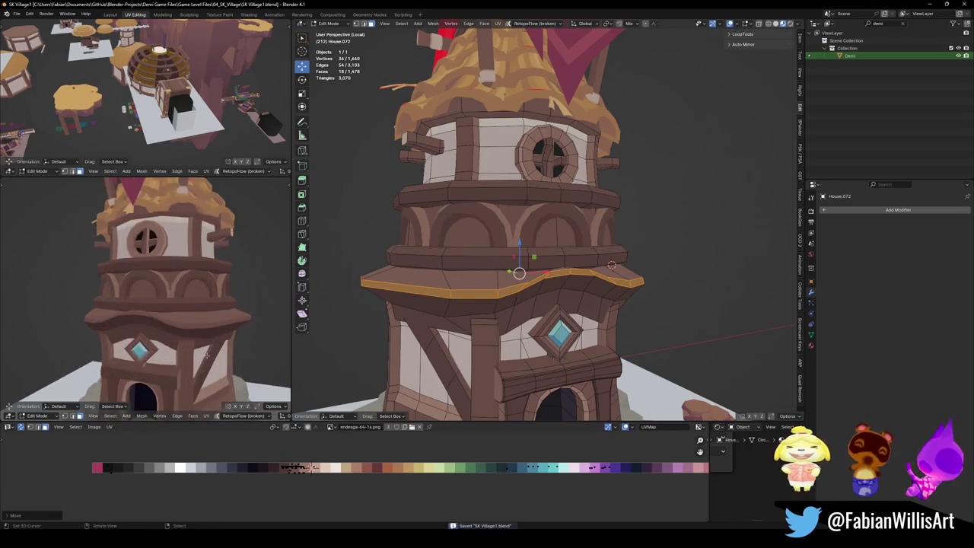
{"action": "key", "text": "alt+a"}
{"action": "middle_click_drag", "start_coordinate": [519, 298], "coordinate": [620, 284]}
Inset the faces of the middle ring loop into small panels.
{"action": "left_click", "coordinate": [638, 286], "text": "alt"}
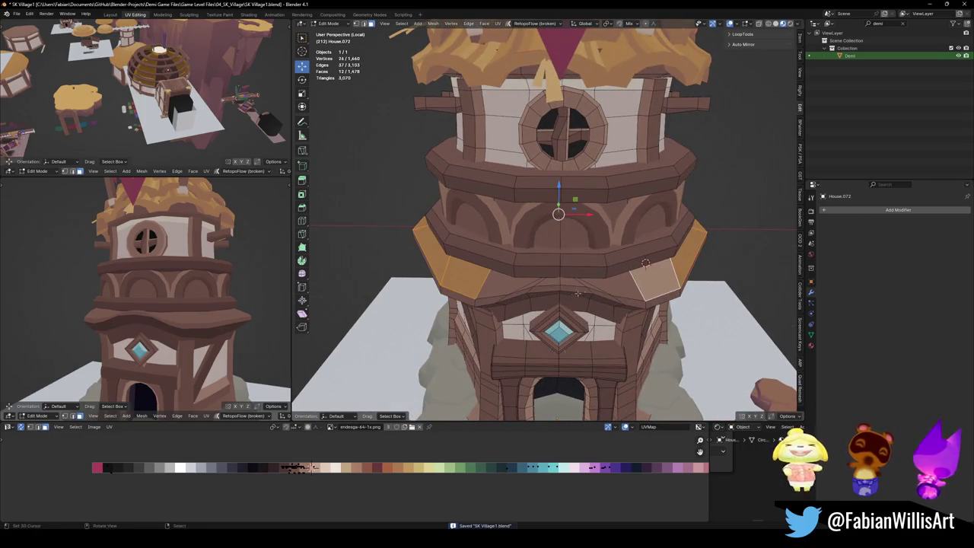
{"action": "key", "text": "i"}
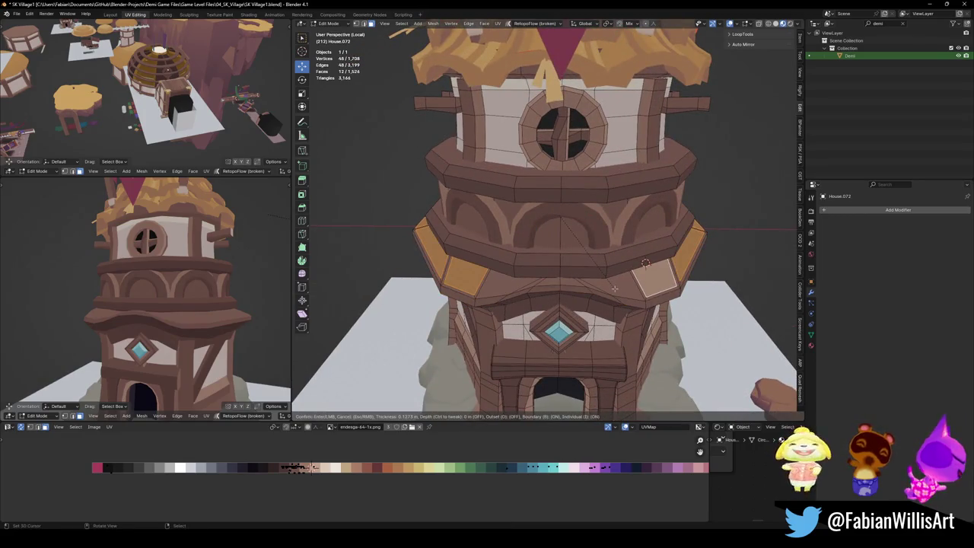
{"action": "left_click", "coordinate": [597, 290]}
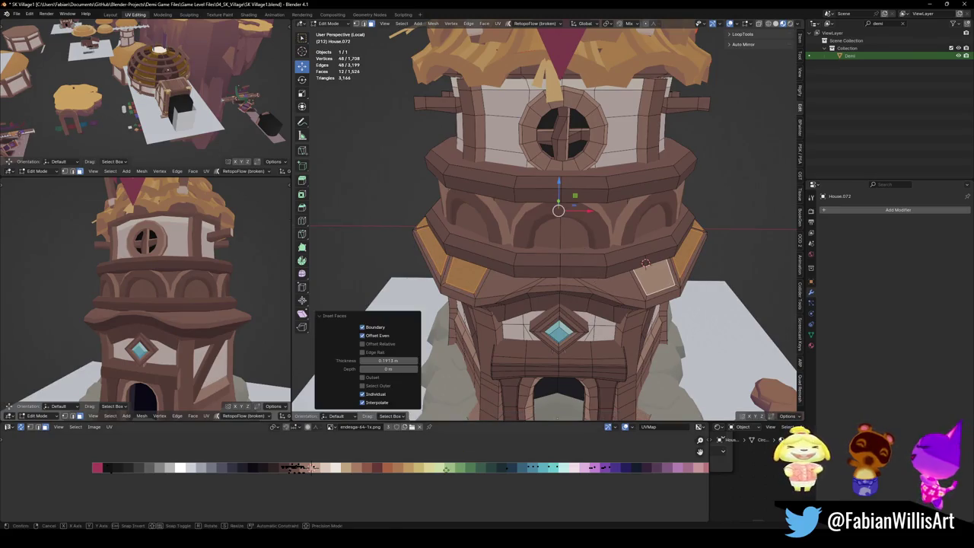
{"action": "key", "text": "x"}
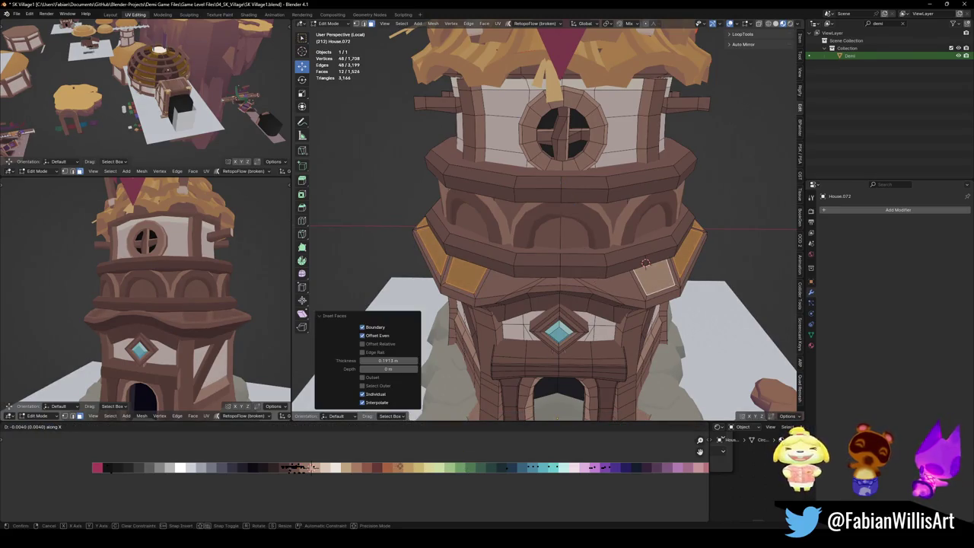
{"action": "key", "text": "Escape"}
{"action": "mouse_move", "coordinate": [152, 305]}
{"action": "middle_mouse_down"}
{"action": "mouse_move", "coordinate": [92, 318]}
{"action": "mouse_move", "coordinate": [233, 313]}
{"action": "mouse_move", "coordinate": [233, 289]}
{"action": "middle_mouse_up"}
{"action": "scroll", "coordinate": [233, 313], "scroll_direction": "down", "scroll_amount": 5}
{"action": "scroll", "coordinate": [233, 290], "scroll_direction": "up", "scroll_amount": 5}
Give the panels a new palette colour, then inset them a second time.
{"action": "key", "text": "g"}
{"action": "key", "text": "x"}
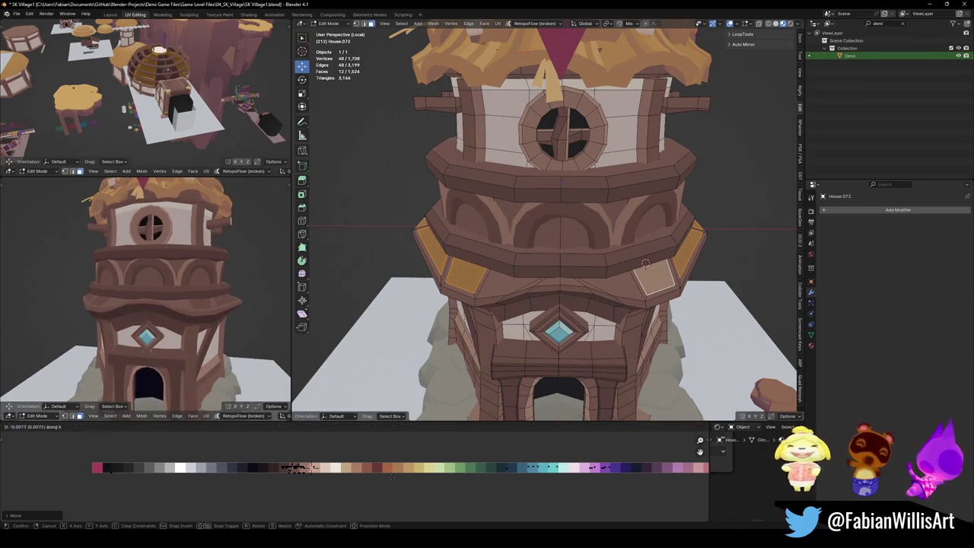
{"action": "left_click", "coordinate": [383, 469]}
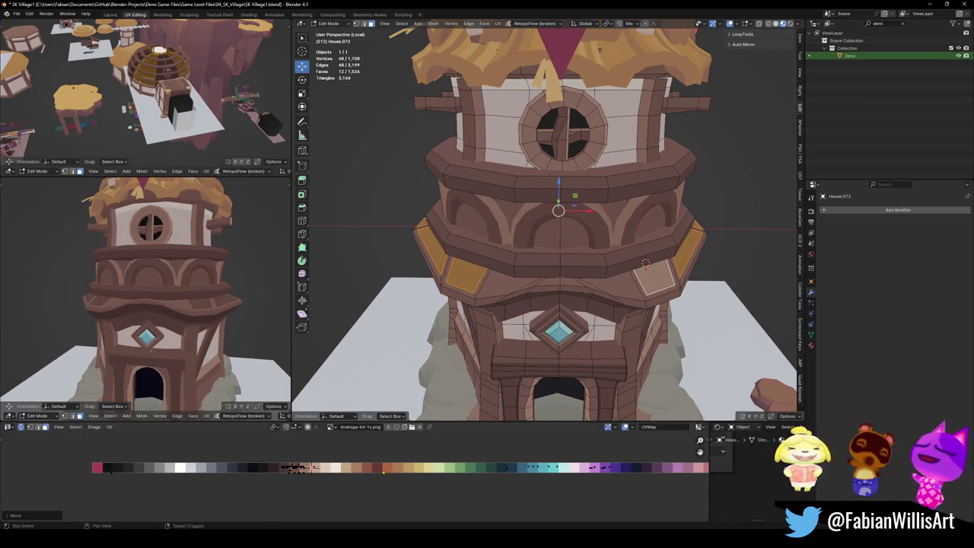
{"action": "key", "text": "i"}
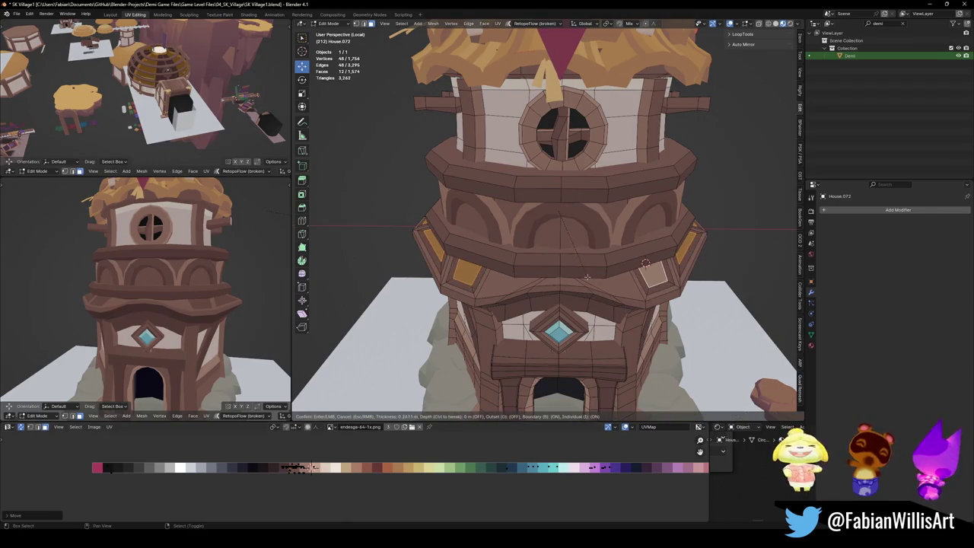
{"action": "left_click", "coordinate": [587, 277]}
{"action": "key", "text": "g"}
{"action": "key", "text": "x"}
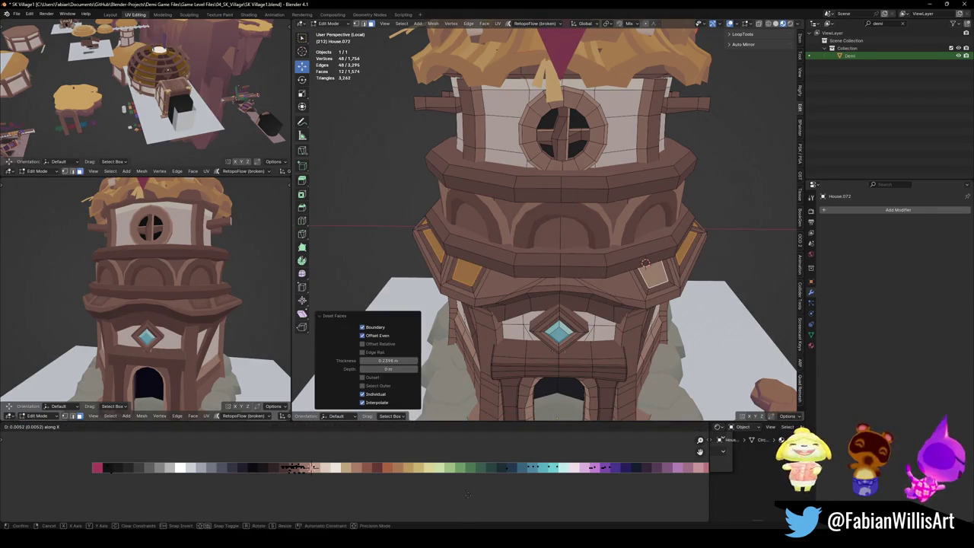
{"action": "key", "text": "Escape"}
Recess the inner panels inward and move their UVs onto a palette swatch.
{"action": "key", "text": "alt+s"}
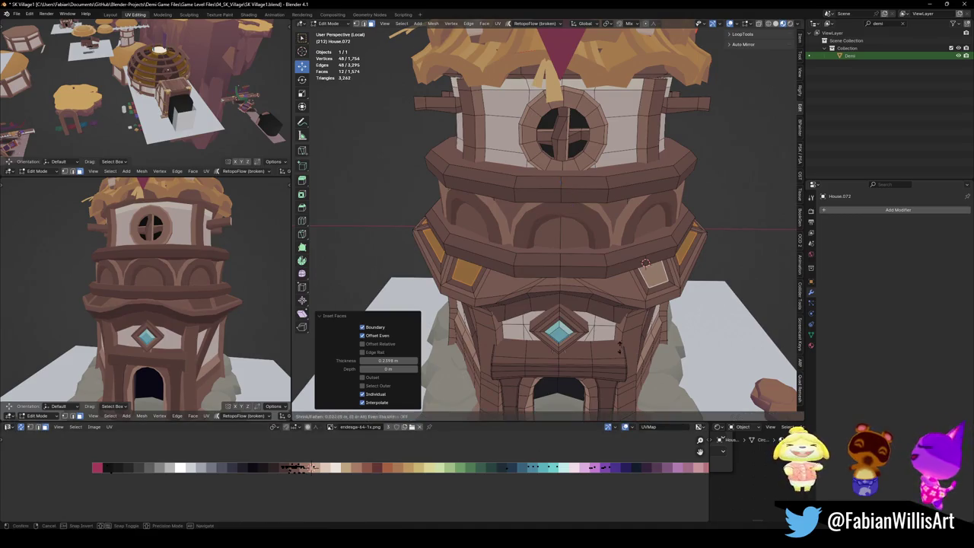
{"action": "left_click", "coordinate": [621, 340]}
{"action": "scroll", "coordinate": [144, 293], "scroll_direction": "up", "scroll_amount": 4}
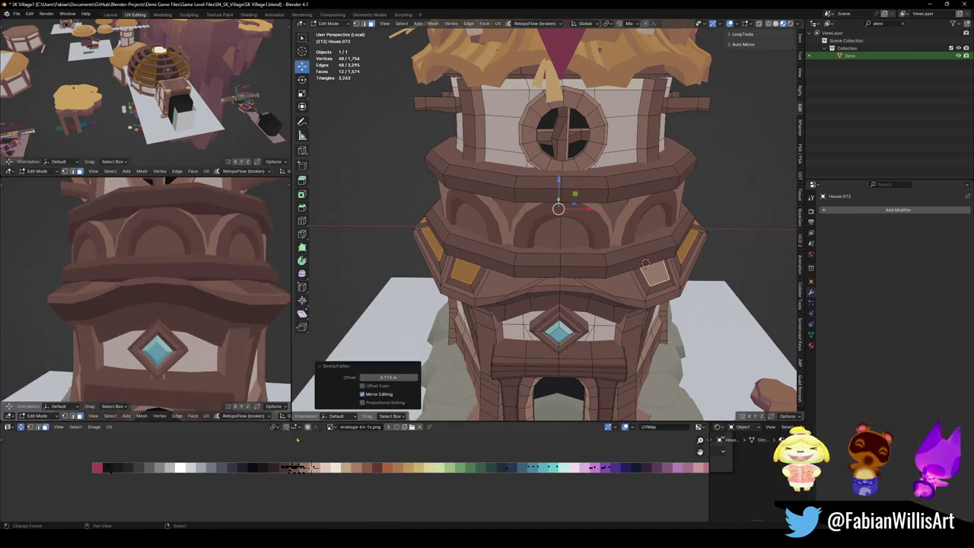
{"action": "key", "text": "g"}
{"action": "left_click", "coordinate": [313, 469]}
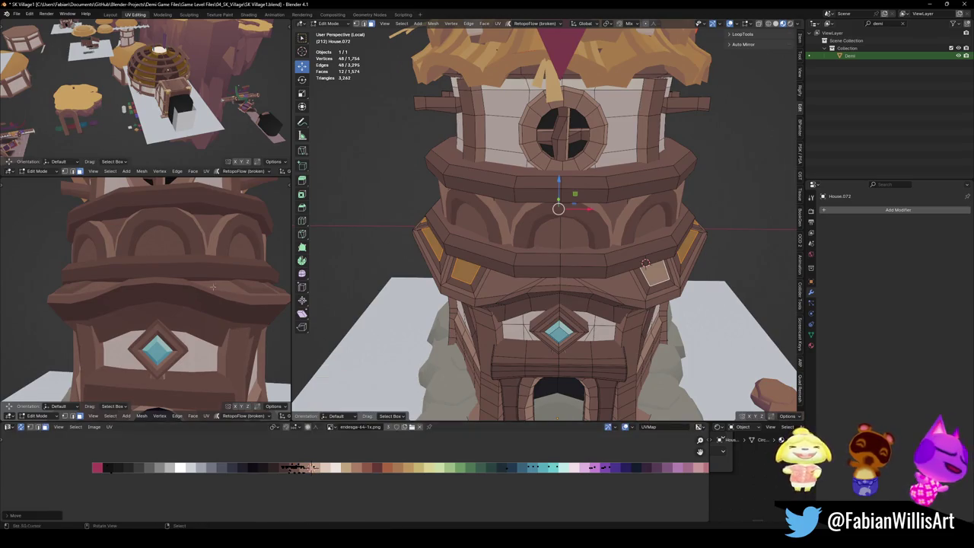
{"action": "scroll", "coordinate": [152, 296], "scroll_direction": "down", "scroll_amount": 5}
{"action": "mouse_move", "coordinate": [183, 304]}
{"action": "middle_mouse_down"}
{"action": "mouse_move", "coordinate": [223, 306]}
{"action": "mouse_move", "coordinate": [191, 304]}
{"action": "middle_mouse_up"}
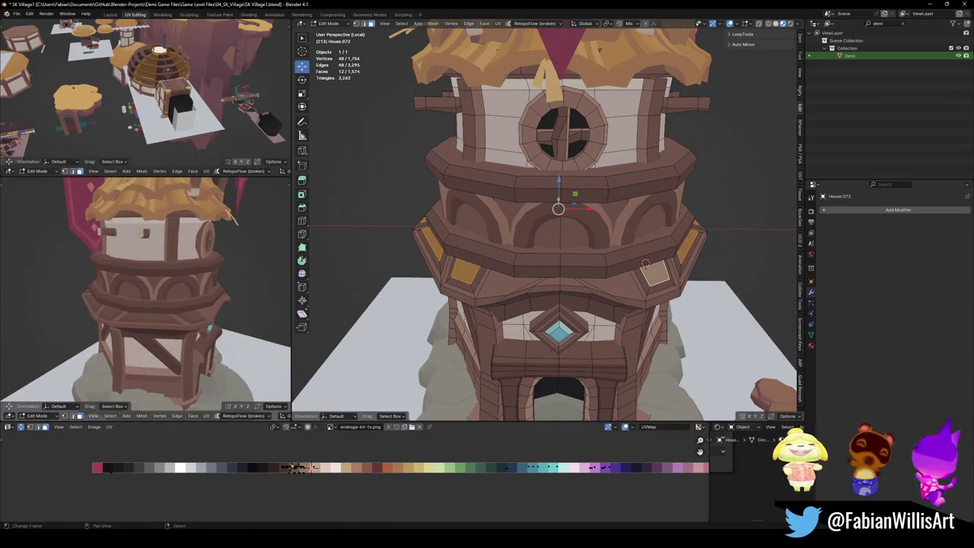
Slide the panel UVs across the palette and remove the duplicate overlapping faces.
{"action": "key", "text": "g"}
{"action": "key", "text": "x"}
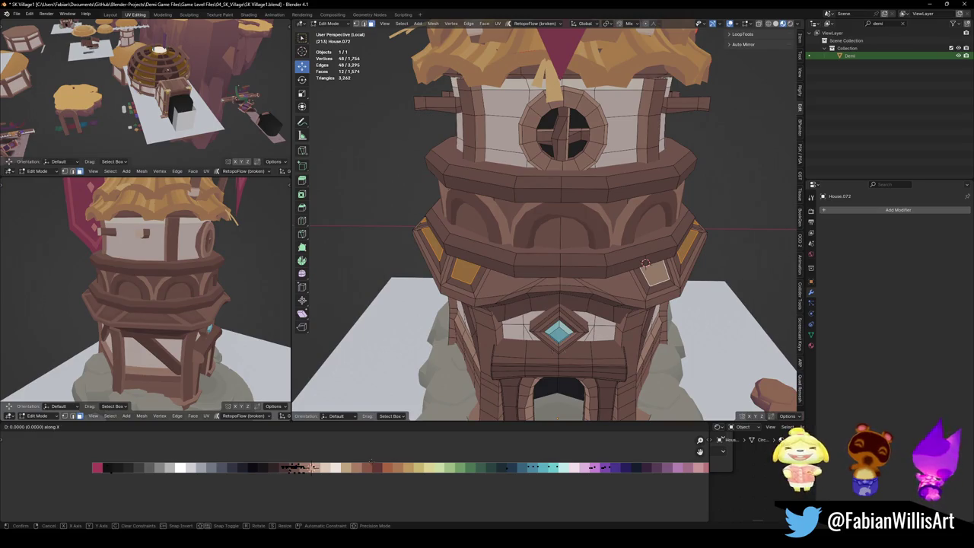
{"action": "key", "text": "Escape"}
{"action": "middle_click_drag", "start_coordinate": [145, 301], "coordinate": [110, 299]}
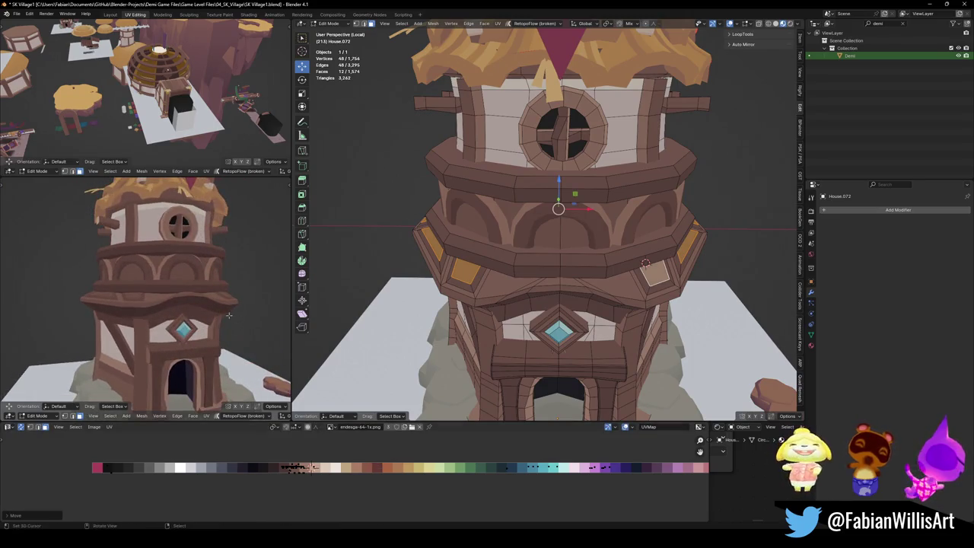
{"action": "middle_click_drag", "start_coordinate": [228, 314], "coordinate": [229, 335], "text": "ctrl"}
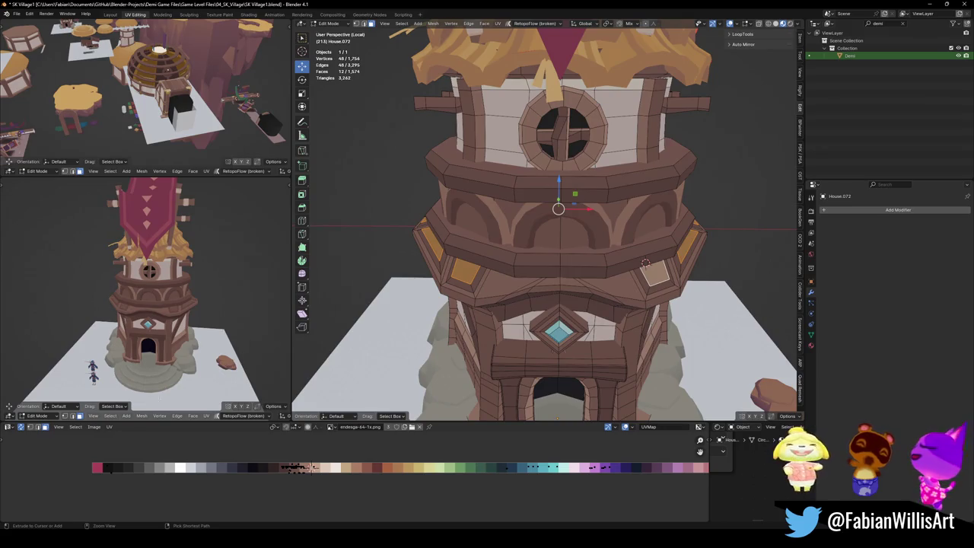
{"action": "key", "text": "ctrl+z"}
Inspect the tower from all sides in the enlarged side view and save the village file.
{"action": "mouse_move", "coordinate": [220, 320]}
{"action": "middle_mouse_down"}
{"action": "mouse_move", "coordinate": [254, 316]}
{"action": "mouse_move", "coordinate": [204, 313]}
{"action": "mouse_move", "coordinate": [375, 363]}
{"action": "mouse_move", "coordinate": [543, 323]}
{"action": "mouse_move", "coordinate": [509, 315]}
{"action": "middle_mouse_up"}
{"action": "scroll", "coordinate": [144, 297], "scroll_direction": "up", "scroll_amount": 3}
{"action": "scroll", "coordinate": [205, 313], "scroll_direction": "down", "scroll_amount": 4}
{"action": "key", "text": "ctrl+alt+space"}
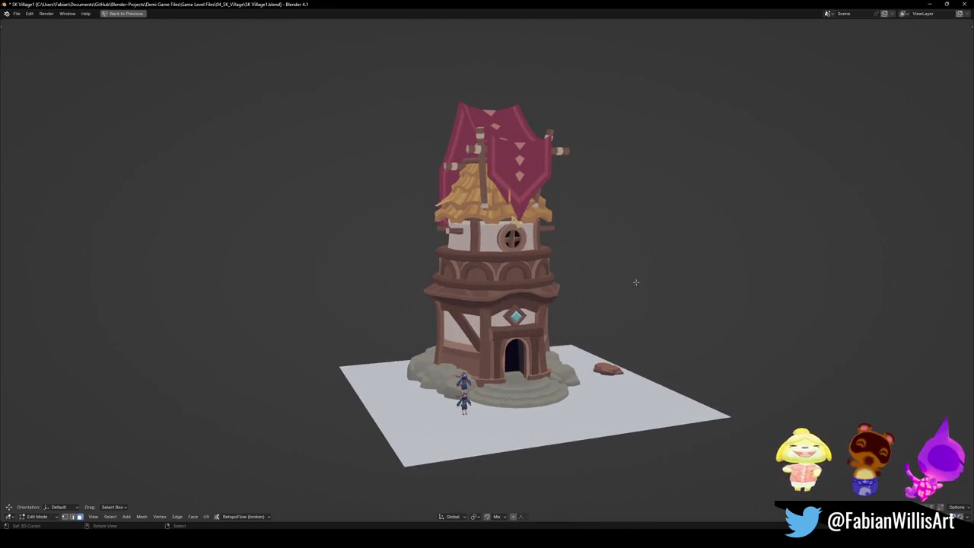
{"action": "mouse_move", "coordinate": [637, 283]}
{"action": "middle_mouse_down"}
{"action": "mouse_move", "coordinate": [537, 309]}
{"action": "mouse_move", "coordinate": [623, 292]}
{"action": "middle_mouse_up"}
{"action": "key", "text": "ctrl+s"}
{"action": "scroll", "coordinate": [563, 299], "scroll_direction": "down", "scroll_amount": 3}
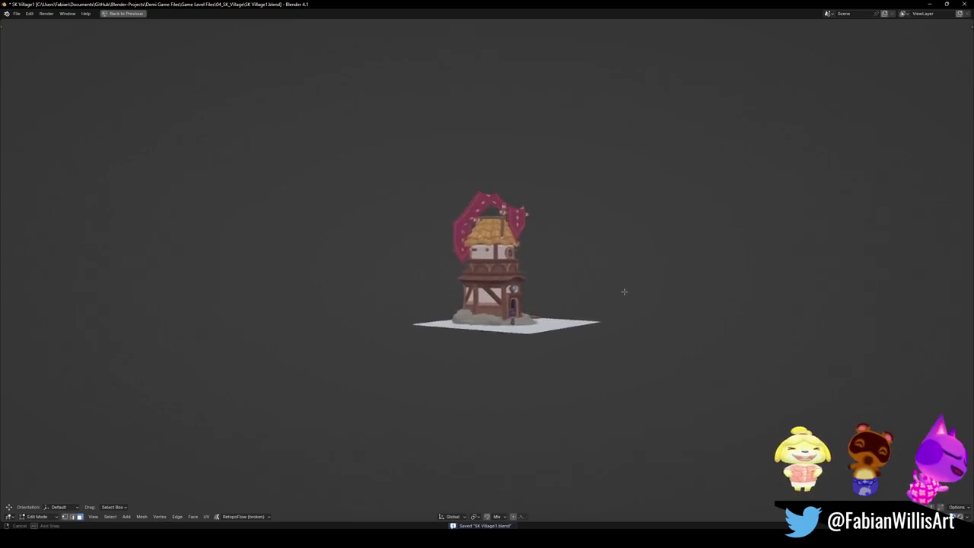
{"action": "middle_click_drag", "start_coordinate": [623, 291], "coordinate": [531, 289]}
{"action": "scroll", "coordinate": [562, 305], "scroll_direction": "up", "scroll_amount": 3}
{"action": "key", "text": "ctrl+s"}
{"action": "scroll", "coordinate": [565, 331], "scroll_direction": "up", "scroll_amount": 2}
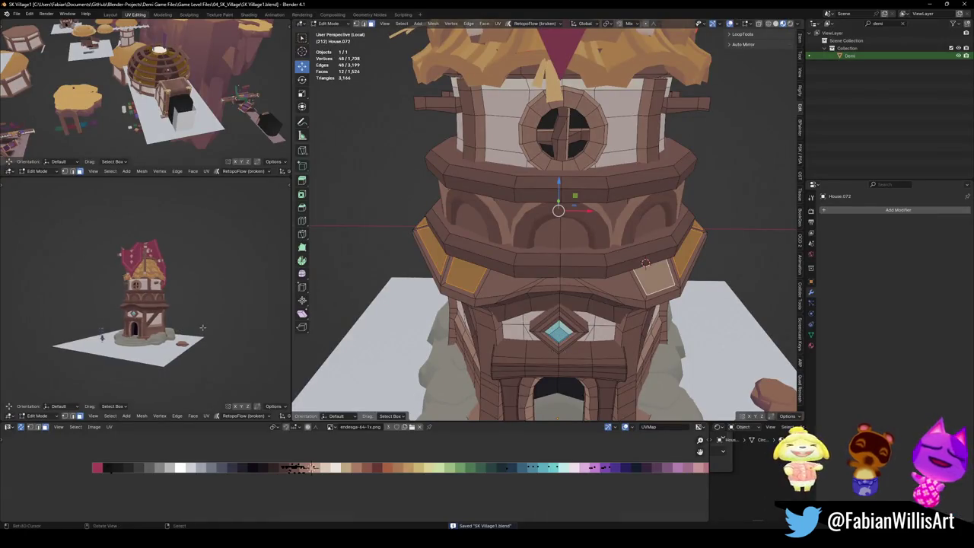
Save the village file, view the tower from a lower frontal angle, and return to Object Mode.
{"action": "scroll", "coordinate": [174, 319], "scroll_direction": "up", "scroll_amount": 5}
{"action": "scroll", "coordinate": [160, 326], "scroll_direction": "down", "scroll_amount": 5}
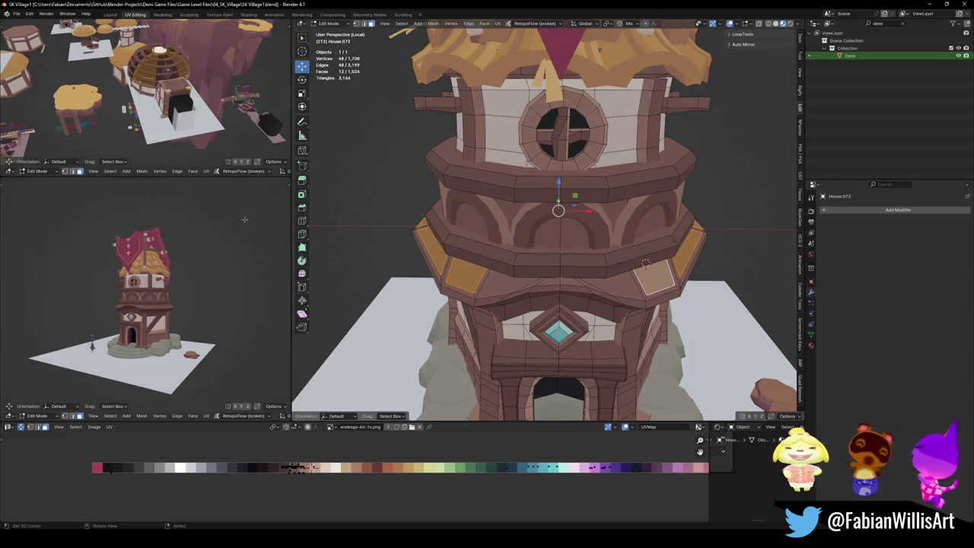
{"action": "scroll", "coordinate": [181, 218], "scroll_direction": "up", "scroll_amount": 5}
{"action": "mouse_move", "coordinate": [181, 228]}
{"action": "middle_mouse_down"}
{"action": "mouse_move", "coordinate": [225, 280]}
{"action": "mouse_move", "coordinate": [195, 292]}
{"action": "middle_mouse_up"}
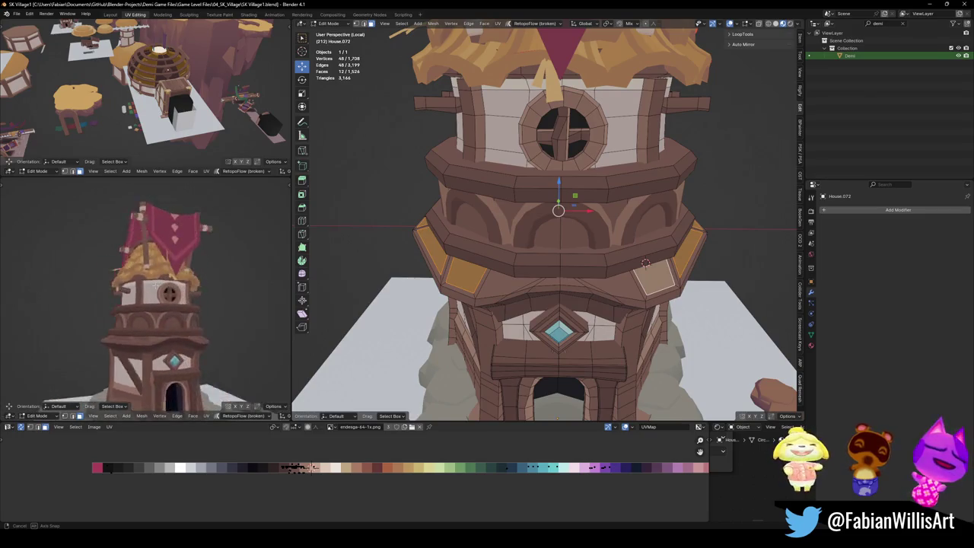
{"action": "key", "text": "ctrl+s"}
{"action": "scroll", "coordinate": [545, 221], "scroll_direction": "down", "scroll_amount": 4}
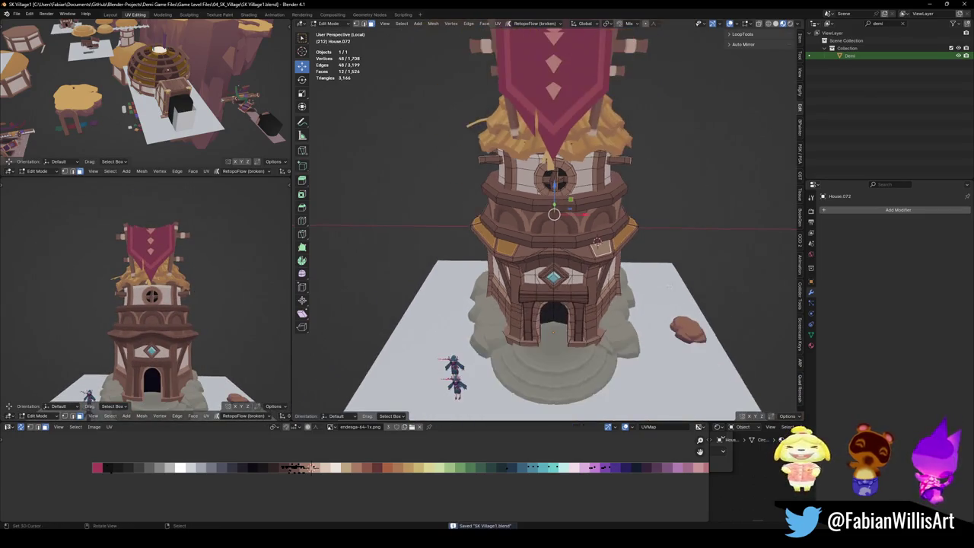
{"action": "middle_click_drag", "start_coordinate": [545, 229], "coordinate": [545, 198]}
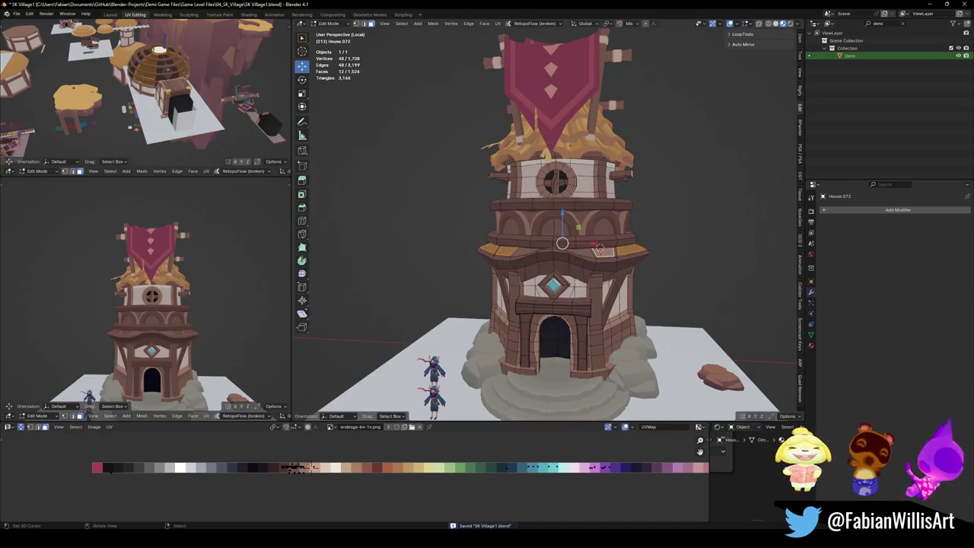
{"action": "key", "text": "Tab"}
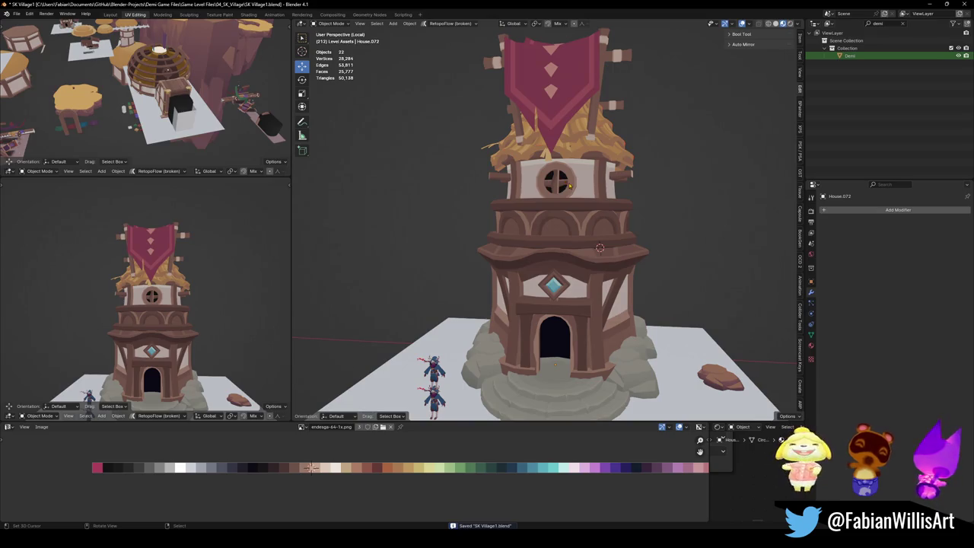
{"action": "mouse_move", "coordinate": [266, 251]}
{"action": "middle_mouse_down"}
{"action": "mouse_move", "coordinate": [207, 307]}
{"action": "mouse_move", "coordinate": [684, 388]}
{"action": "middle_mouse_up"}
Bring the loose rock to the tower's rocky base and rotate it around Z.
{"action": "left_click", "coordinate": [725, 381]}
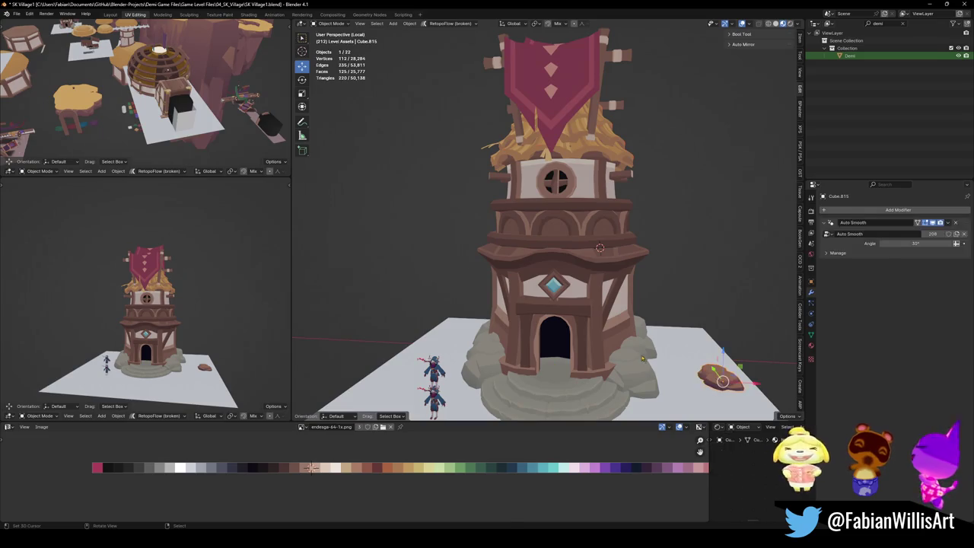
{"action": "key", "text": "Delete"}
{"action": "scroll", "coordinate": [602, 294], "scroll_direction": "up", "scroll_amount": 5}
{"action": "mouse_move", "coordinate": [578, 304]}
{"action": "middle_mouse_down"}
{"action": "mouse_move", "coordinate": [603, 294]}
{"action": "mouse_move", "coordinate": [692, 304]}
{"action": "mouse_move", "coordinate": [686, 309]}
{"action": "middle_mouse_up"}
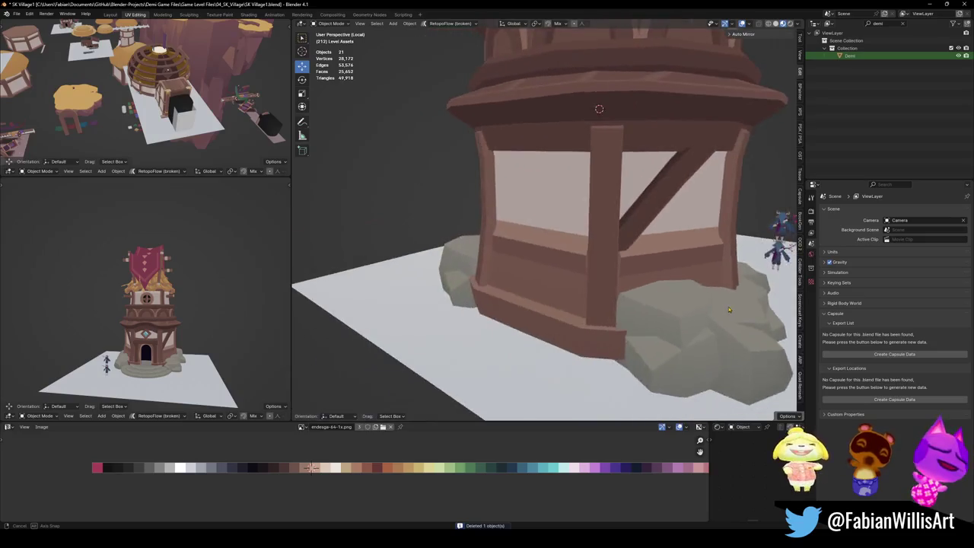
{"action": "middle_click_drag", "start_coordinate": [484, 298], "coordinate": [522, 337]}
{"action": "left_click", "coordinate": [533, 327]}
{"action": "key", "text": "shift+d"}
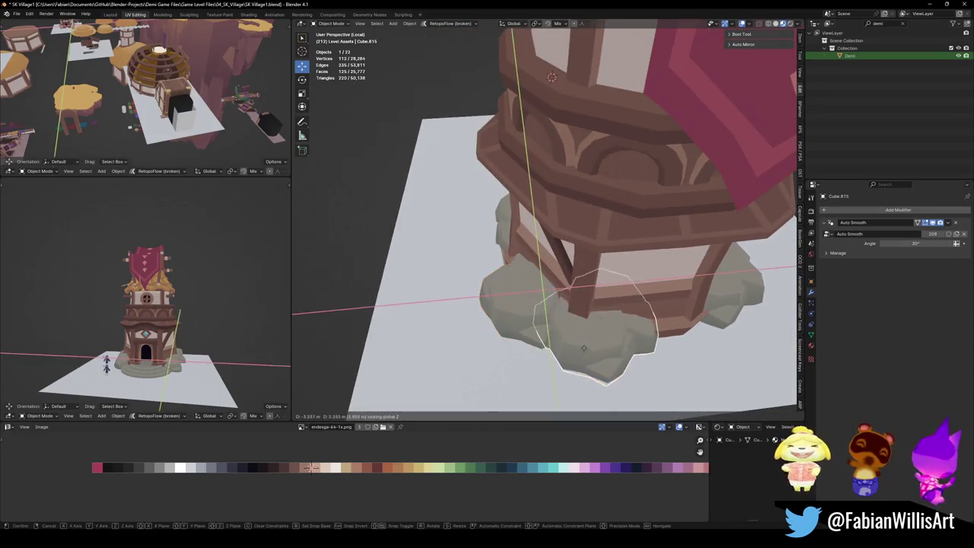
{"action": "left_click", "coordinate": [578, 358]}
{"action": "key", "text": "r"}
{"action": "key", "text": "z"}
{"action": "left_click", "coordinate": [619, 366]}
Move the rock into the gap at the base and stretch it taller along Z.
{"action": "key", "text": "g"}
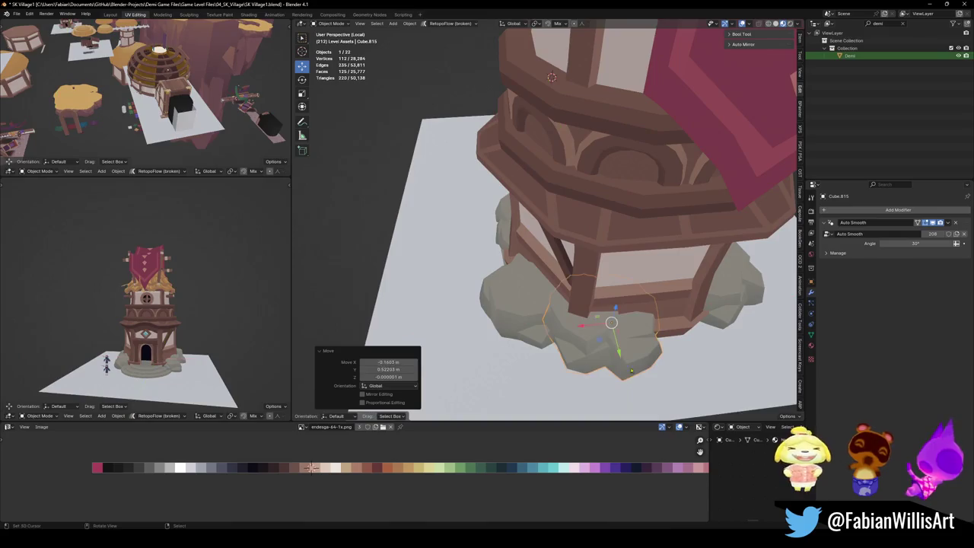
{"action": "left_click", "coordinate": [617, 325]}
{"action": "middle_click_drag", "start_coordinate": [617, 325], "coordinate": [587, 337]}
{"action": "key", "text": "s"}
{"action": "key", "text": "z"}
{"action": "left_click", "coordinate": [600, 283]}
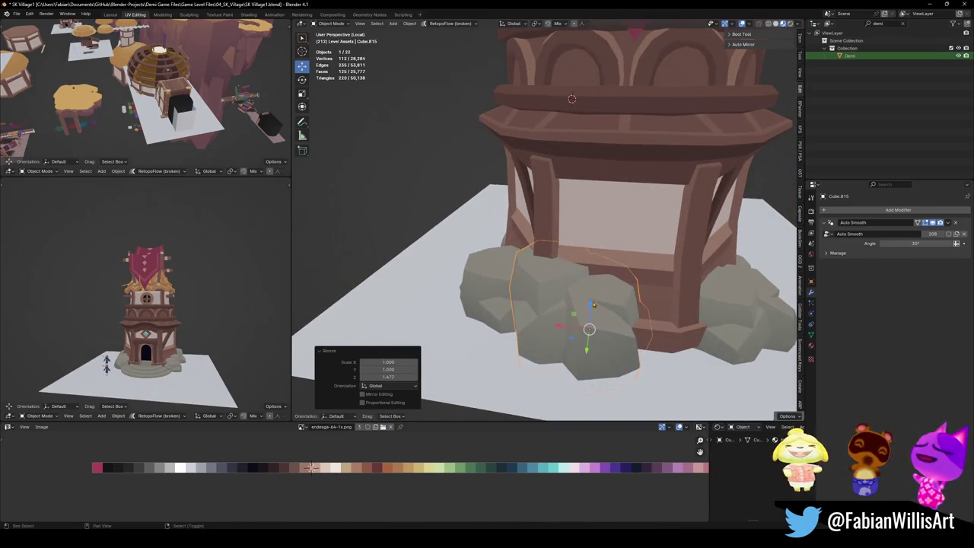
Add a rotated copy of the rock beside it, flattened to 0.588 height.
{"action": "key", "text": "shift+d"}
{"action": "left_click", "coordinate": [712, 322]}
{"action": "key", "text": "r"}
{"action": "key", "text": "z"}
{"action": "left_click", "coordinate": [708, 327]}
{"action": "key", "text": "g"}
{"action": "left_click", "coordinate": [701, 290]}
{"action": "key", "text": "s"}
{"action": "key", "text": "z"}
{"action": "left_click", "coordinate": [695, 308]}
{"action": "key", "text": "g"}
{"action": "key", "text": "shift+z"}
{"action": "left_click", "coordinate": [675, 337]}
Save the village file with the rebuilt rocky base.
{"action": "mouse_move", "coordinate": [152, 319]}
{"action": "middle_mouse_down"}
{"action": "mouse_move", "coordinate": [86, 325]}
{"action": "mouse_move", "coordinate": [168, 330]}
{"action": "middle_mouse_up"}
{"action": "key", "text": "ctrl+s"}
{"action": "scroll", "coordinate": [201, 331], "scroll_direction": "up", "scroll_amount": 4}
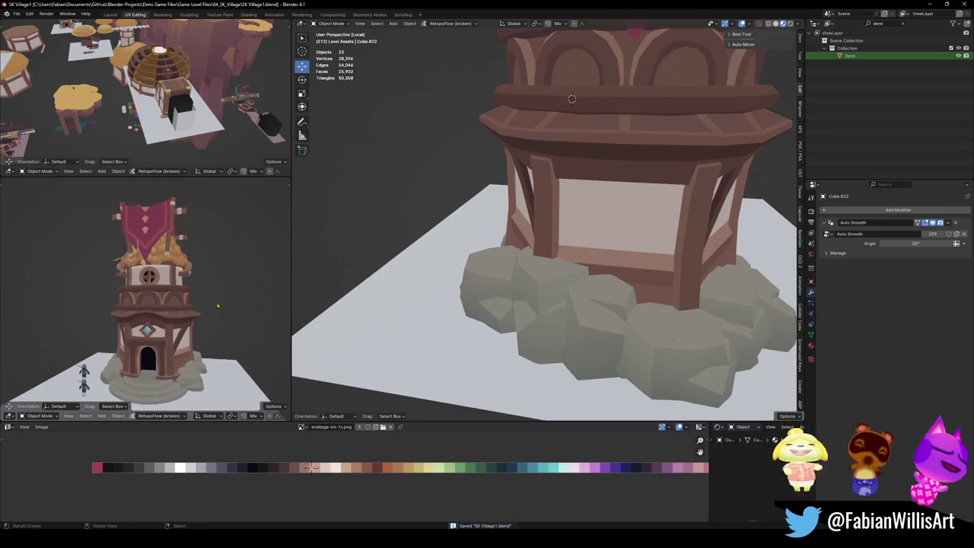
{"action": "scroll", "coordinate": [167, 331], "scroll_direction": "down", "scroll_amount": 3}
{"action": "key", "text": "ctrl+s"}
{"action": "scroll", "coordinate": [385, 296], "scroll_direction": "down", "scroll_amount": 5}
{"action": "mouse_move", "coordinate": [385, 296]}
{"action": "middle_mouse_down"}
{"action": "mouse_move", "coordinate": [597, 285]}
{"action": "mouse_move", "coordinate": [647, 270]}
{"action": "middle_mouse_up"}
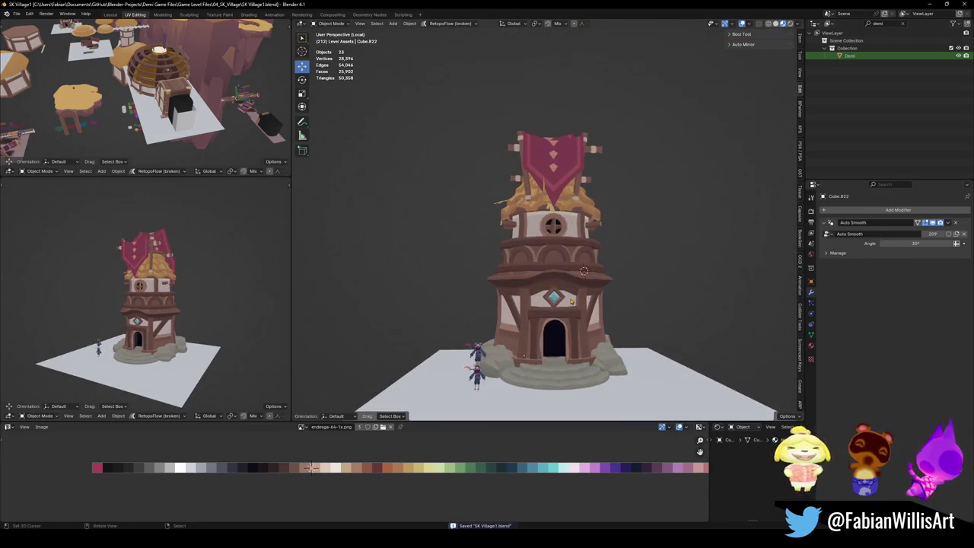
Exit Local View so the tower appears within the whole village.
{"action": "key", "text": "KP_Divide"}
{"action": "key", "text": "KP_Decimal"}
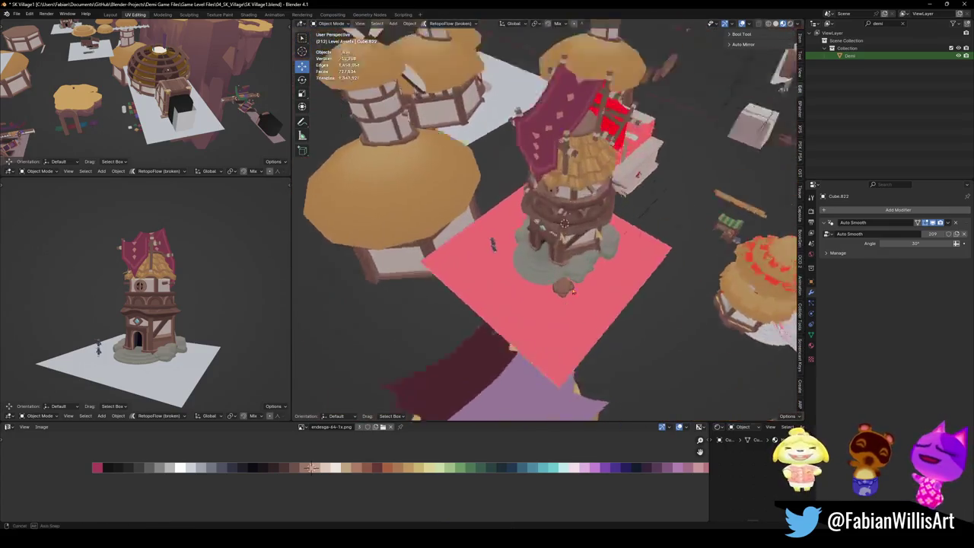
{"action": "mouse_move", "coordinate": [639, 263]}
{"action": "middle_mouse_down"}
{"action": "mouse_move", "coordinate": [579, 265]}
{"action": "mouse_move", "coordinate": [585, 297]}
{"action": "mouse_move", "coordinate": [533, 282]}
{"action": "mouse_move", "coordinate": [531, 297]}
{"action": "mouse_move", "coordinate": [594, 268]}
{"action": "mouse_move", "coordinate": [580, 177]}
{"action": "mouse_move", "coordinate": [548, 263]}
{"action": "mouse_move", "coordinate": [684, 394]}
{"action": "middle_mouse_up"}
{"action": "scroll", "coordinate": [579, 265], "scroll_direction": "down", "scroll_amount": 2}
{"action": "scroll", "coordinate": [582, 282], "scroll_direction": "down", "scroll_amount": 4}
{"action": "scroll", "coordinate": [579, 289], "scroll_direction": "up", "scroll_amount": 2}
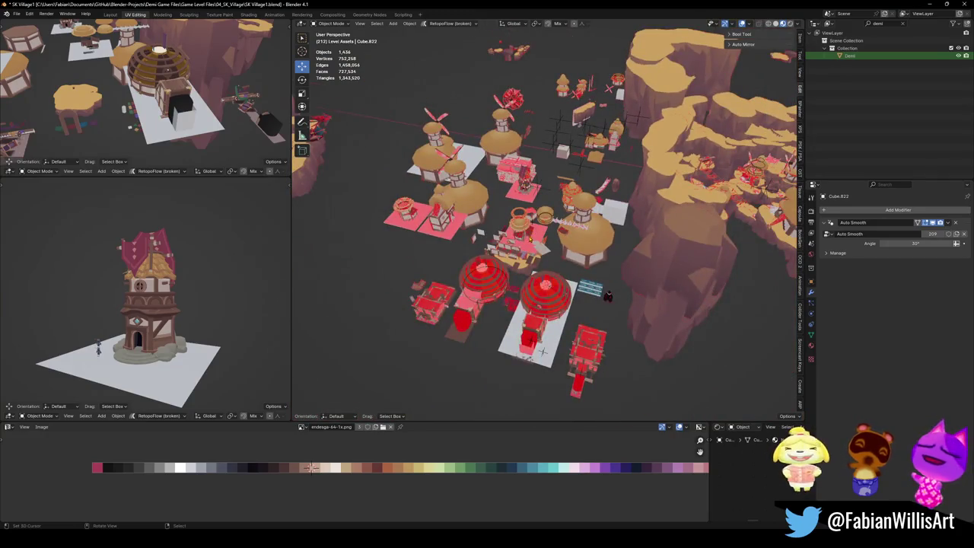
{"action": "scroll", "coordinate": [544, 221], "scroll_direction": "up", "scroll_amount": 3}
{"action": "scroll", "coordinate": [544, 221], "scroll_direction": "up", "scroll_amount": 2}
Unhide all hidden village objects around the tower and save the file.
{"action": "key", "text": "alt+h"}
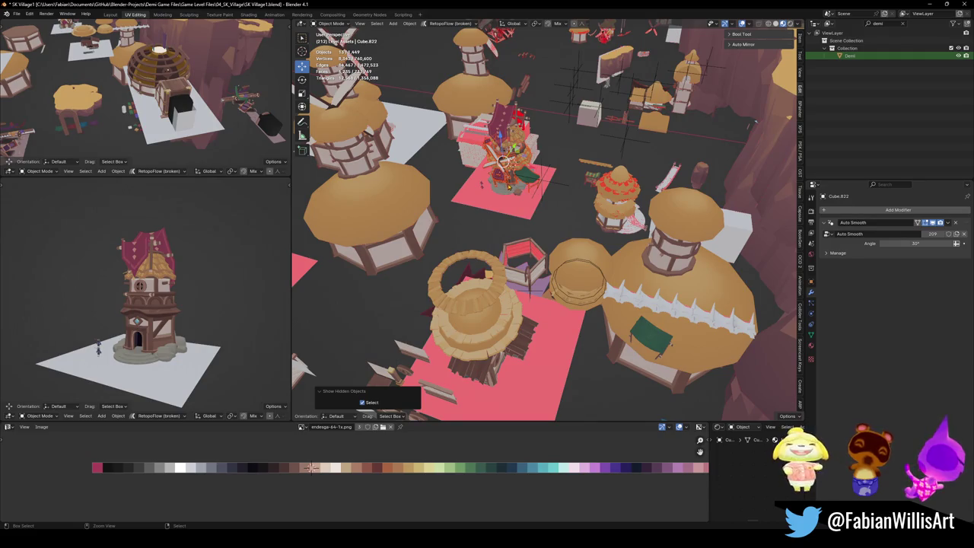
{"action": "scroll", "coordinate": [544, 221], "scroll_direction": "up", "scroll_amount": 5}
{"action": "mouse_move", "coordinate": [544, 221]}
{"action": "middle_mouse_down"}
{"action": "mouse_move", "coordinate": [564, 198]}
{"action": "mouse_move", "coordinate": [533, 194]}
{"action": "middle_mouse_up"}
{"action": "scroll", "coordinate": [617, 255], "scroll_direction": "down", "scroll_amount": 5}
{"action": "mouse_move", "coordinate": [617, 256]}
{"action": "middle_mouse_down"}
{"action": "mouse_move", "coordinate": [515, 267]}
{"action": "mouse_move", "coordinate": [533, 259]}
{"action": "mouse_move", "coordinate": [558, 270]}
{"action": "middle_mouse_up"}
{"action": "scroll", "coordinate": [533, 259], "scroll_direction": "up", "scroll_amount": 4}
{"action": "key", "text": "ctrl+s"}
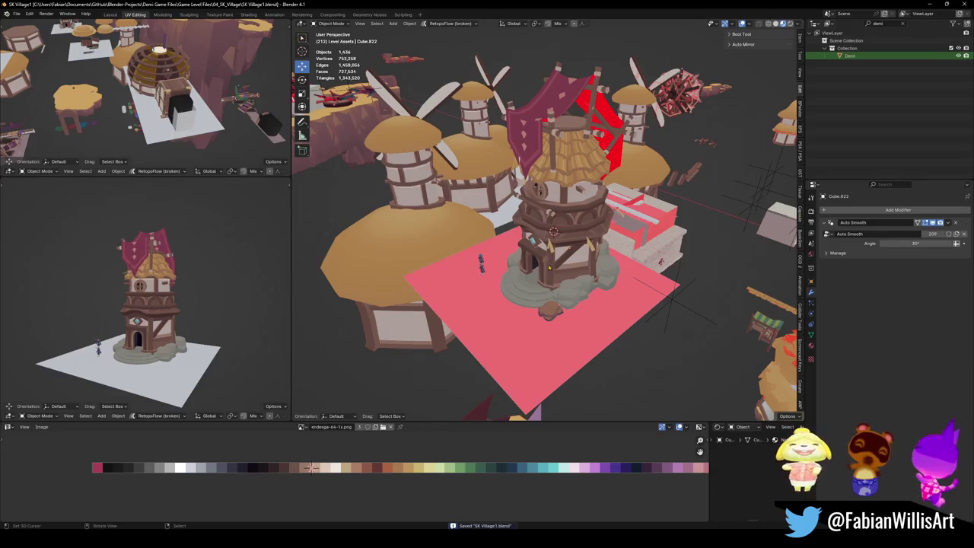
Move the new tower across the village onto the existing tower's spot.
{"action": "left_click", "coordinate": [549, 267]}
{"action": "key", "text": "g"}
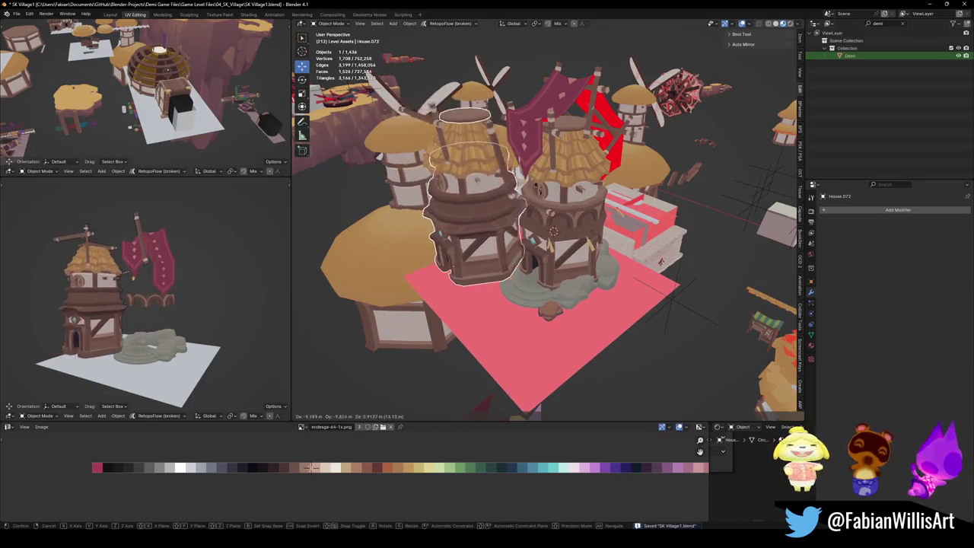
{"action": "key", "text": "Escape"}
{"action": "key", "text": "KP_Decimal"}
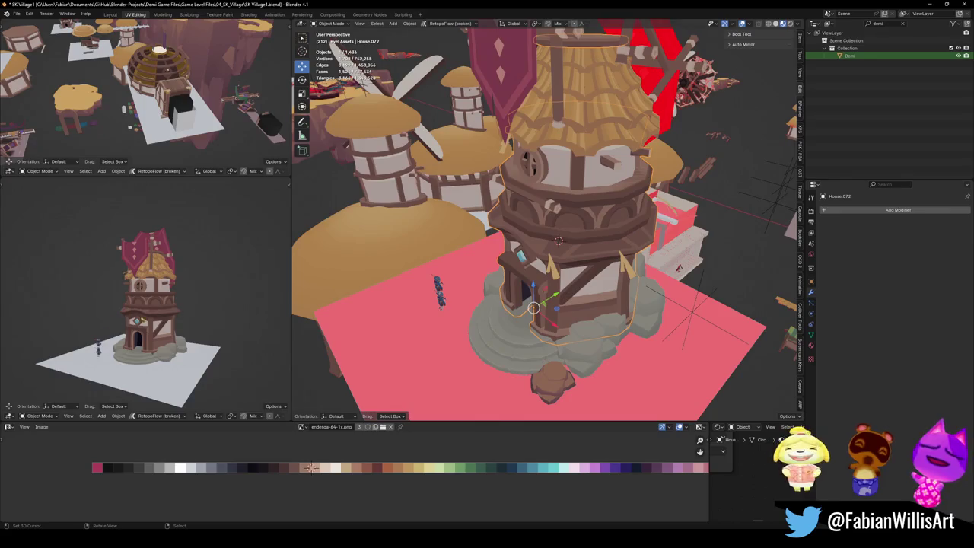
{"action": "scroll", "coordinate": [558, 240], "scroll_direction": "down", "scroll_amount": 5}
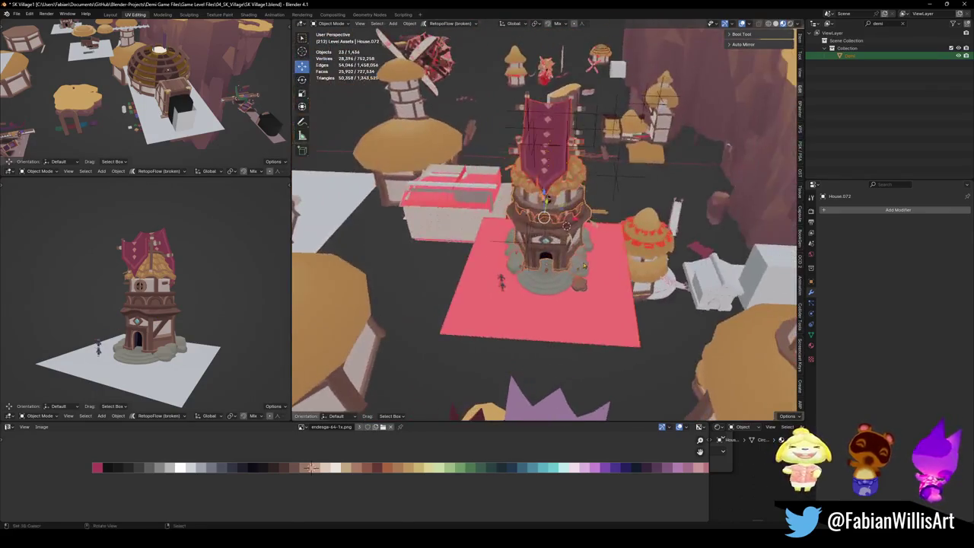
{"action": "key", "text": "g"}
{"action": "left_click", "coordinate": [501, 282]}
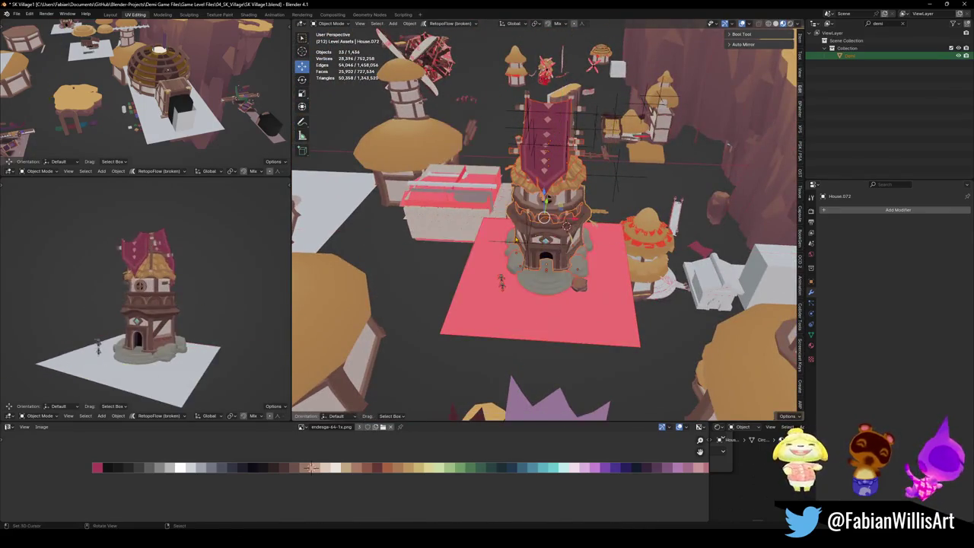
{"action": "middle_click_drag", "start_coordinate": [544, 218], "coordinate": [426, 228]}
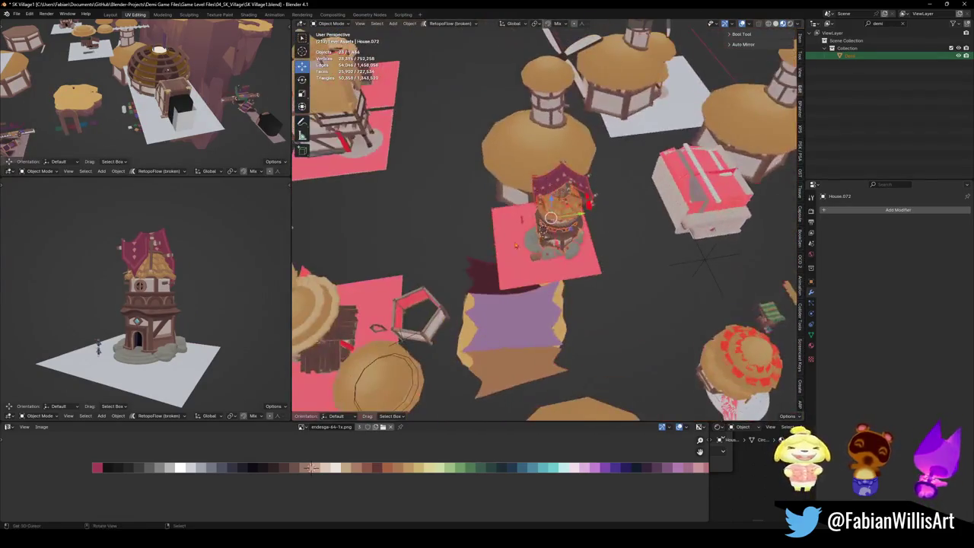
Shift the new tower 5.4229 m along Y to sit beside the old tower.
{"action": "key", "text": "g"}
{"action": "key", "text": "y"}
{"action": "key", "text": "Return"}
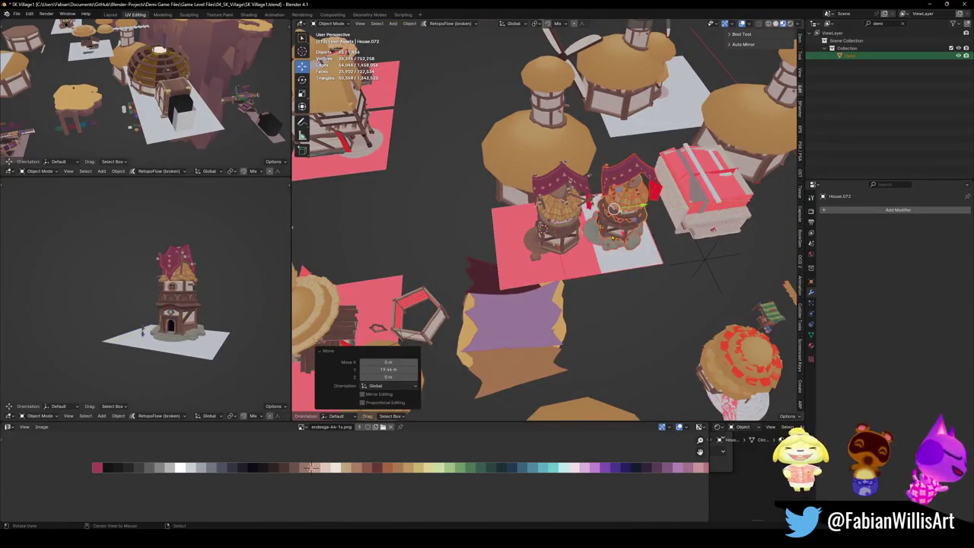
{"action": "key", "text": "KP_Decimal"}
{"action": "scroll", "coordinate": [551, 152], "scroll_direction": "down", "scroll_amount": 3}
{"action": "key", "text": "g"}
{"action": "key", "text": "y"}
{"action": "key", "text": "Return"}
{"action": "mouse_move", "coordinate": [551, 151]}
{"action": "middle_mouse_down"}
{"action": "mouse_move", "coordinate": [578, 215]}
{"action": "mouse_move", "coordinate": [556, 213]}
{"action": "middle_mouse_up"}
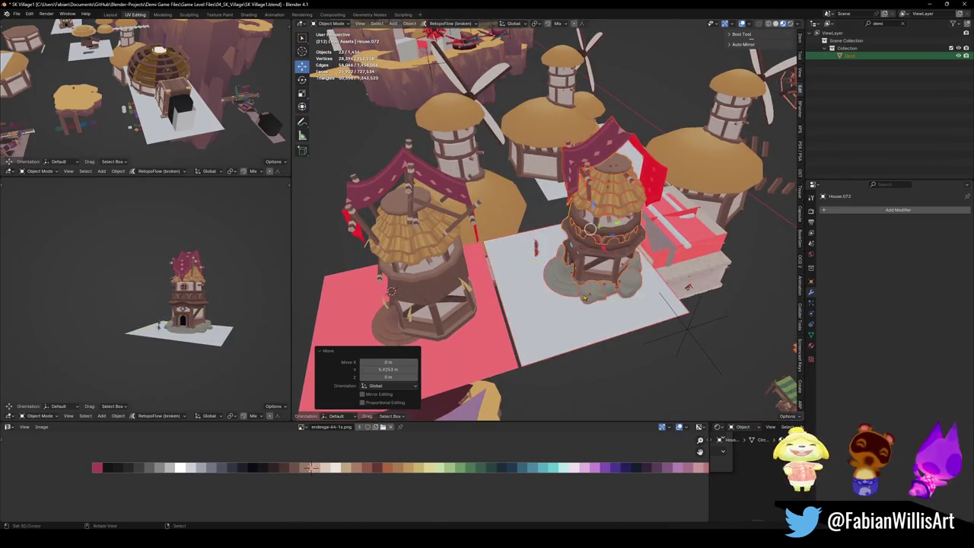
Reveal the old tower's hidden roof and props and view both towers.
{"action": "key", "text": "alt+h"}
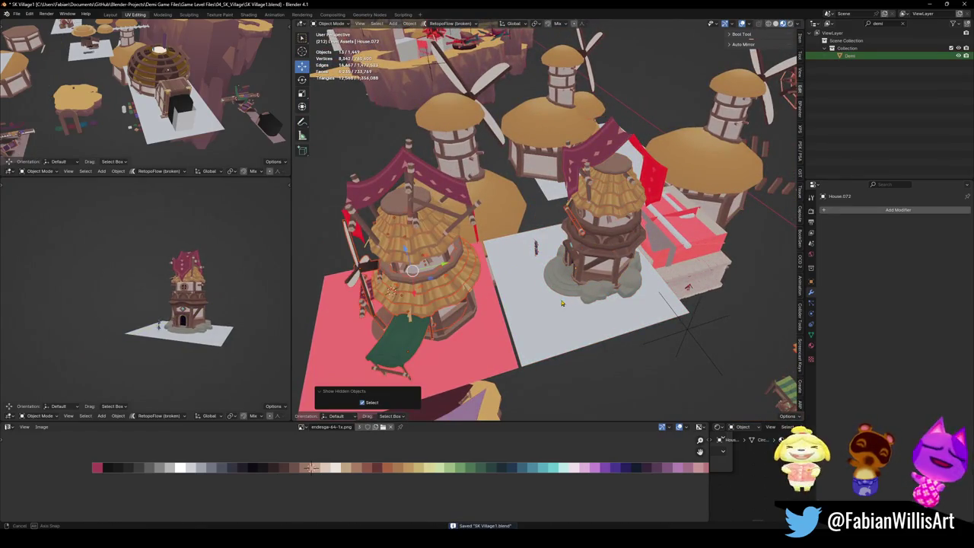
{"action": "middle_click_drag", "start_coordinate": [562, 303], "coordinate": [487, 304]}
{"action": "mouse_move", "coordinate": [554, 297]}
{"action": "middle_mouse_down"}
{"action": "mouse_move", "coordinate": [545, 297]}
{"action": "mouse_move", "coordinate": [533, 252]}
{"action": "mouse_move", "coordinate": [533, 167]}
{"action": "middle_mouse_up"}
Duplicate the vertical and diagonal banner poles and slide the copies along Y.
{"action": "left_click", "coordinate": [533, 152]}
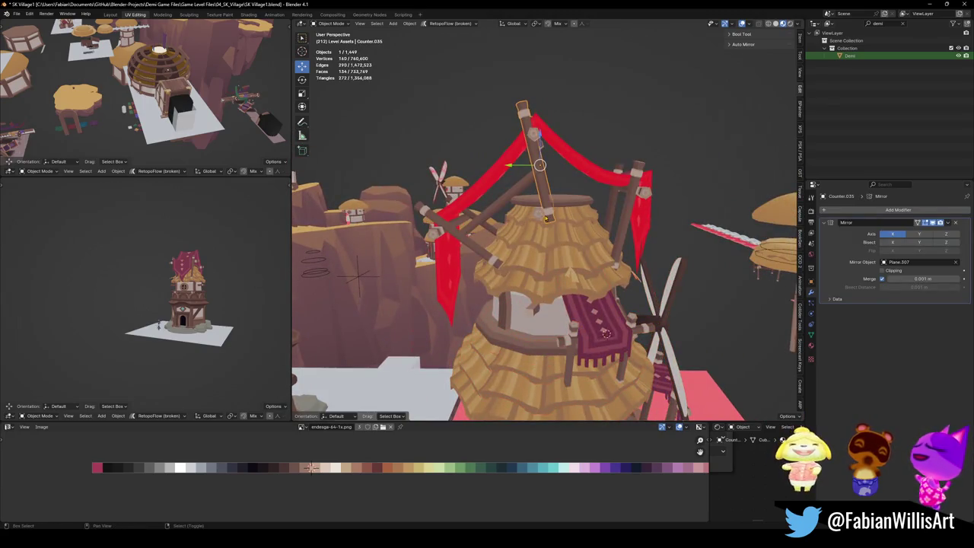
{"action": "left_click", "coordinate": [482, 242]}
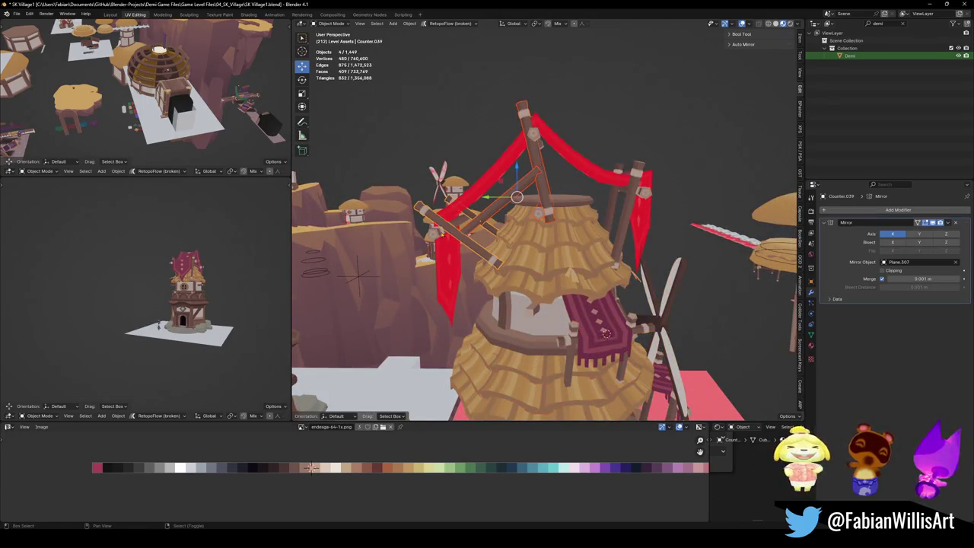
{"action": "scroll", "coordinate": [354, 276], "scroll_direction": "down", "scroll_amount": 3}
{"action": "middle_click_drag", "start_coordinate": [354, 275], "coordinate": [381, 274]}
{"action": "key", "text": "shift+d"}
{"action": "key", "text": "y"}
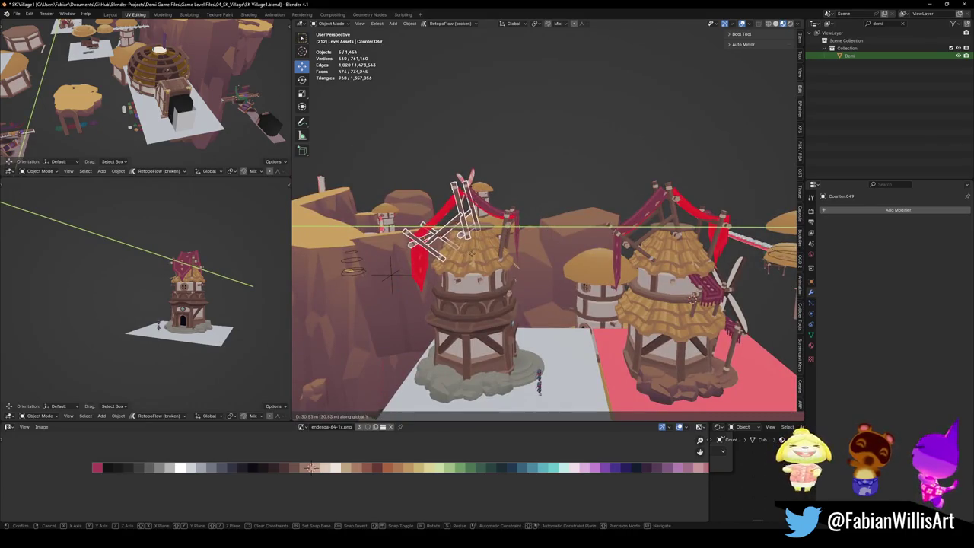
{"action": "left_click", "coordinate": [392, 274]}
Frame the poles and delete the leftover unwanted object.
{"action": "key", "text": "KP_Decimal"}
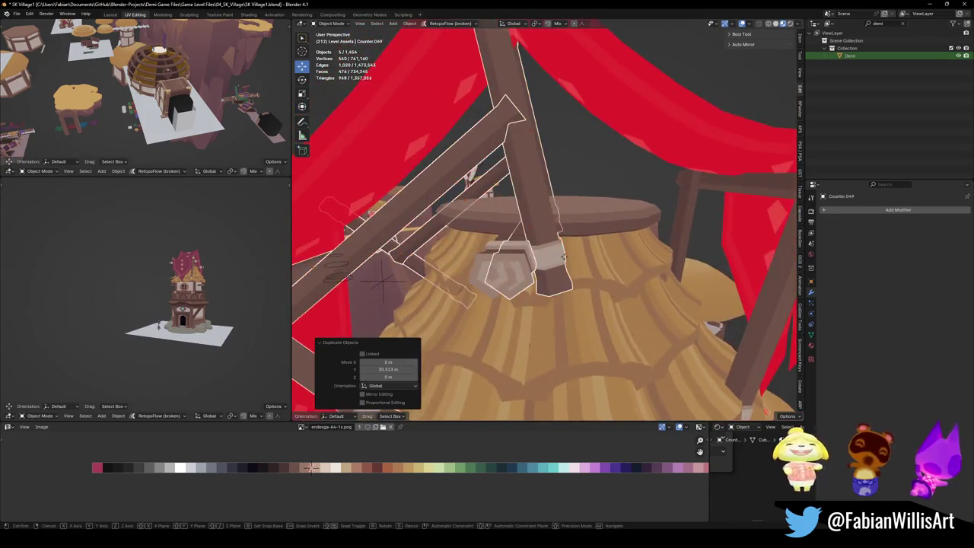
{"action": "key", "text": "g"}
{"action": "key", "text": "y"}
{"action": "key", "text": "Escape"}
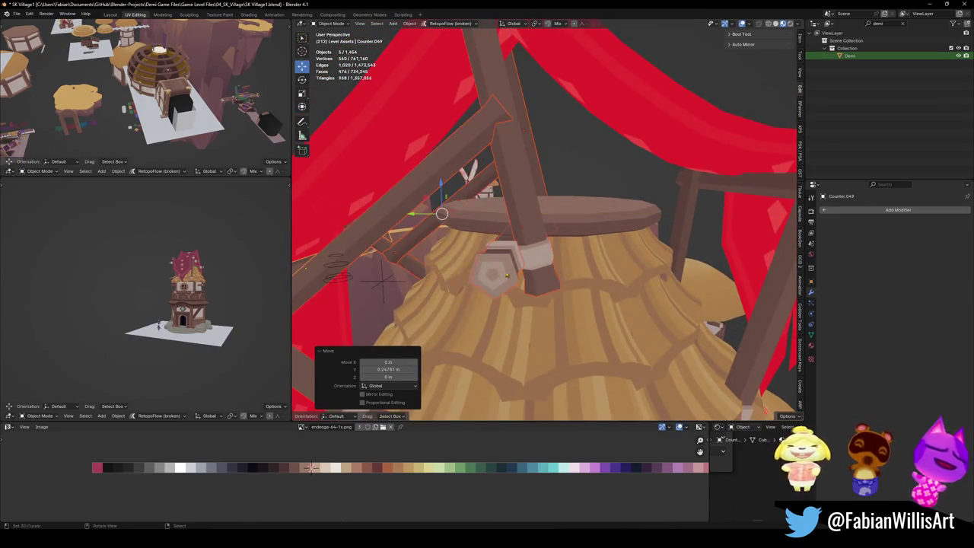
{"action": "key", "text": "Delete"}
Orbit around the tower and nearby buildings, then select the left red banner.
{"action": "scroll", "coordinate": [548, 255], "scroll_direction": "down", "scroll_amount": 5}
{"action": "middle_click_drag", "start_coordinate": [548, 255], "coordinate": [665, 248]}
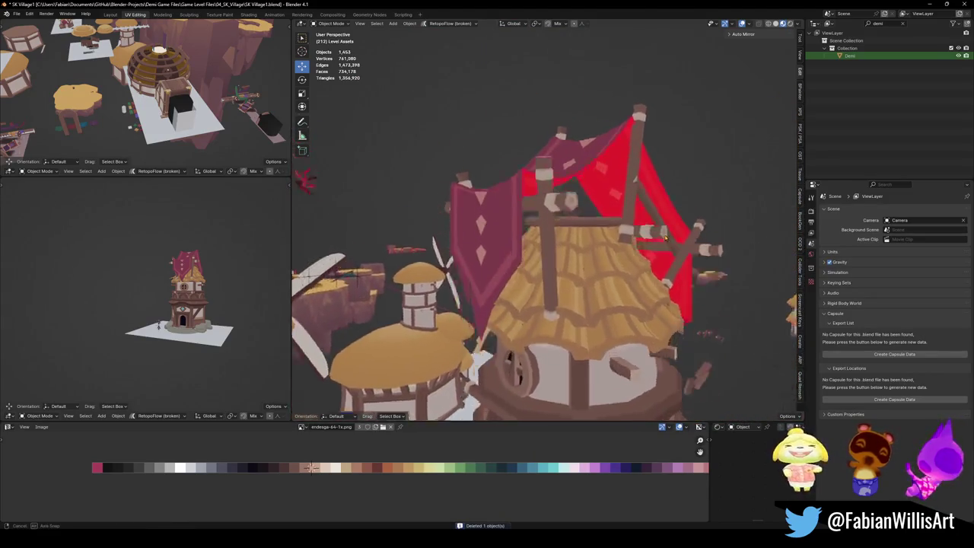
{"action": "mouse_move", "coordinate": [665, 247]}
{"action": "middle_mouse_down"}
{"action": "mouse_move", "coordinate": [607, 271]}
{"action": "mouse_move", "coordinate": [593, 243]}
{"action": "mouse_move", "coordinate": [615, 238]}
{"action": "mouse_move", "coordinate": [613, 266]}
{"action": "mouse_move", "coordinate": [578, 280]}
{"action": "middle_mouse_up"}
{"action": "scroll", "coordinate": [607, 271], "scroll_direction": "down", "scroll_amount": 4}
{"action": "scroll", "coordinate": [593, 243], "scroll_direction": "up", "scroll_amount": 3}
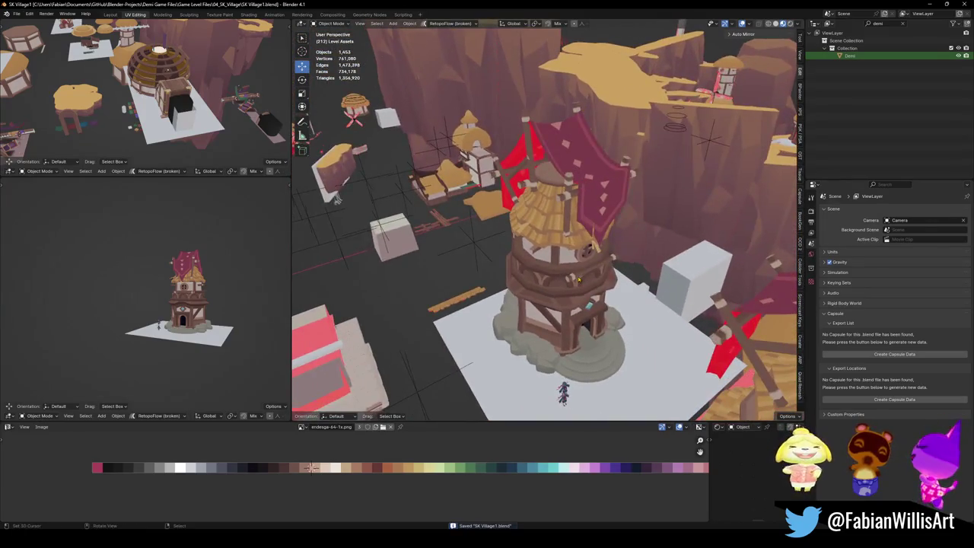
{"action": "mouse_move", "coordinate": [578, 274]}
{"action": "middle_mouse_down"}
{"action": "mouse_move", "coordinate": [535, 244]}
{"action": "mouse_move", "coordinate": [453, 263]}
{"action": "mouse_move", "coordinate": [472, 252]}
{"action": "middle_mouse_up"}
{"action": "left_click", "coordinate": [491, 187]}
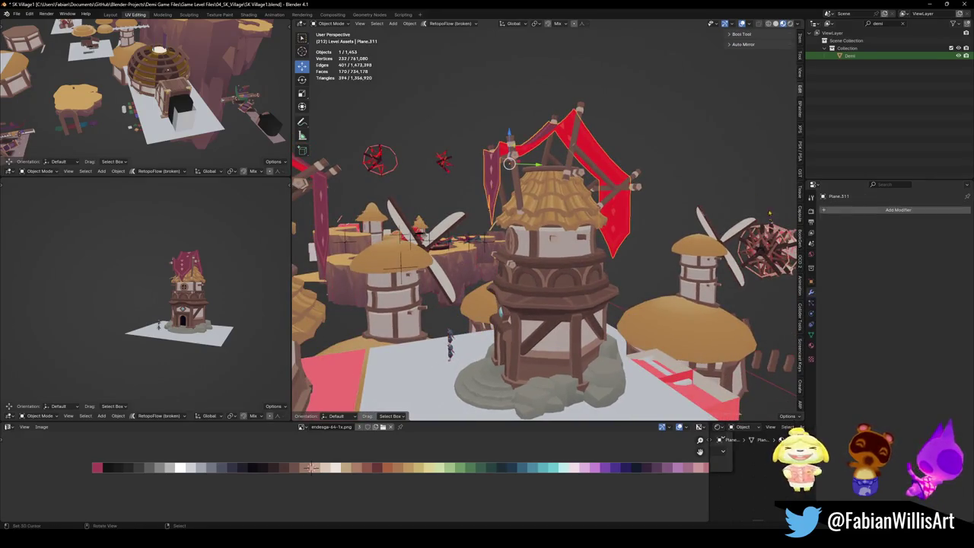
Add a Solidify modifier to the left red banner and check its thickness.
{"action": "left_click", "coordinate": [845, 212]}
{"action": "type", "text": "solid"}
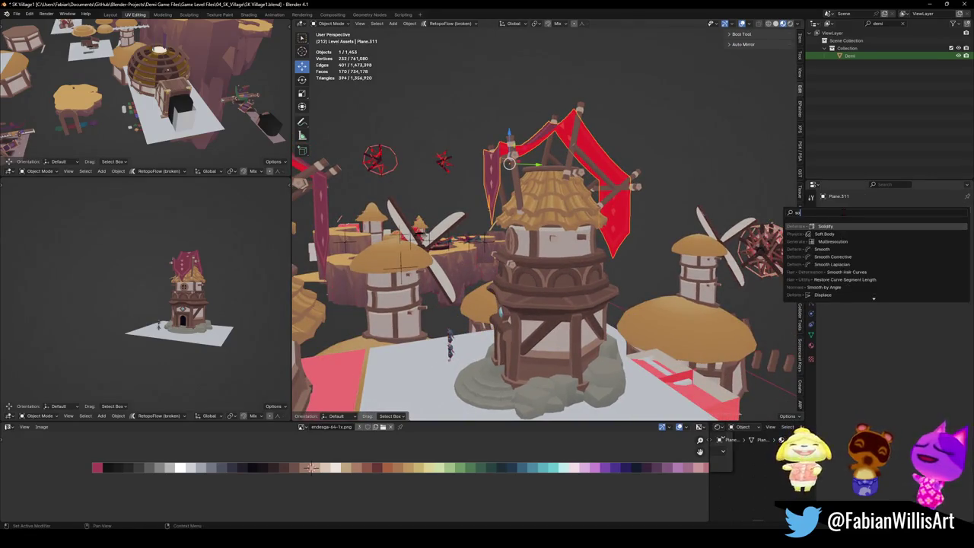
{"action": "key", "text": "Return"}
{"action": "key", "text": "KP_Decimal"}
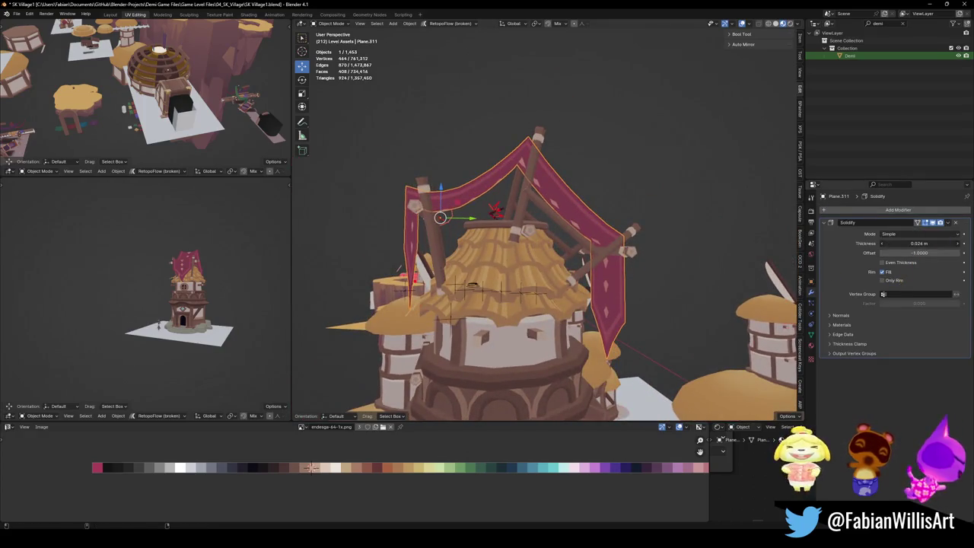
{"action": "mouse_move", "coordinate": [533, 228]}
{"action": "middle_mouse_down"}
{"action": "mouse_move", "coordinate": [576, 214]}
{"action": "mouse_move", "coordinate": [656, 222]}
{"action": "mouse_move", "coordinate": [555, 196]}
{"action": "mouse_move", "coordinate": [629, 213]}
{"action": "middle_mouse_up"}
Save the village file and enter Edit Mode on the banner mesh.
{"action": "key", "text": "ctrl+s"}
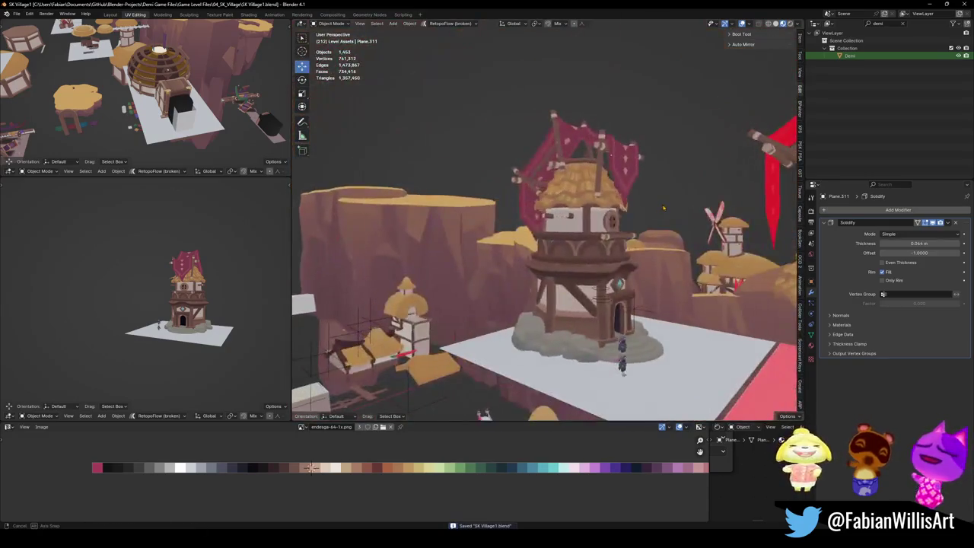
{"action": "key", "text": "Tab"}
{"action": "scroll", "coordinate": [347, 468], "scroll_direction": "down", "scroll_amount": 2}
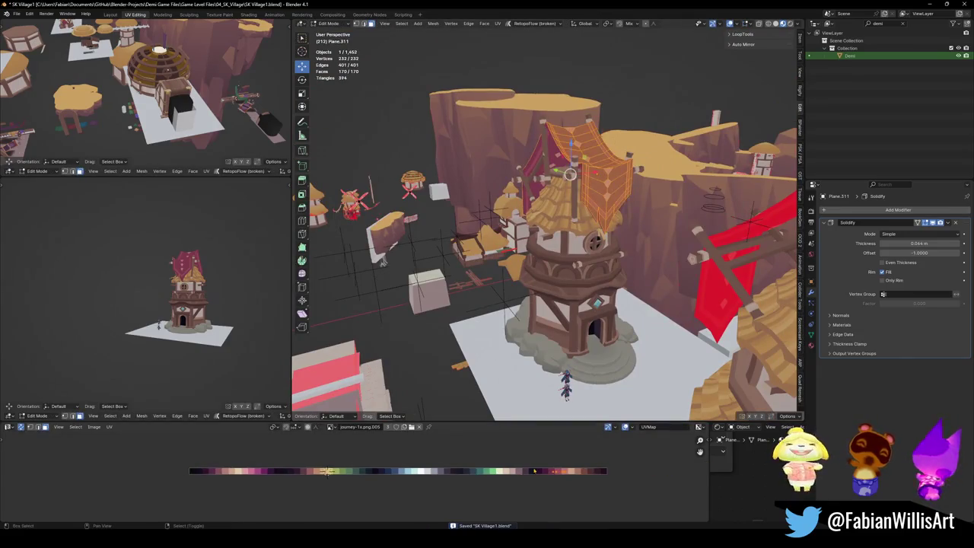
Slide the banner UVs along X on the palette, mirror them along X, and slide them again.
{"action": "key", "text": "g"}
{"action": "key", "text": "x"}
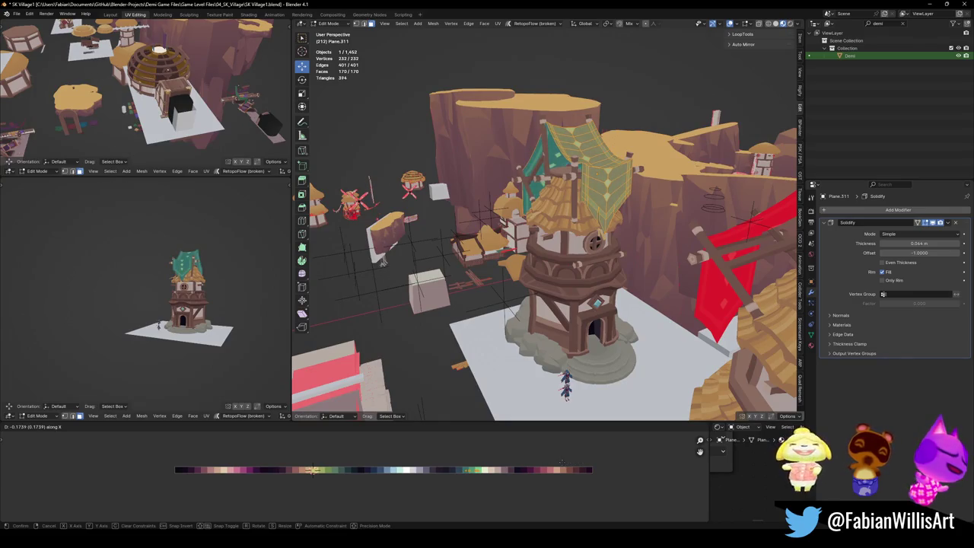
{"action": "left_click", "coordinate": [426, 440]}
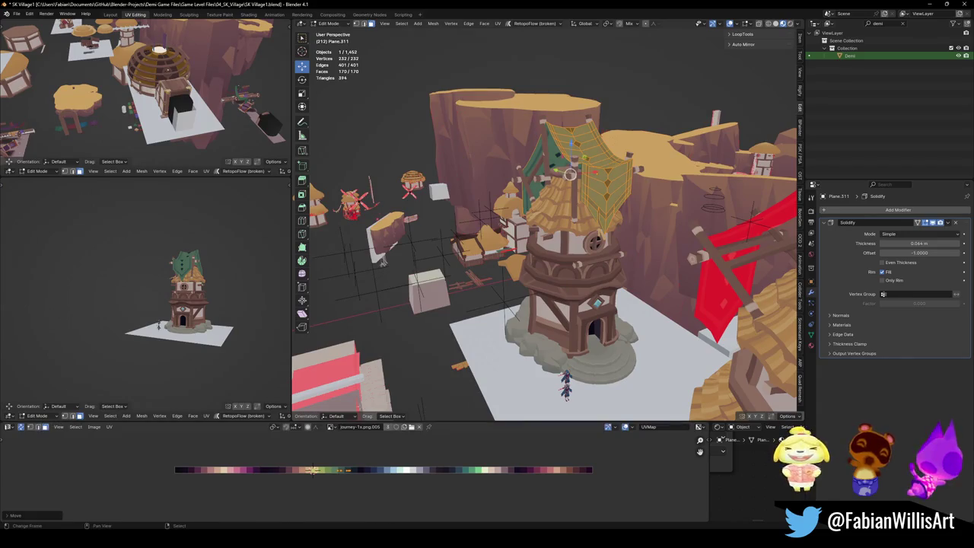
{"action": "scroll", "coordinate": [183, 297], "scroll_direction": "up", "scroll_amount": 3}
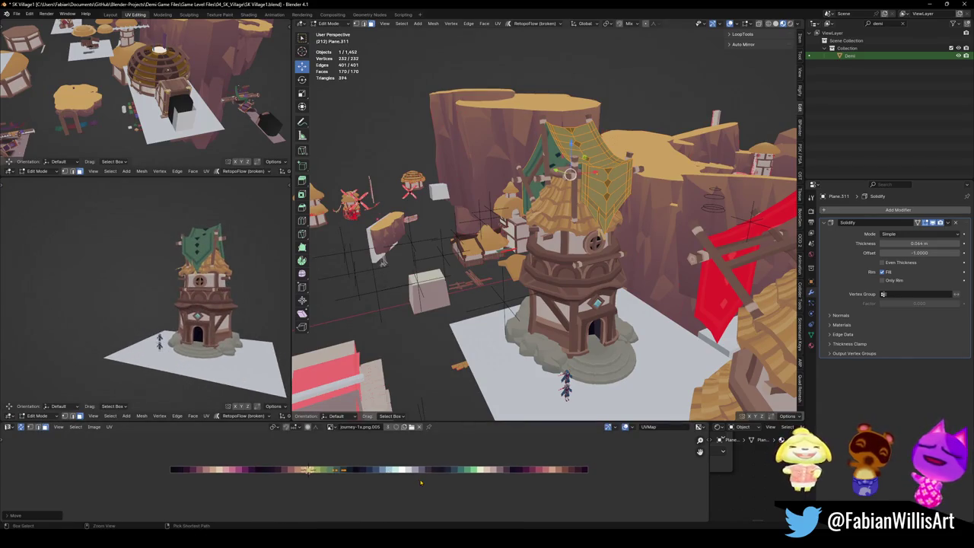
{"action": "key", "text": "ctrl+m"}
{"action": "key", "text": "x"}
{"action": "key", "text": "g"}
{"action": "key", "text": "x"}
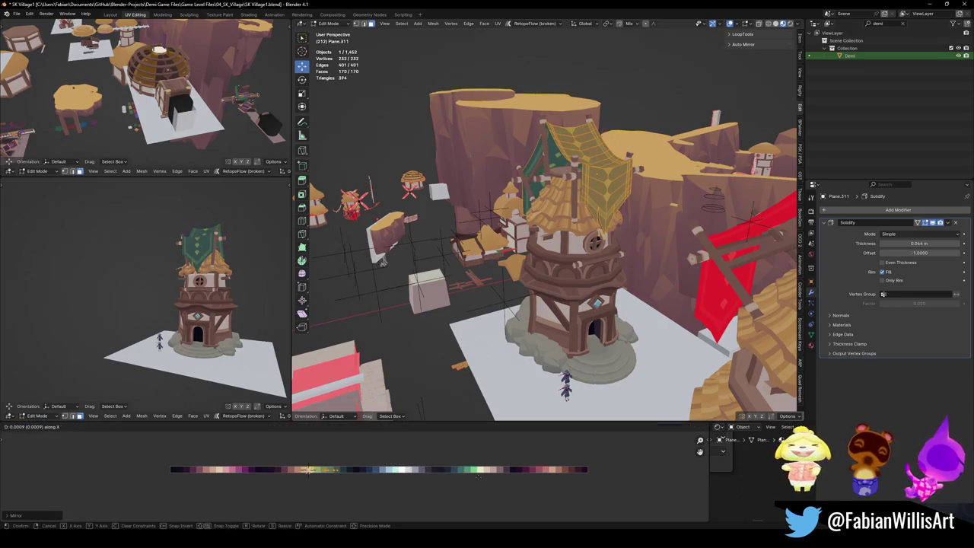
{"action": "left_click", "coordinate": [478, 475]}
{"action": "scroll", "coordinate": [380, 469], "scroll_direction": "up", "scroll_amount": 3}
Deselect, then move the selected banner UVs along X onto a new palette colour.
{"action": "key", "text": "alt+a"}
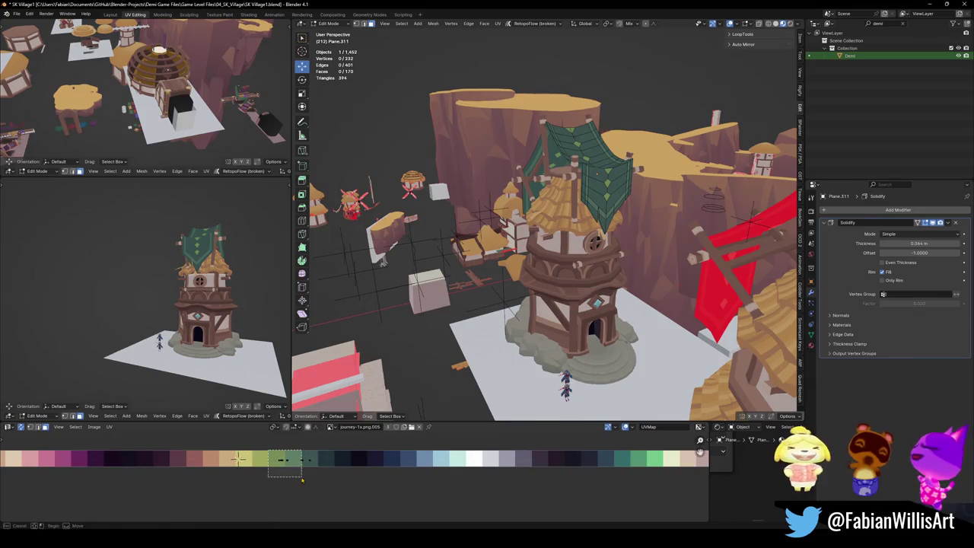
{"action": "key", "text": "g"}
{"action": "key", "text": "x"}
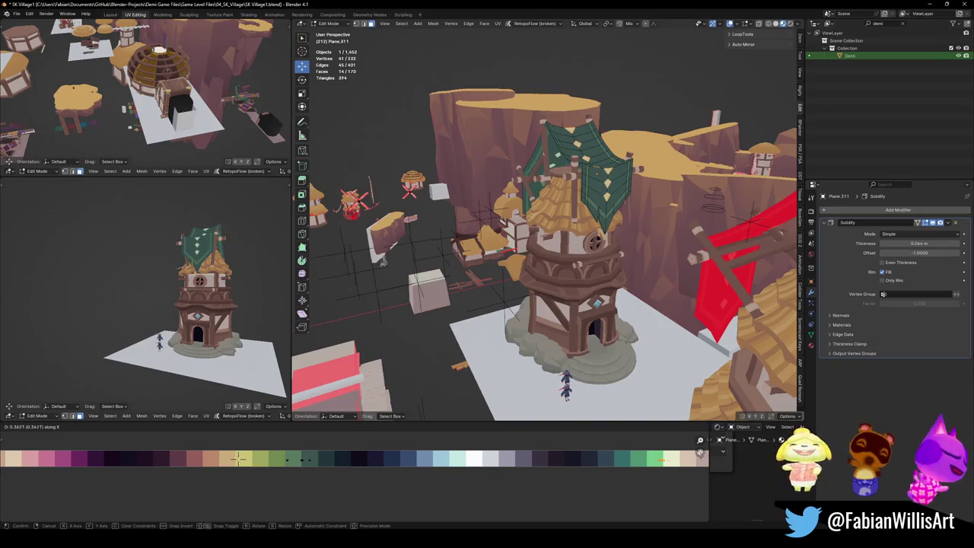
{"action": "left_click", "coordinate": [700, 452]}
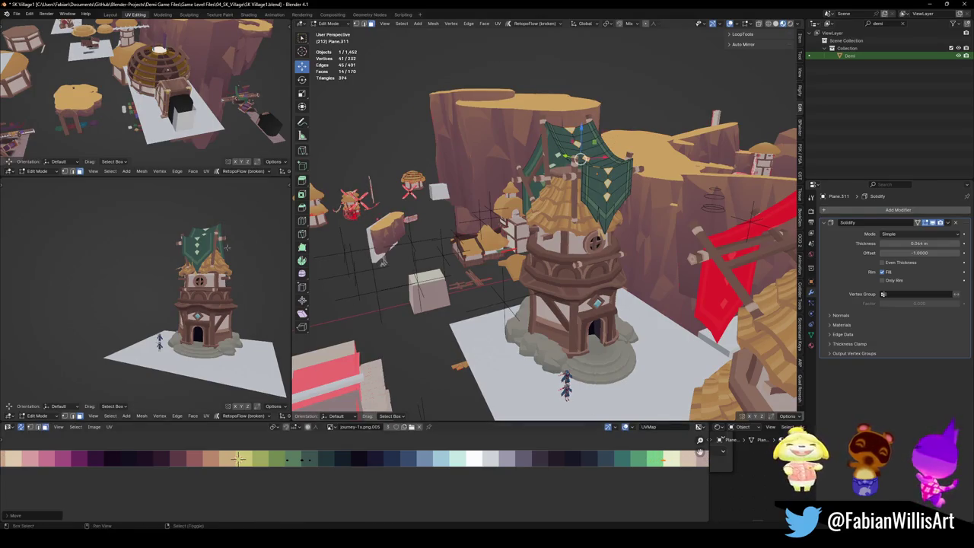
{"action": "middle_click_drag", "start_coordinate": [233, 246], "coordinate": [114, 408]}
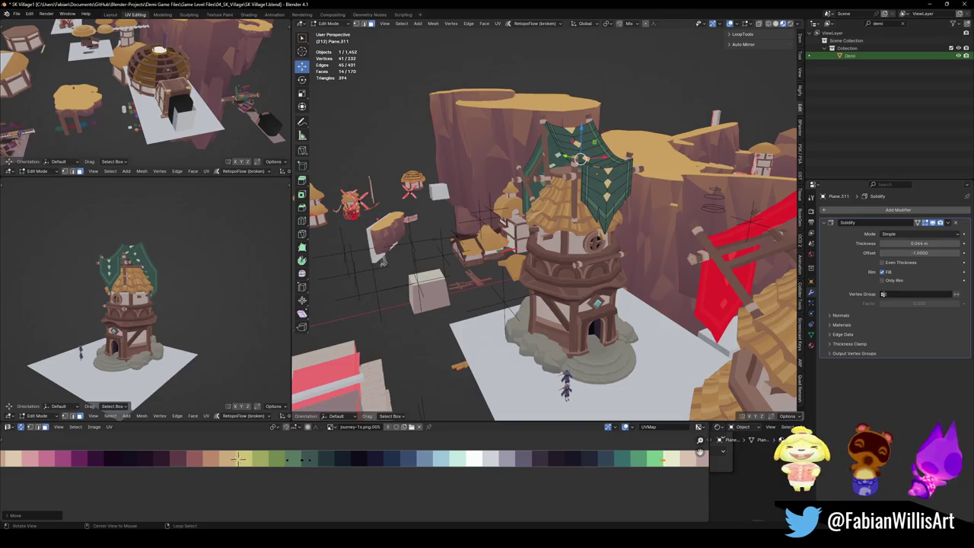
{"action": "scroll", "coordinate": [272, 360], "scroll_direction": "up", "scroll_amount": 2}
{"action": "scroll", "coordinate": [272, 360], "scroll_direction": "up", "scroll_amount": 2}
{"action": "scroll", "coordinate": [271, 360], "scroll_direction": "up", "scroll_amount": 1}
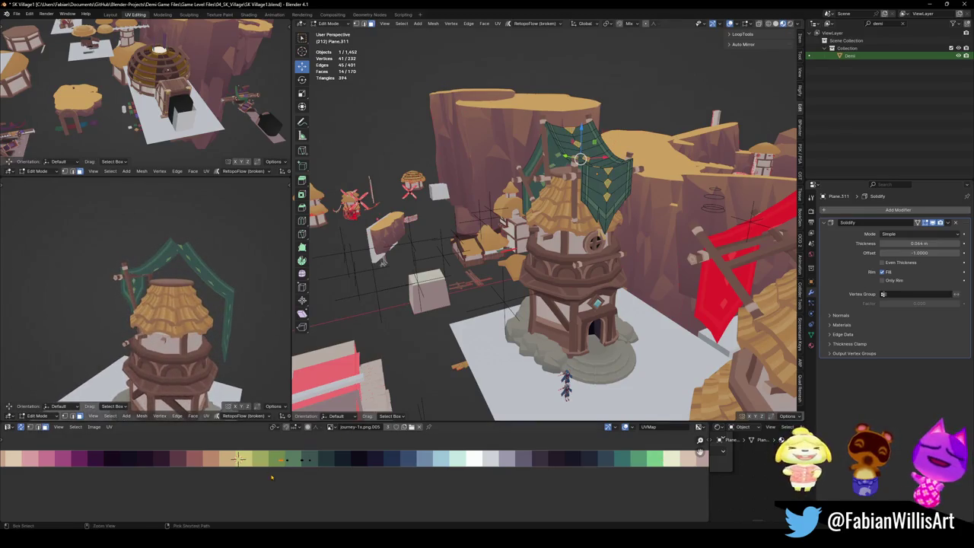
Scale the selected UVs down and slide them along X in two moves.
{"action": "key", "text": "g"}
{"action": "key", "text": "s"}
{"action": "left_click", "coordinate": [286, 457]}
{"action": "key", "text": "g"}
{"action": "key", "text": "x"}
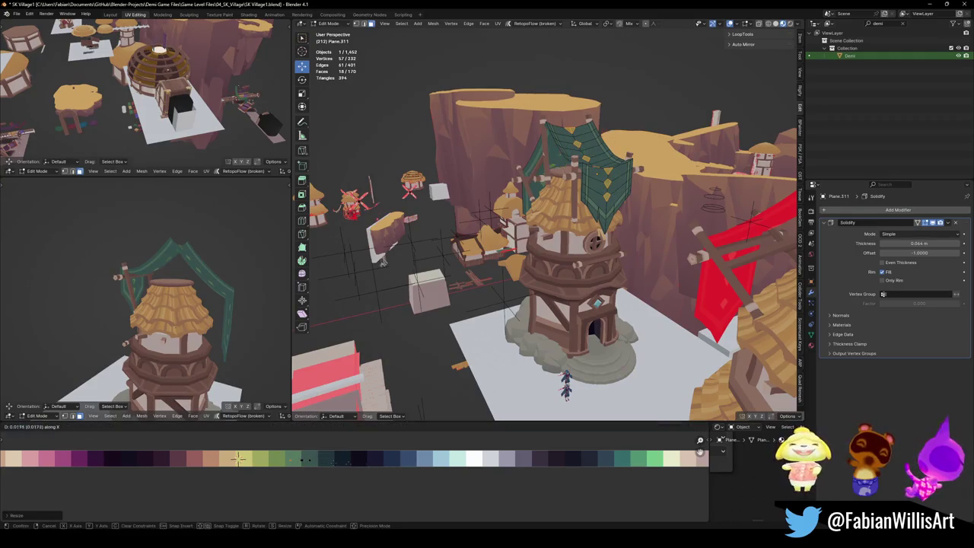
{"action": "left_click", "coordinate": [526, 485]}
{"action": "scroll", "coordinate": [144, 328], "scroll_direction": "down", "scroll_amount": 5}
{"action": "key", "text": "g"}
{"action": "key", "text": "x"}
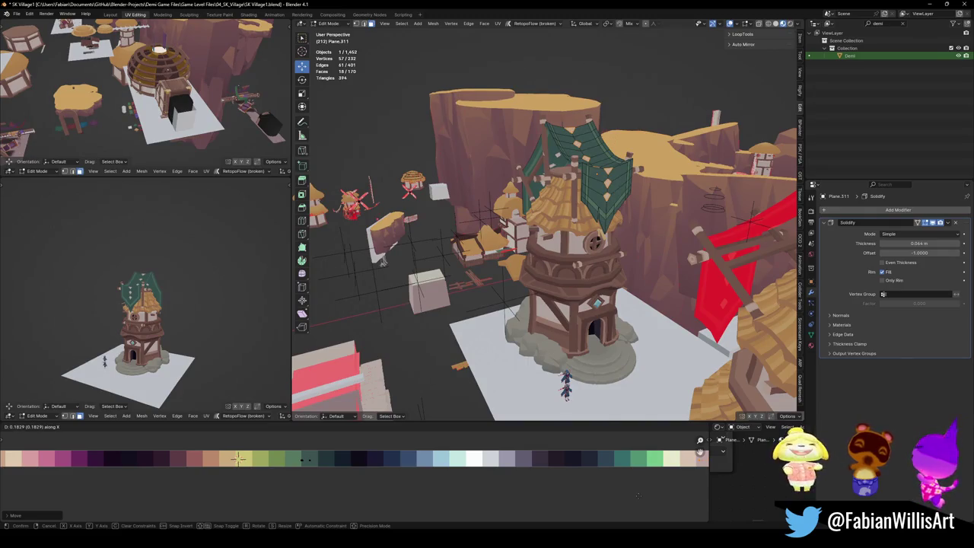
{"action": "left_click", "coordinate": [637, 495]}
{"action": "mouse_move", "coordinate": [145, 327]}
{"action": "middle_mouse_down"}
{"action": "mouse_move", "coordinate": [187, 283]}
{"action": "mouse_move", "coordinate": [181, 292]}
{"action": "middle_mouse_up"}
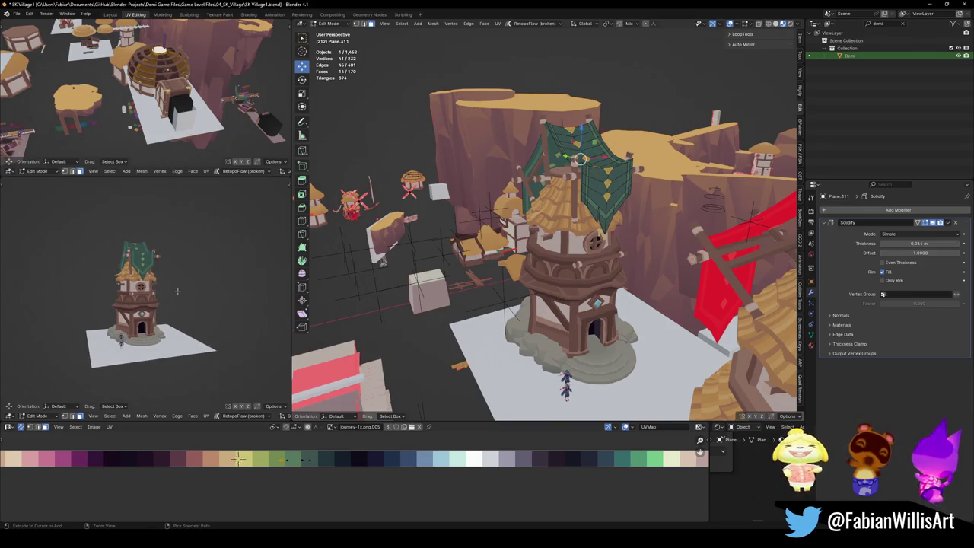
Shift the banner UVs onto the maroon colours, then scale and reposition a box-selected part.
{"action": "key", "text": "g"}
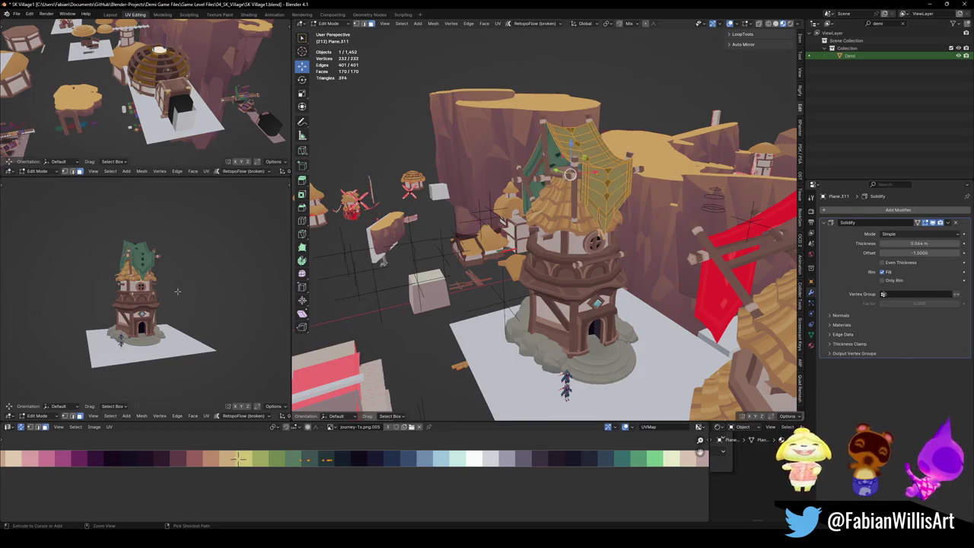
{"action": "left_click", "coordinate": [498, 491]}
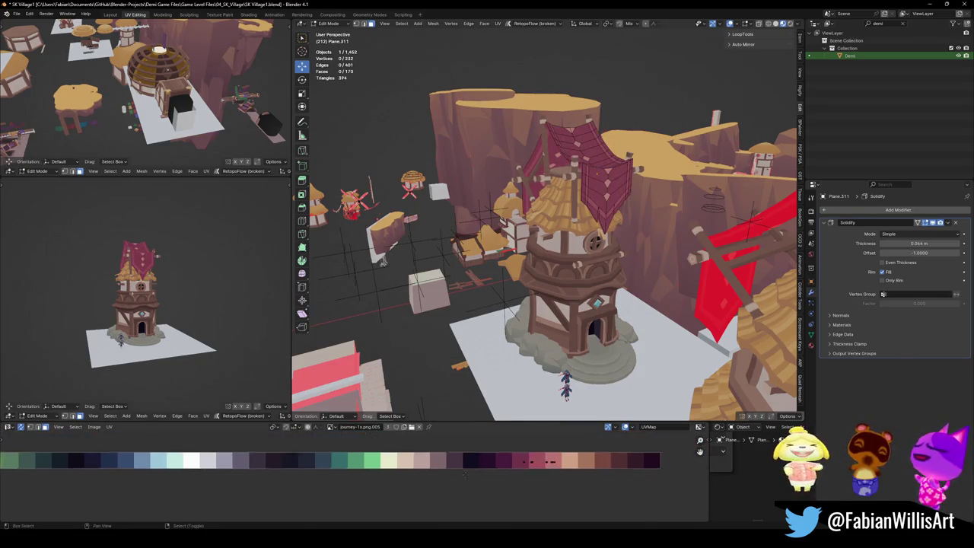
{"action": "middle_click_drag", "start_coordinate": [621, 477], "coordinate": [531, 481]}
{"action": "left_click_drag", "start_coordinate": [524, 498], "coordinate": [524, 498]}
{"action": "key", "text": "s"}
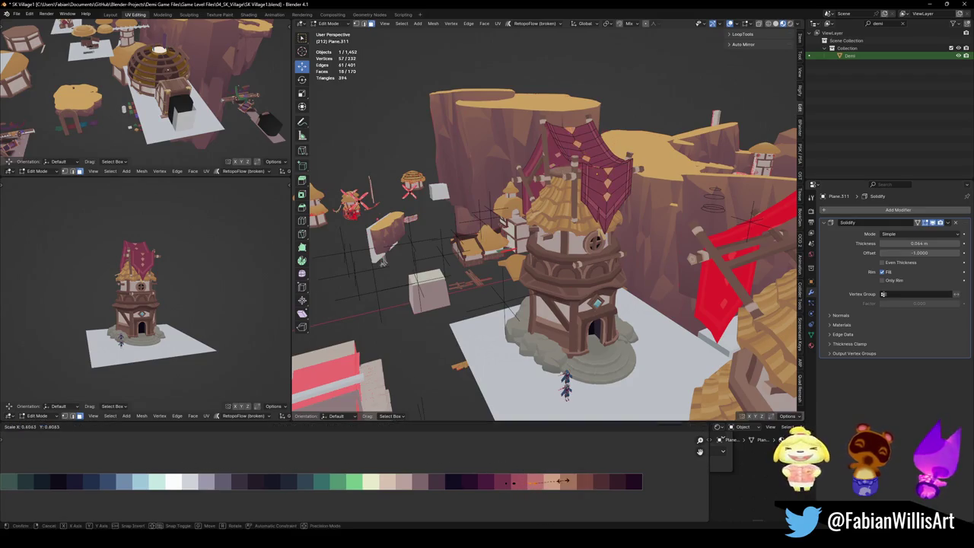
{"action": "left_click", "coordinate": [540, 481]}
{"action": "key", "text": "g"}
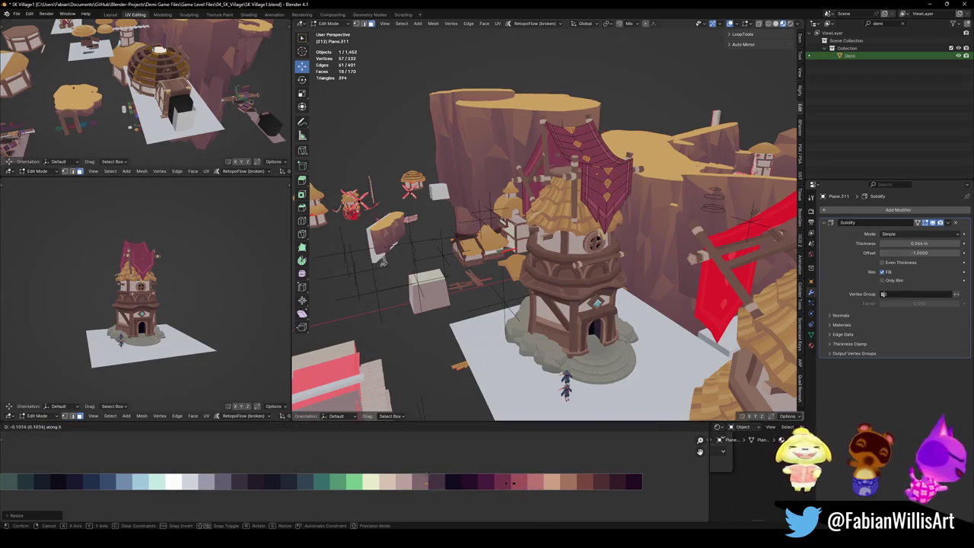
{"action": "left_click", "coordinate": [403, 479]}
Fine-tune the banner UV placement once more and save the village file.
{"action": "mouse_move", "coordinate": [152, 304]}
{"action": "middle_mouse_down"}
{"action": "mouse_move", "coordinate": [160, 321]}
{"action": "mouse_move", "coordinate": [175, 324]}
{"action": "middle_mouse_up"}
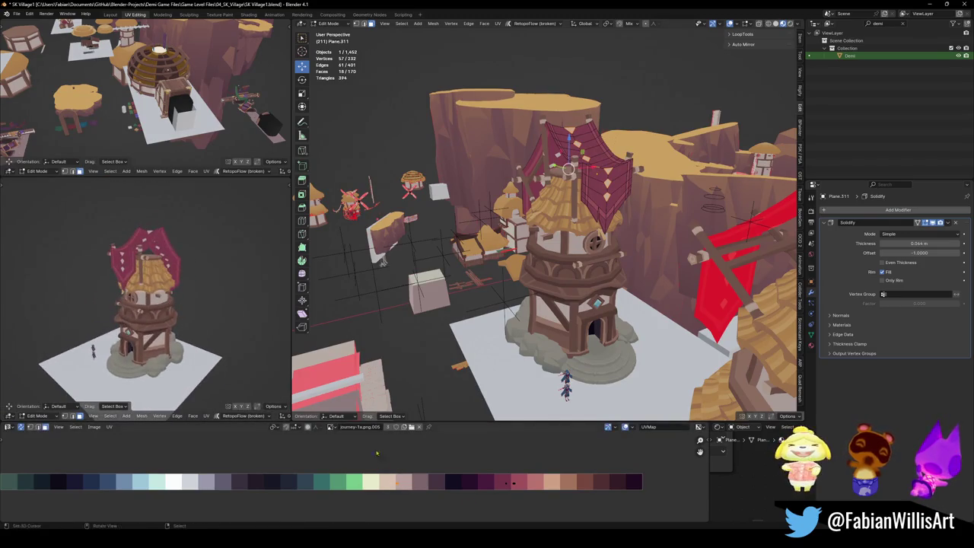
{"action": "key", "text": "g"}
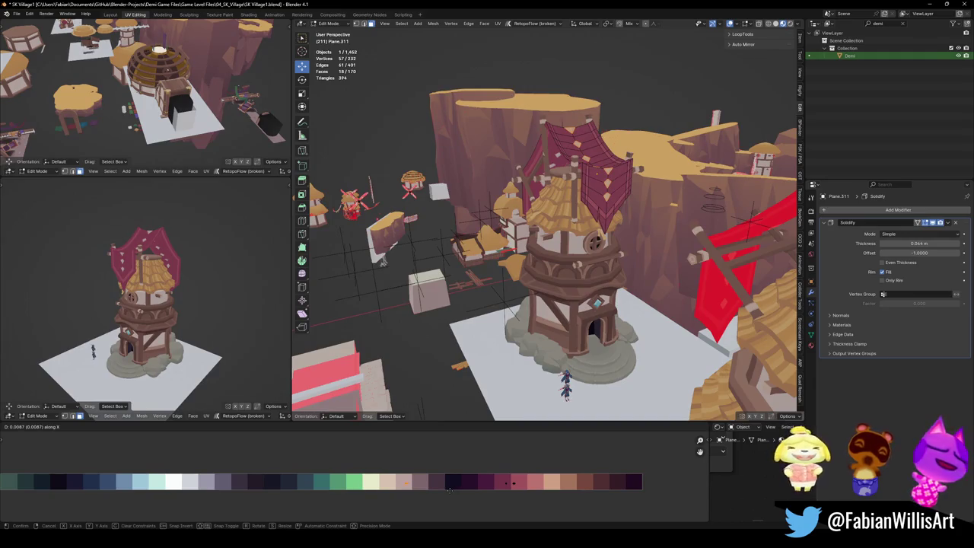
{"action": "left_click", "coordinate": [437, 491]}
{"action": "mouse_move", "coordinate": [183, 304]}
{"action": "middle_mouse_down"}
{"action": "mouse_move", "coordinate": [210, 288]}
{"action": "mouse_move", "coordinate": [194, 284]}
{"action": "middle_mouse_up"}
{"action": "key", "text": "ctrl+s"}
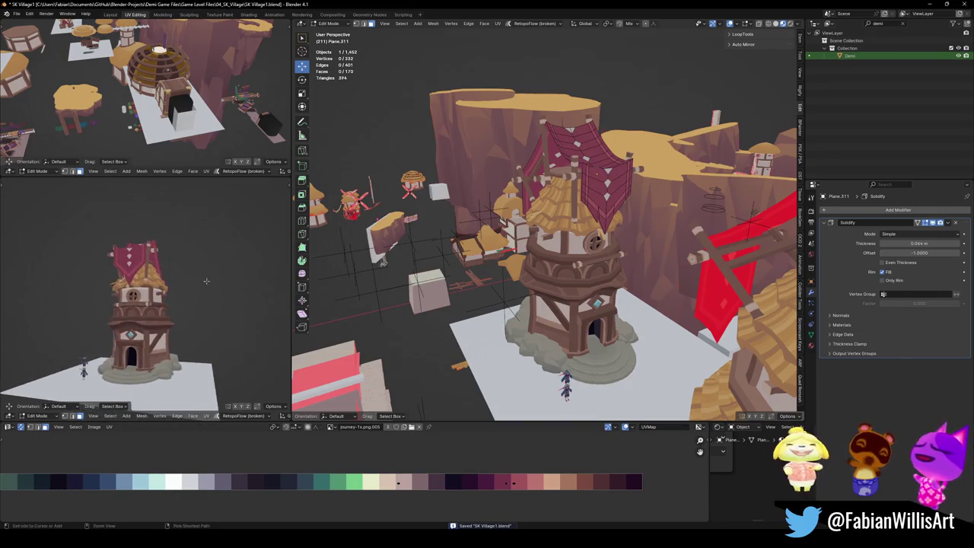
{"action": "middle_click_drag", "start_coordinate": [113, 337], "coordinate": [114, 337]}
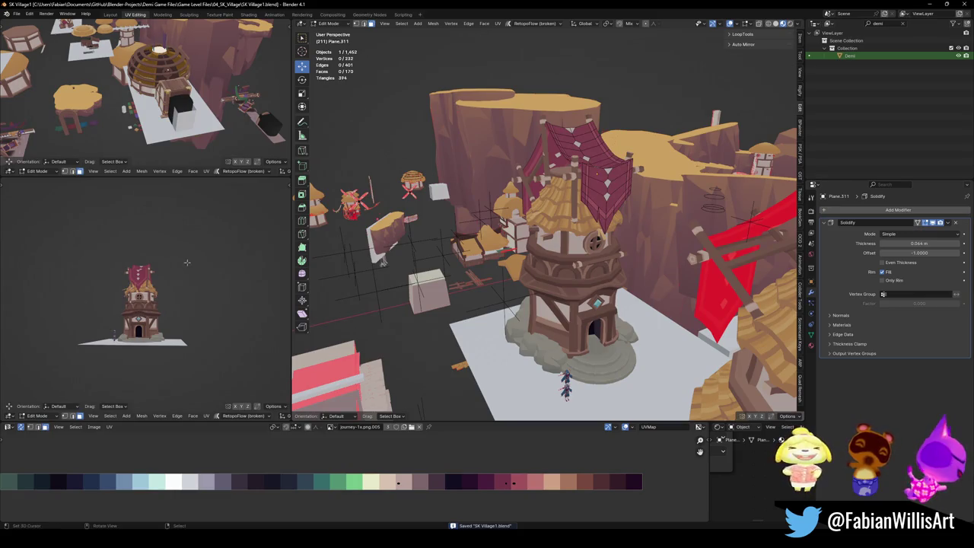
Slide one banner UV island horizontally, save, and return to Object Mode on the tower house.
{"action": "left_click", "coordinate": [405, 489]}
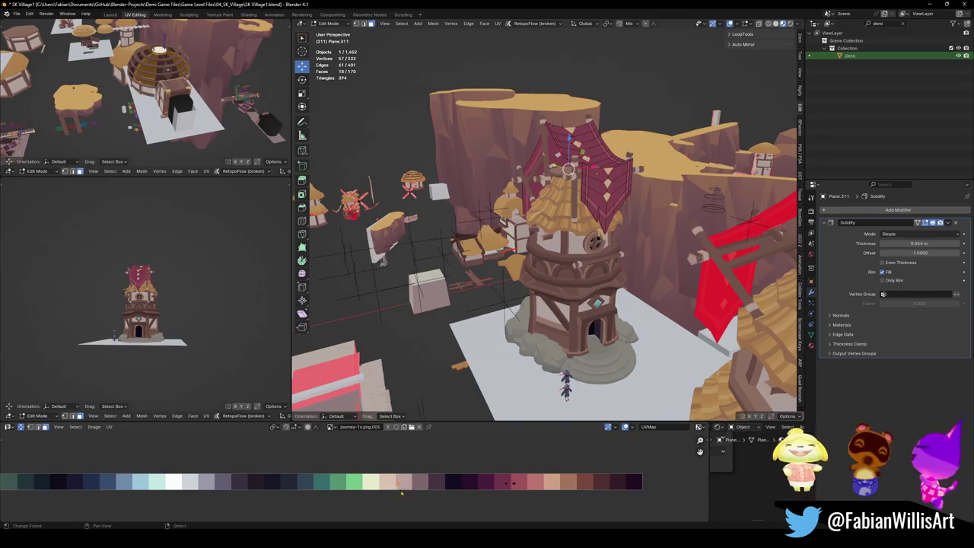
{"action": "key", "text": "g"}
{"action": "key", "text": "x"}
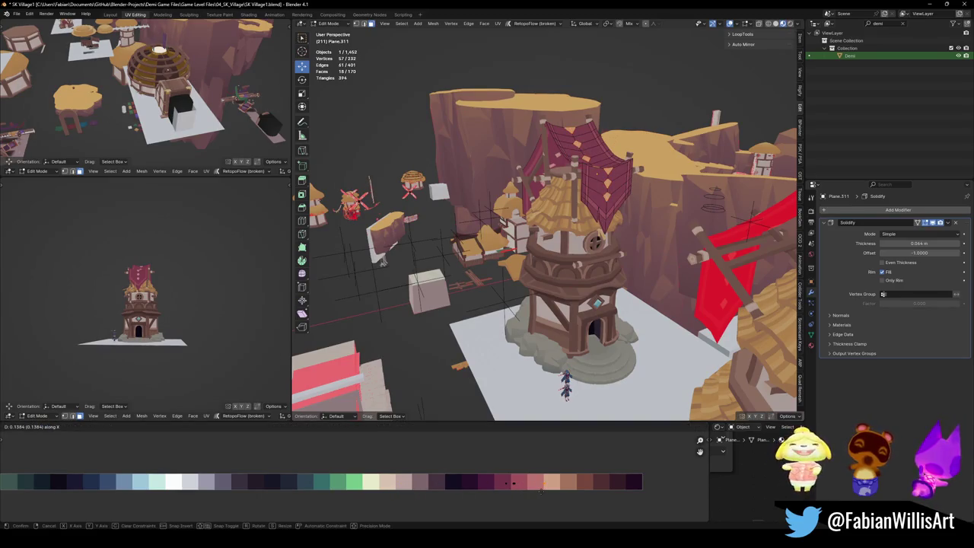
{"action": "left_click", "coordinate": [542, 491]}
{"action": "scroll", "coordinate": [194, 325], "scroll_direction": "up", "scroll_amount": 3}
{"action": "key", "text": "ctrl+s"}
{"action": "mouse_move", "coordinate": [194, 325]}
{"action": "middle_mouse_down"}
{"action": "mouse_move", "coordinate": [84, 307]}
{"action": "mouse_move", "coordinate": [224, 294]}
{"action": "middle_mouse_up"}
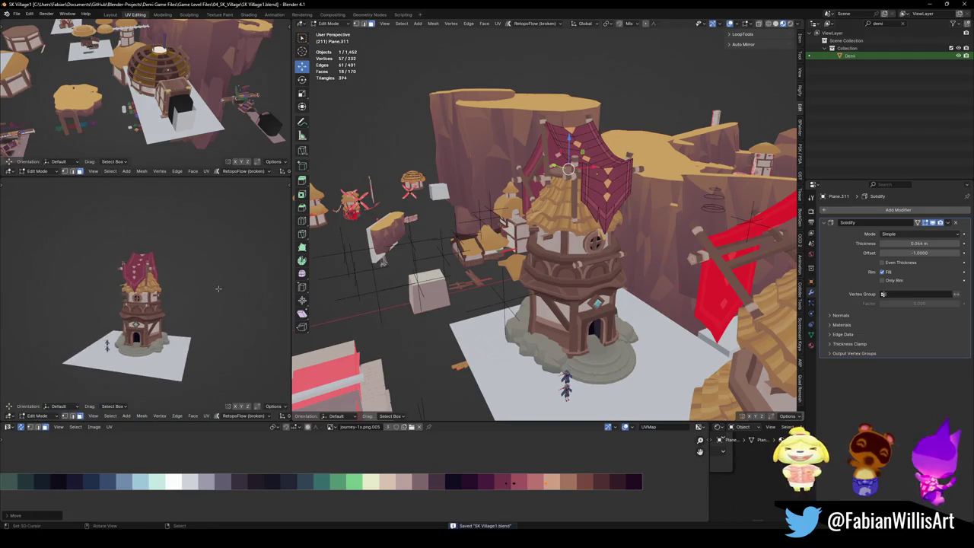
{"action": "mouse_move", "coordinate": [503, 280]}
{"action": "middle_mouse_down"}
{"action": "mouse_move", "coordinate": [592, 276]}
{"action": "mouse_move", "coordinate": [622, 300]}
{"action": "middle_mouse_up"}
{"action": "key", "text": "Tab"}
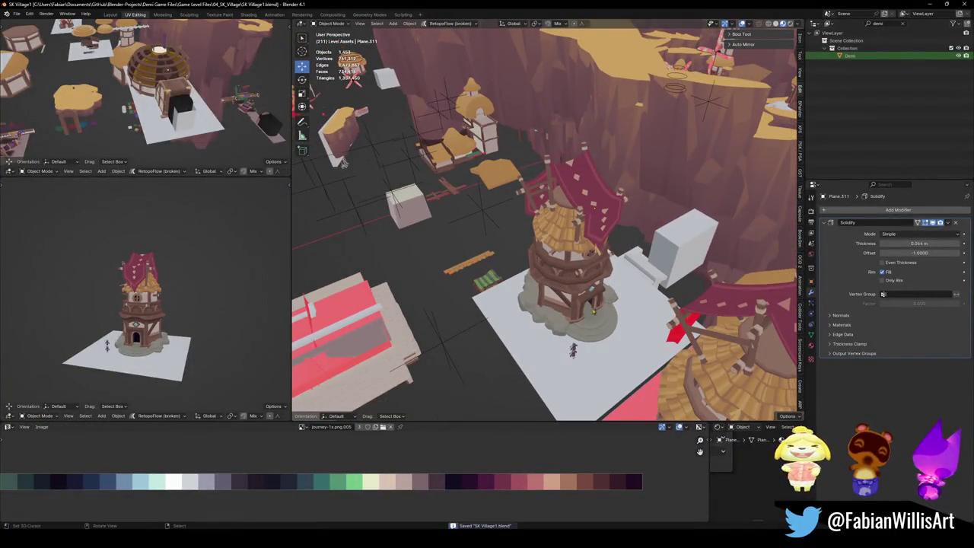
{"action": "left_click", "coordinate": [569, 305]}
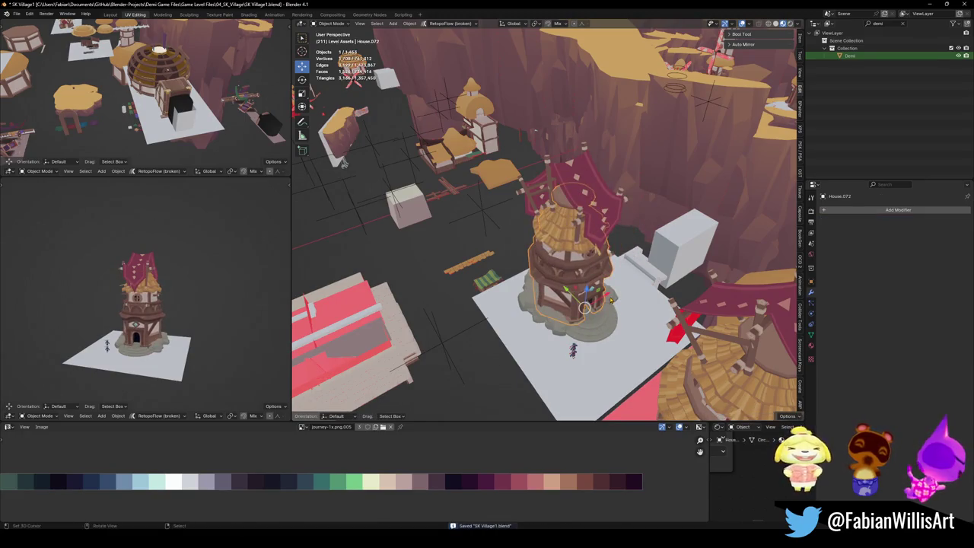
Circle-select the tower's parts from a top view, cancelling a stray duplicate move.
{"action": "middle_click_drag", "start_coordinate": [570, 306], "coordinate": [549, 241]}
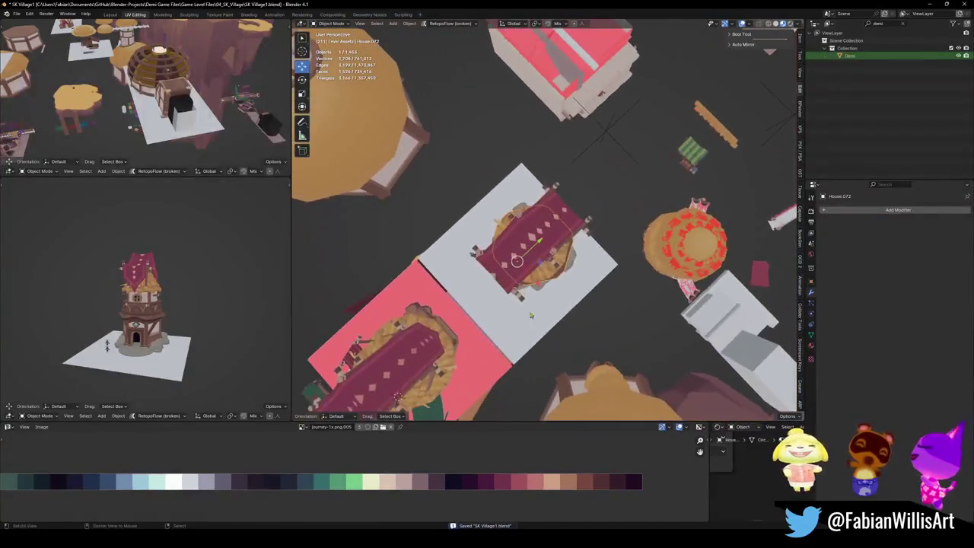
{"action": "key", "text": "c"}
{"action": "scroll", "coordinate": [563, 244], "scroll_direction": "up", "scroll_amount": 5}
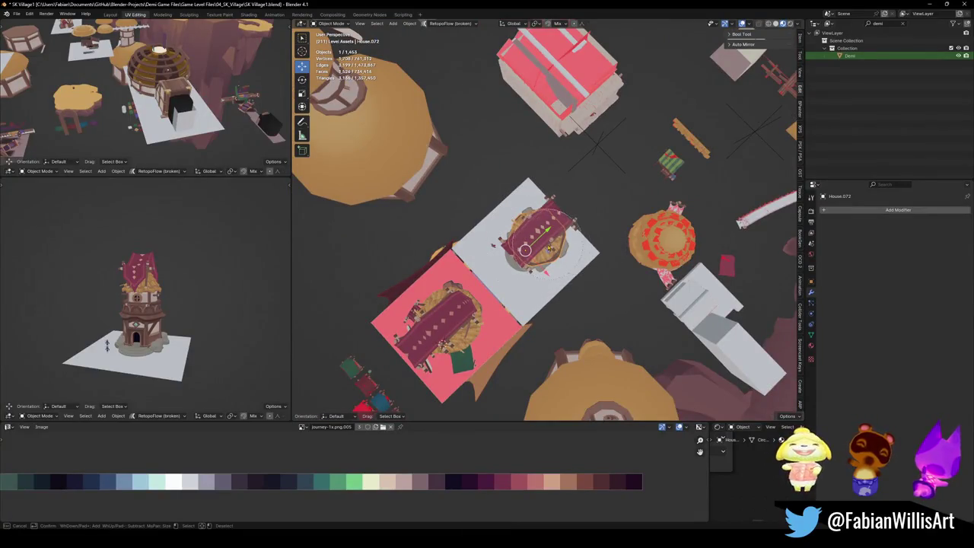
{"action": "middle_click_drag", "start_coordinate": [535, 240], "coordinate": [610, 359]}
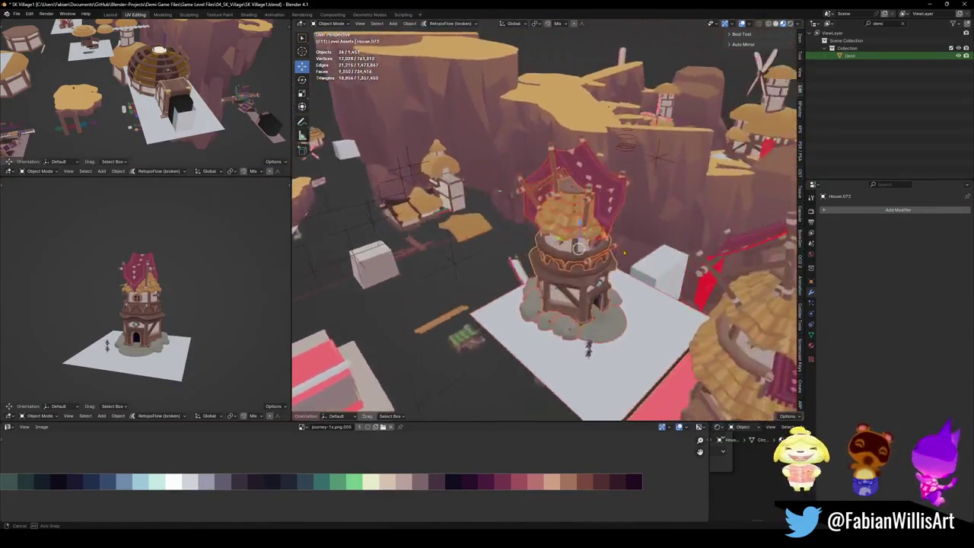
{"action": "right_click", "coordinate": [621, 337]}
{"action": "left_click", "coordinate": [622, 337]}
{"action": "right_click", "coordinate": [621, 337]}
{"action": "mouse_move", "coordinate": [622, 337]}
{"action": "middle_mouse_down"}
{"action": "mouse_move", "coordinate": [616, 292]}
{"action": "mouse_move", "coordinate": [532, 293]}
{"action": "middle_mouse_up"}
Hide everything but the tower parts and convert them to meshes with Cylinder.132 active.
{"action": "key", "text": "shift+h"}
{"action": "scroll", "coordinate": [608, 288], "scroll_direction": "up", "scroll_amount": 3}
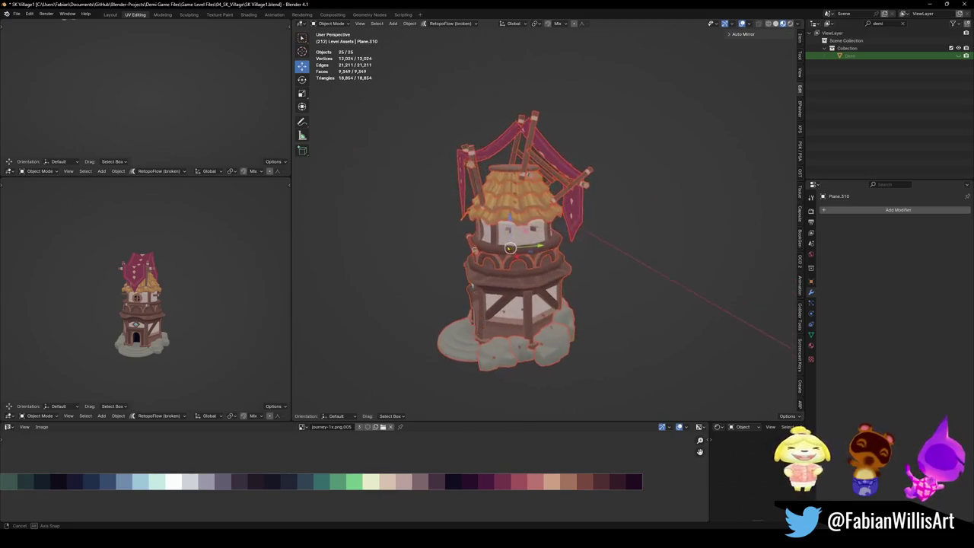
{"action": "middle_click_drag", "start_coordinate": [525, 252], "coordinate": [504, 243]}
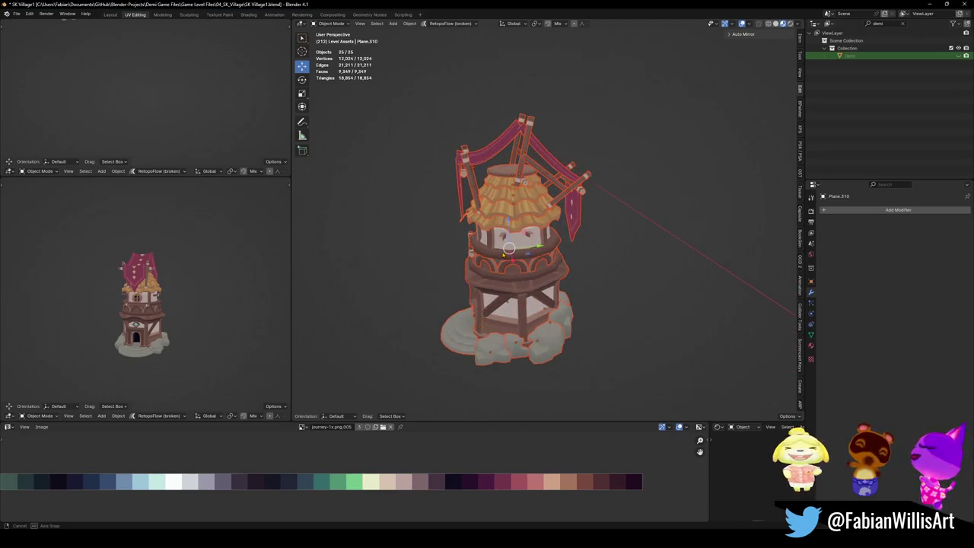
{"action": "key", "text": "q"}
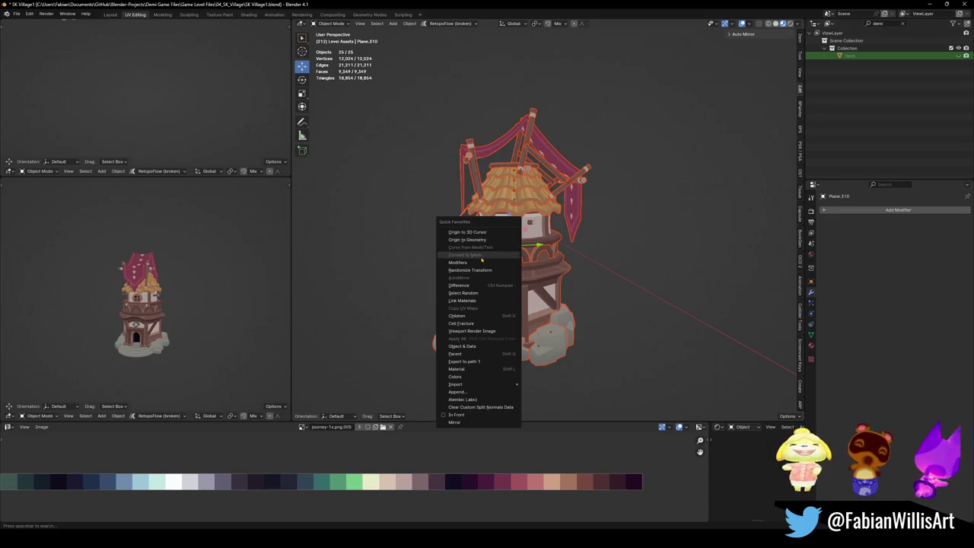
{"action": "key", "text": "Escape"}
{"action": "left_click", "coordinate": [506, 200], "text": "shift"}
{"action": "key", "text": "q"}
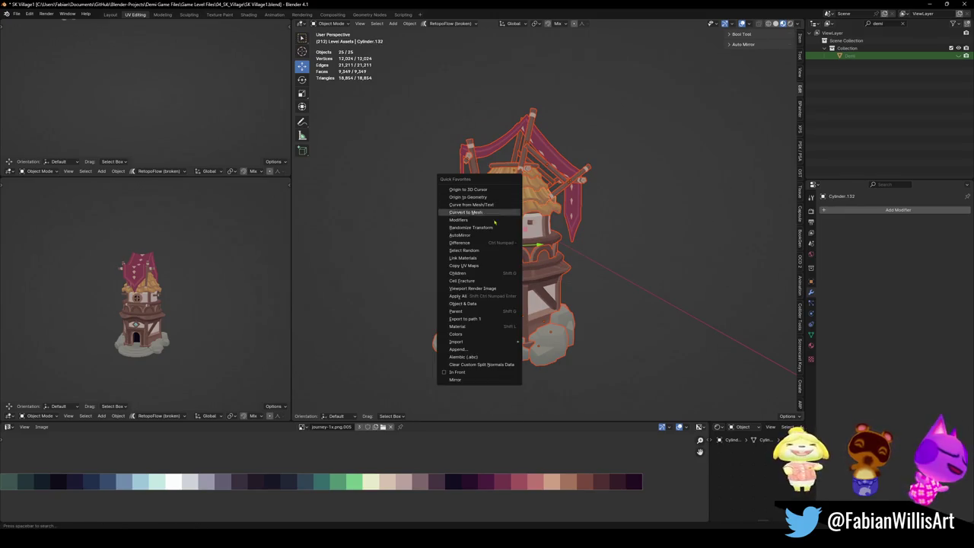
Deselect all tower parts, zoom onto the roof, and select a roof pole.
{"action": "key", "text": "alt+a"}
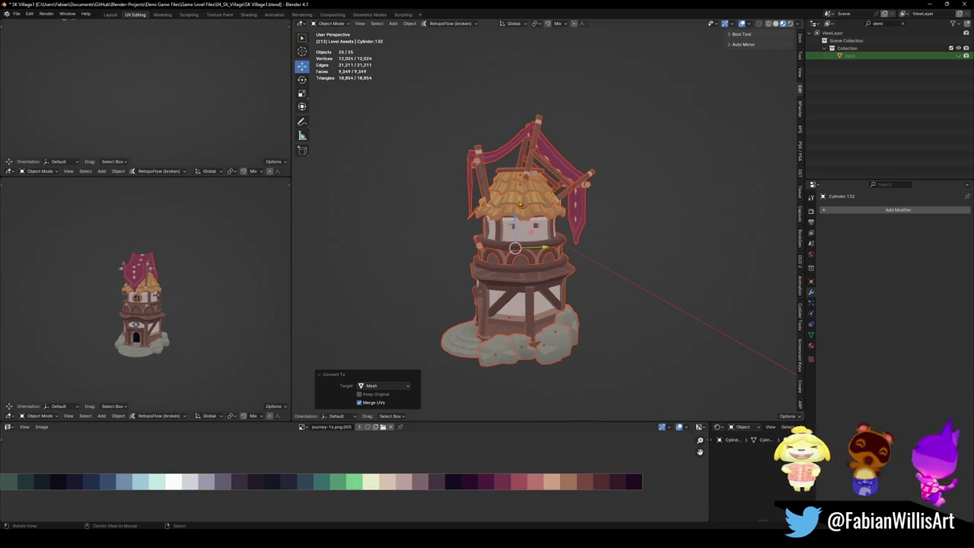
{"action": "scroll", "coordinate": [545, 221], "scroll_direction": "up", "scroll_amount": 3}
{"action": "scroll", "coordinate": [545, 220], "scroll_direction": "up", "scroll_amount": 2}
{"action": "scroll", "coordinate": [545, 220], "scroll_direction": "up", "scroll_amount": 1}
{"action": "scroll", "coordinate": [545, 221], "scroll_direction": "down", "scroll_amount": 3}
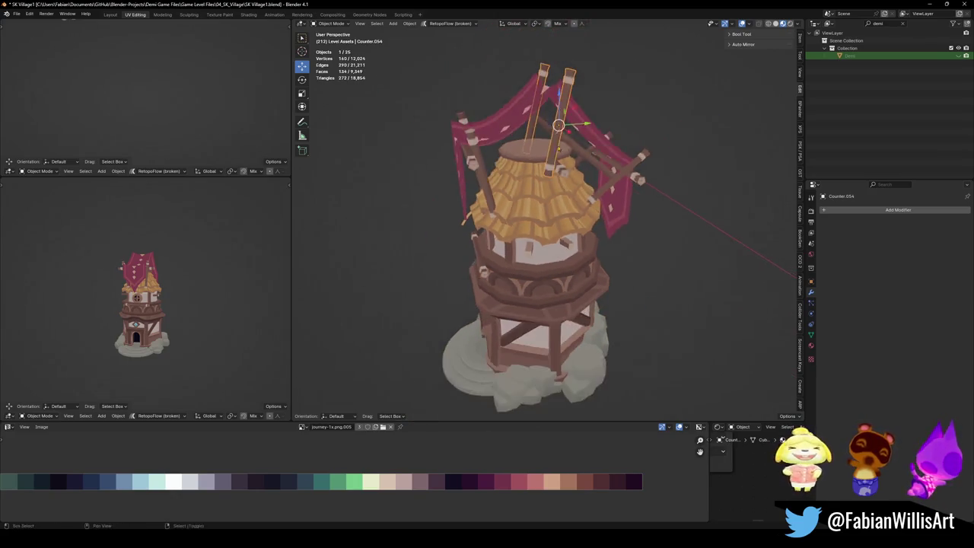
{"action": "middle_click_drag", "start_coordinate": [545, 221], "coordinate": [545, 190]}
{"action": "left_click", "coordinate": [537, 164]}
Duplicate the roof pole, abandon rotating the copy, and delete that duplicate.
{"action": "key", "text": "shift+d"}
{"action": "key", "text": "Escape"}
{"action": "key", "text": "r"}
{"action": "key", "text": "x"}
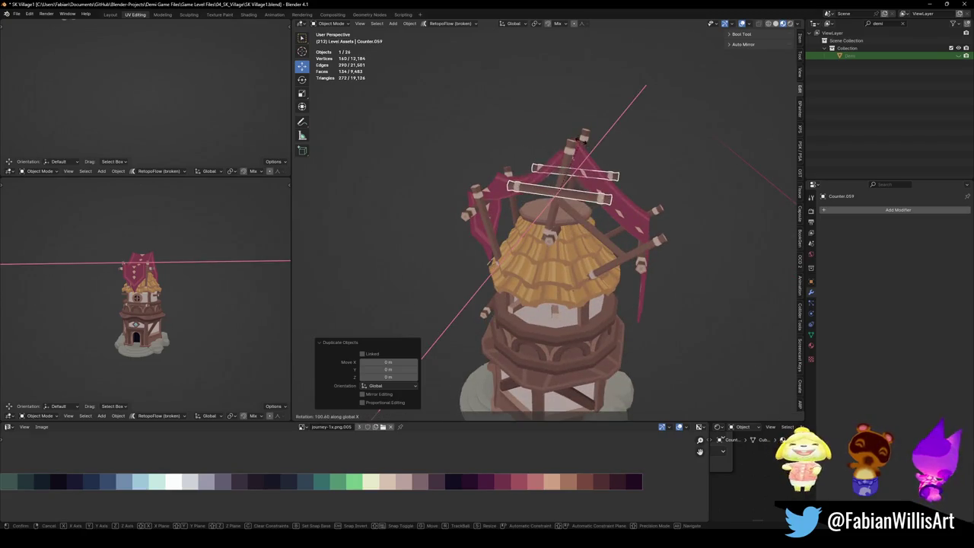
{"action": "key", "text": "Escape"}
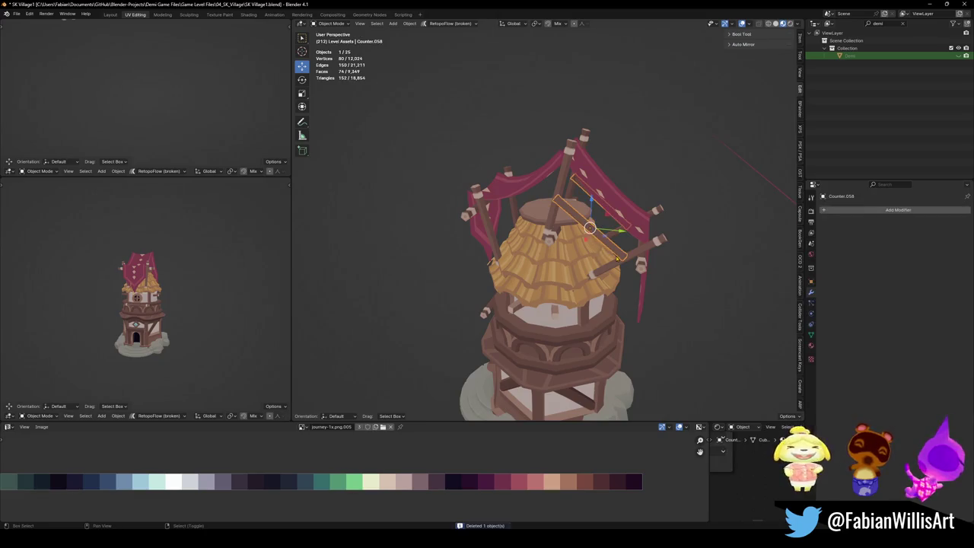
{"action": "key", "text": "Delete"}
Tilt the pole 53.1° about X and try shifting it along Y.
{"action": "key", "text": "r"}
{"action": "key", "text": "x"}
{"action": "key", "text": "Return"}
{"action": "key", "text": "g"}
{"action": "key", "text": "y"}
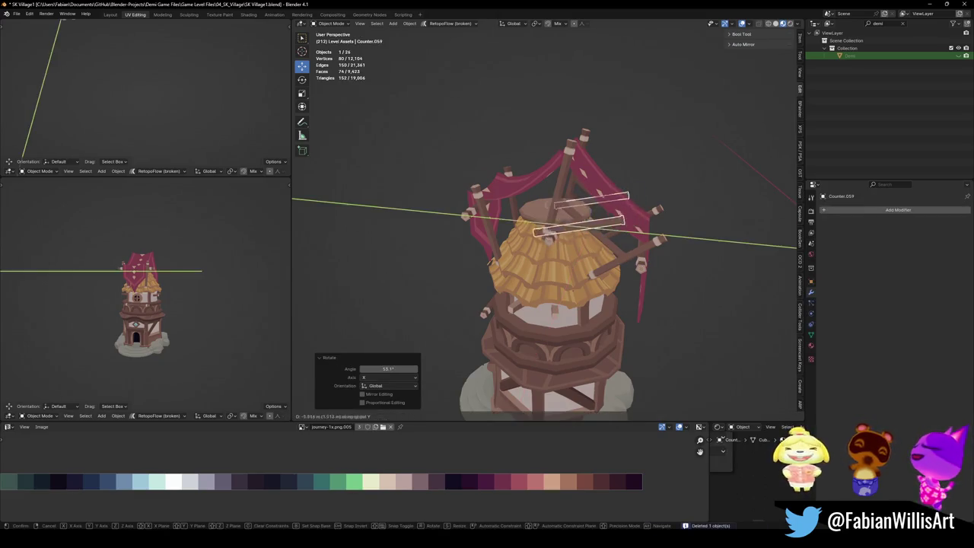
{"action": "key", "text": "Escape"}
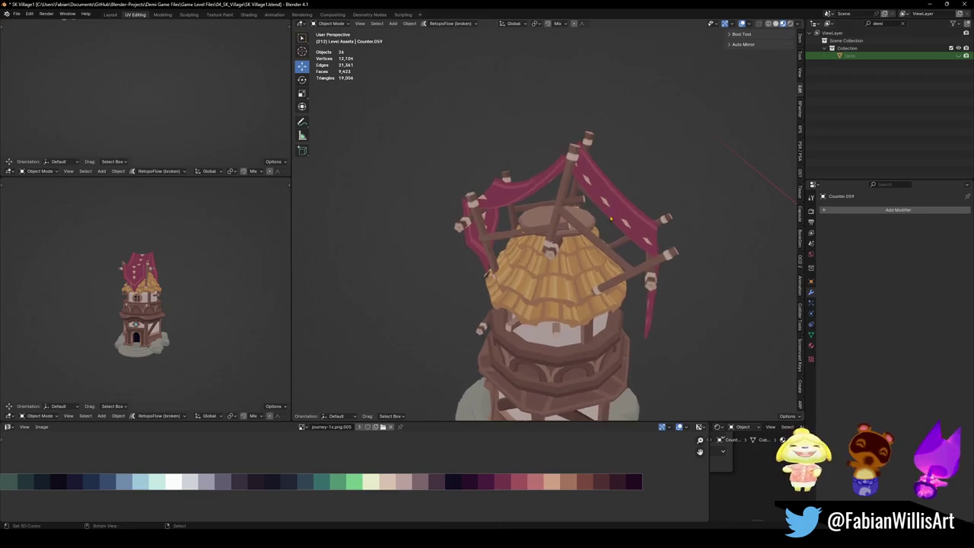
Raise the pole 1.103 m on Z and tilt it 12.3° about X.
{"action": "middle_click_drag", "start_coordinate": [464, 216], "coordinate": [578, 228]}
{"action": "key", "text": "g"}
{"action": "key", "text": "z"}
{"action": "key", "text": "Return"}
{"action": "key", "text": "g"}
{"action": "key", "text": "y"}
{"action": "key", "text": "Escape"}
{"action": "key", "text": "r"}
{"action": "key", "text": "x"}
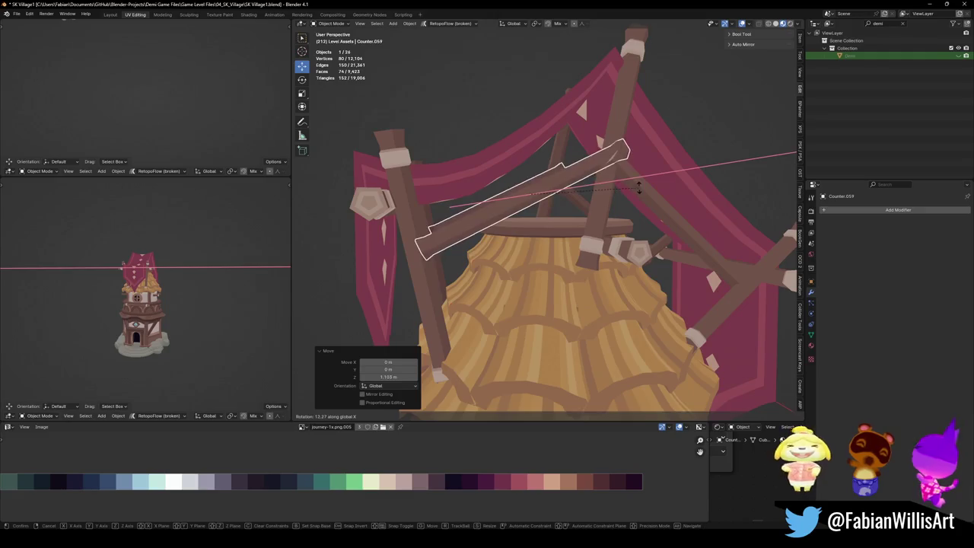
{"action": "key", "text": "Return"}
Slide the pole along Y onto the tent roof, then deselect the roof poles.
{"action": "middle_click_drag", "start_coordinate": [647, 221], "coordinate": [611, 237]}
{"action": "key", "text": "g"}
{"action": "key", "text": "y"}
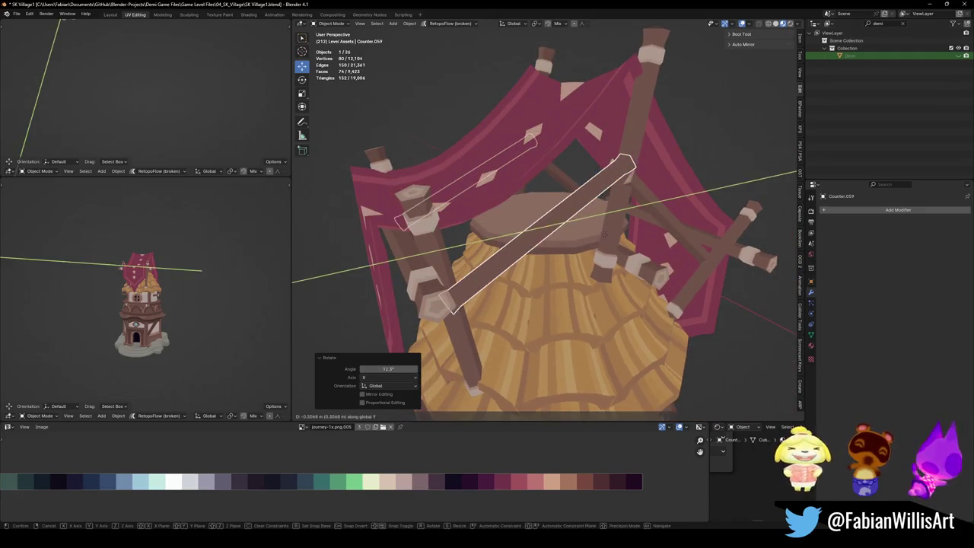
{"action": "key", "text": "Return"}
{"action": "mouse_move", "coordinate": [548, 228]}
{"action": "middle_mouse_down"}
{"action": "mouse_move", "coordinate": [533, 244]}
{"action": "mouse_move", "coordinate": [579, 220]}
{"action": "middle_mouse_up"}
{"action": "key", "text": "alt+a"}
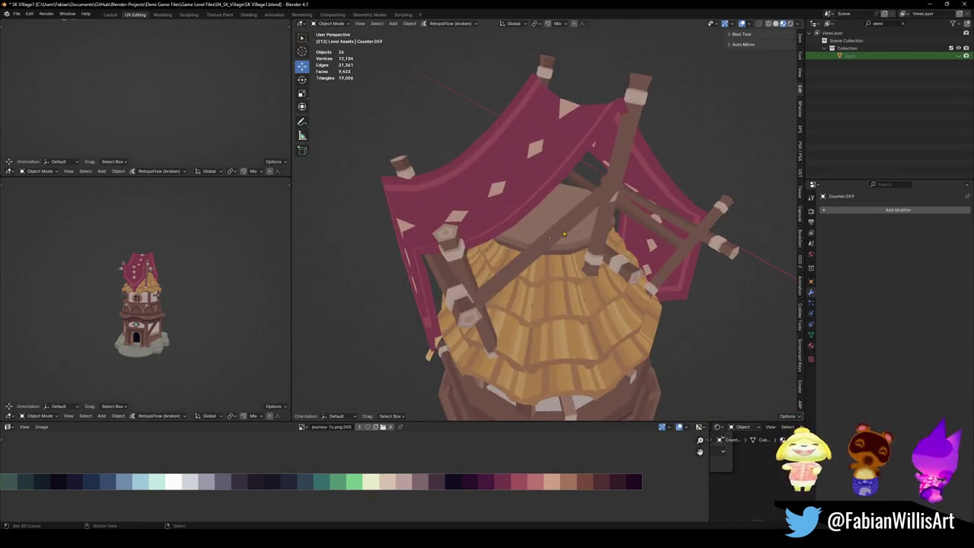
{"action": "left_click", "coordinate": [480, 176]}
{"action": "mouse_move", "coordinate": [480, 175]}
{"action": "middle_mouse_down"}
{"action": "mouse_move", "coordinate": [544, 221]}
{"action": "mouse_move", "coordinate": [746, 284]}
{"action": "middle_mouse_up"}
{"action": "key", "text": "alt+a"}
Select a roof plank and shift it vertically along Z.
{"action": "scroll", "coordinate": [545, 221], "scroll_direction": "down", "scroll_amount": 5}
{"action": "middle_click_drag", "start_coordinate": [788, 226], "coordinate": [729, 217]}
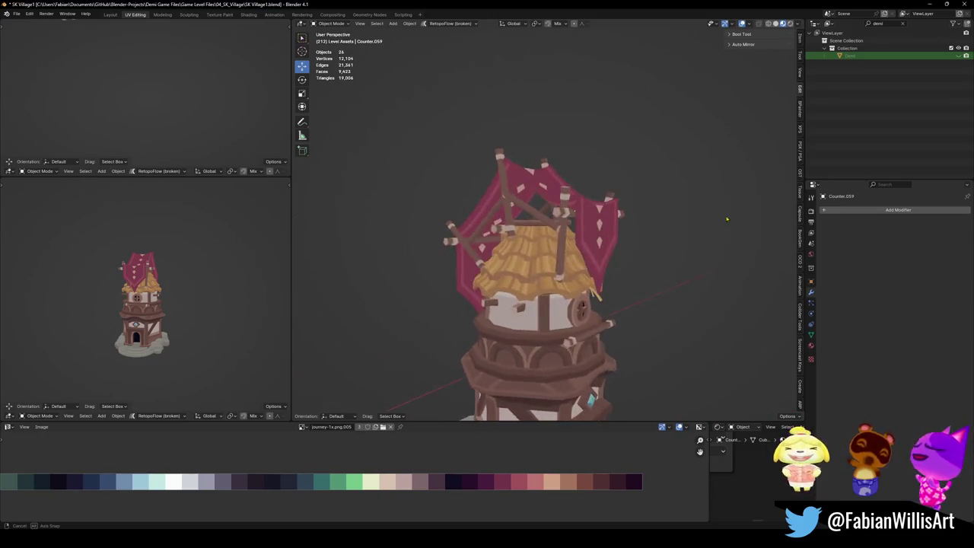
{"action": "scroll", "coordinate": [678, 201], "scroll_direction": "down", "scroll_amount": 5}
{"action": "scroll", "coordinate": [586, 220], "scroll_direction": "up", "scroll_amount": 5}
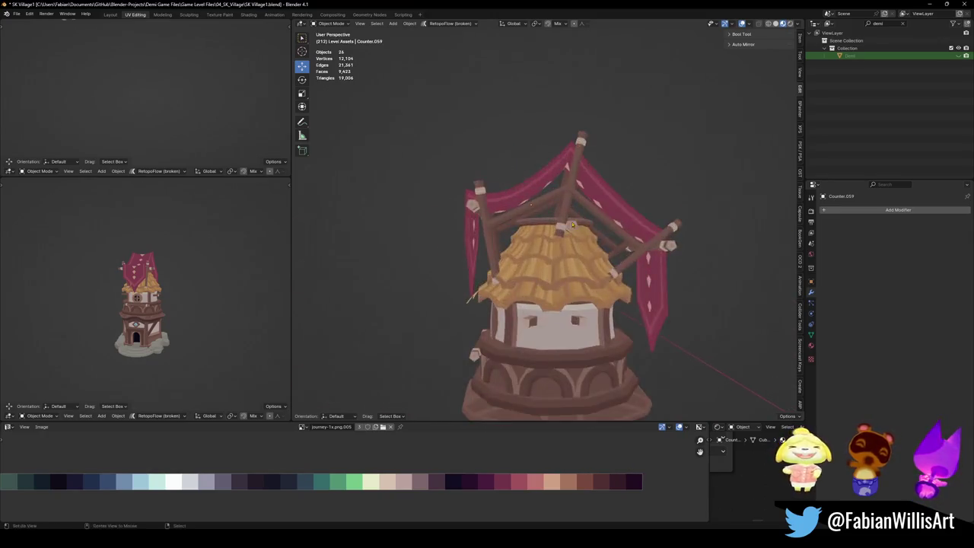
{"action": "middle_click_drag", "start_coordinate": [586, 220], "coordinate": [533, 228]}
{"action": "left_click", "coordinate": [527, 215]}
{"action": "key", "text": "g"}
{"action": "key", "text": "z"}
{"action": "key", "text": "Return"}
Tilt the roof plank 1.82° about X and adjust it along Y.
{"action": "key", "text": "r"}
{"action": "key", "text": "x"}
{"action": "key", "text": "Return"}
{"action": "key", "text": "g"}
{"action": "key", "text": "y"}
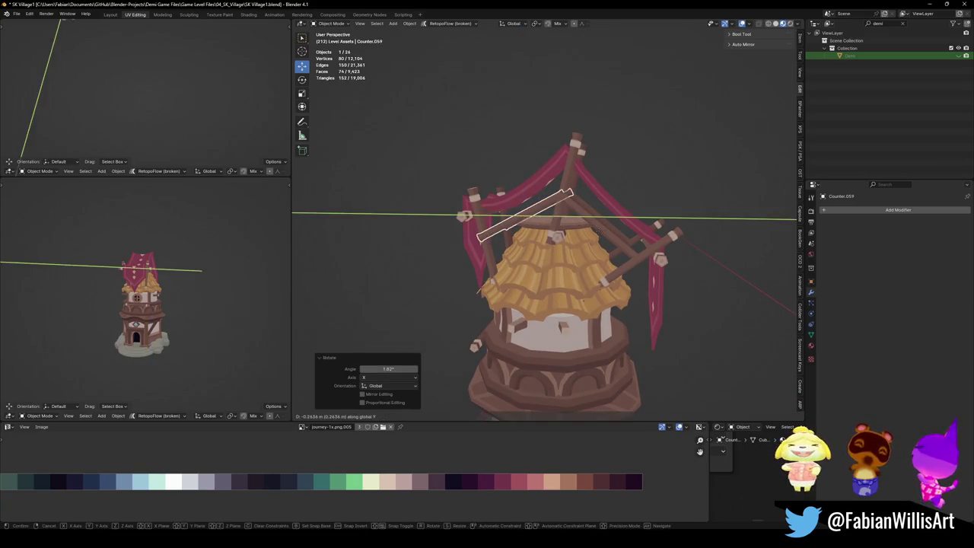
{"action": "key", "text": "Escape"}
Save the village file with the adjusted roof plank.
{"action": "mouse_move", "coordinate": [533, 228]}
{"action": "middle_mouse_down"}
{"action": "mouse_move", "coordinate": [583, 246]}
{"action": "mouse_move", "coordinate": [624, 214]}
{"action": "middle_mouse_up"}
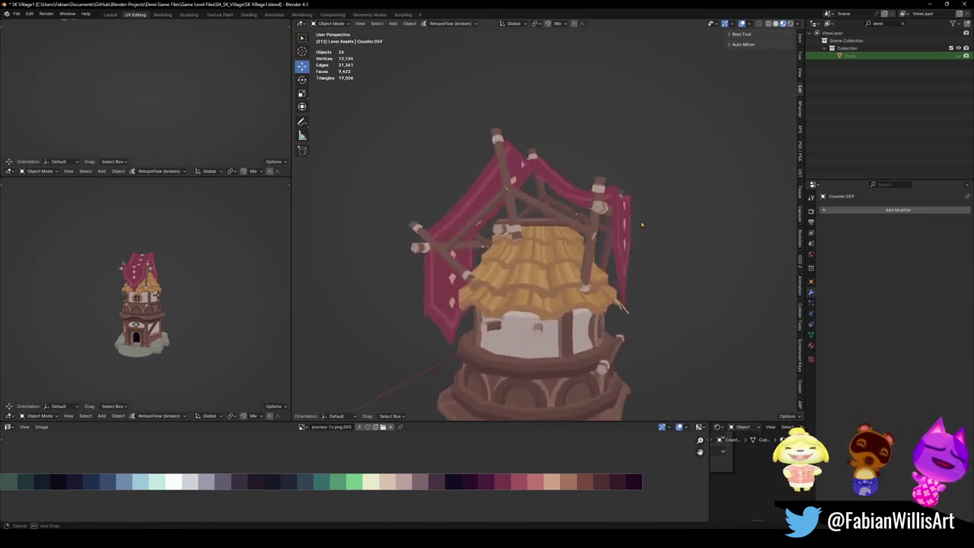
{"action": "scroll", "coordinate": [624, 213], "scroll_direction": "down", "scroll_amount": 3}
{"action": "key", "text": "ctrl+s"}
{"action": "scroll", "coordinate": [604, 226], "scroll_direction": "up", "scroll_amount": 3}
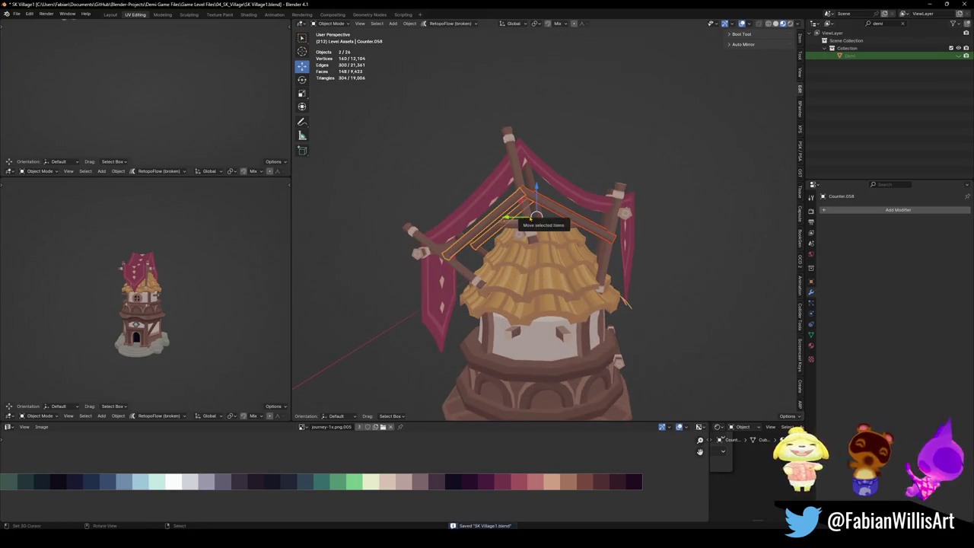
{"action": "middle_click_drag", "start_coordinate": [604, 226], "coordinate": [509, 142]}
{"action": "scroll", "coordinate": [509, 141], "scroll_direction": "down", "scroll_amount": 3}
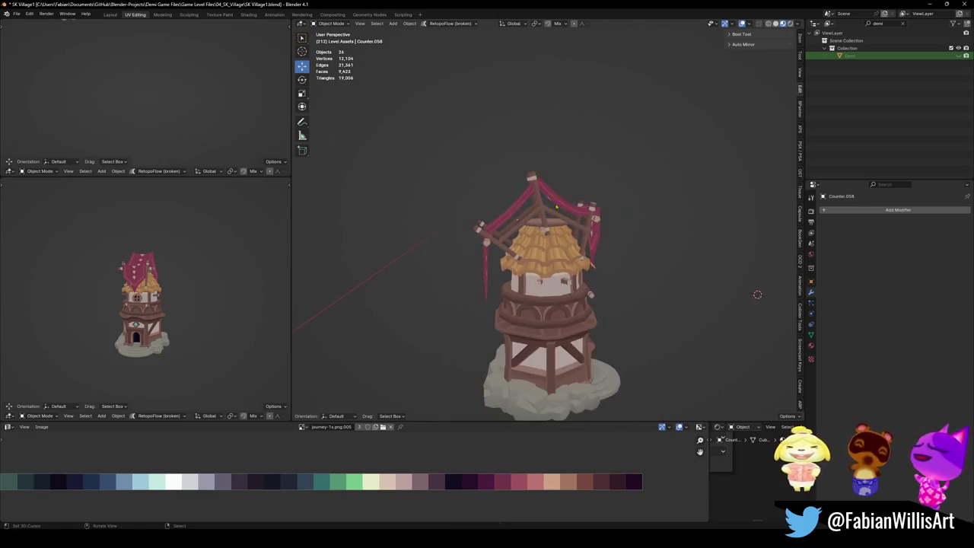
Duplicate the Counter.058 pole, slide the copy along Y, and rotate it about X.
{"action": "key", "text": "shift+d"}
{"action": "key", "text": "y"}
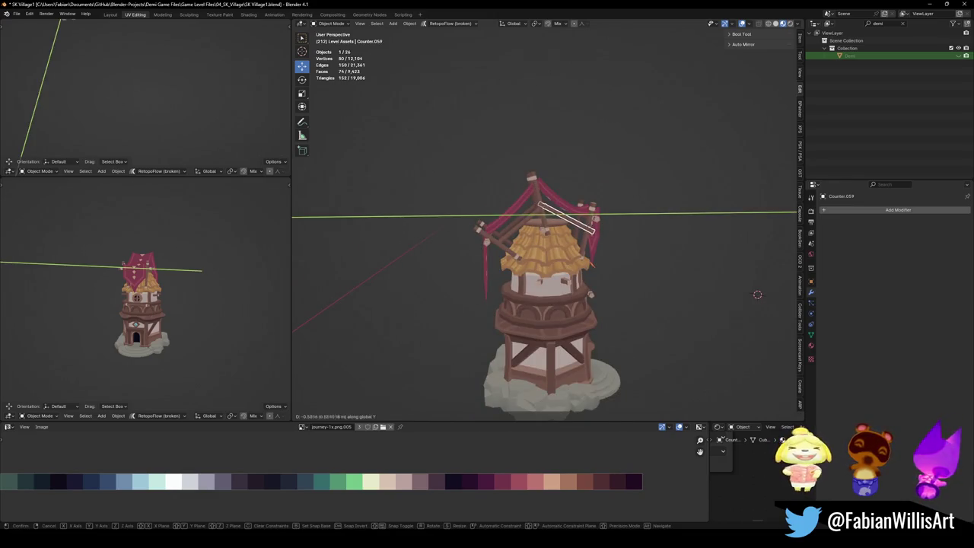
{"action": "scroll", "coordinate": [560, 233], "scroll_direction": "up", "scroll_amount": 2}
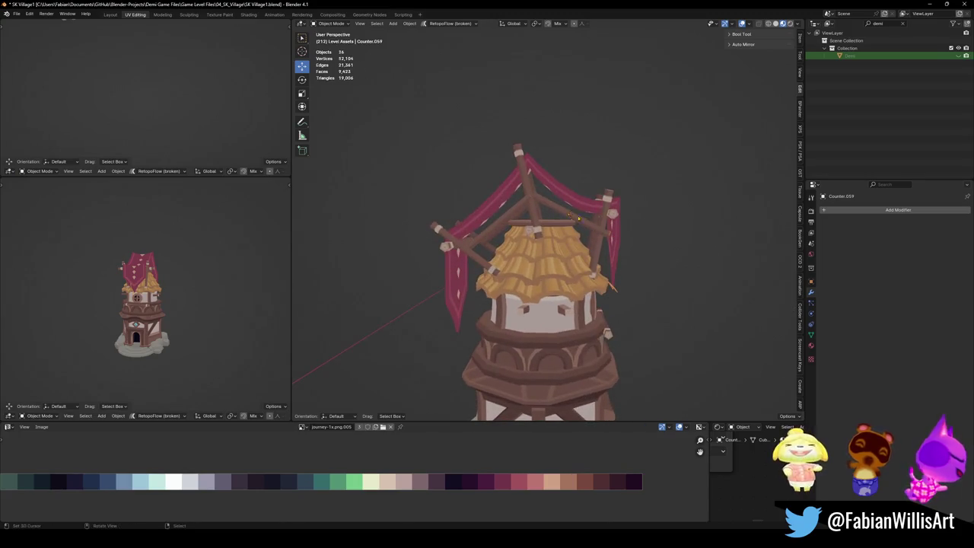
{"action": "left_click", "coordinate": [612, 214]}
{"action": "key", "text": "r"}
{"action": "key", "text": "x"}
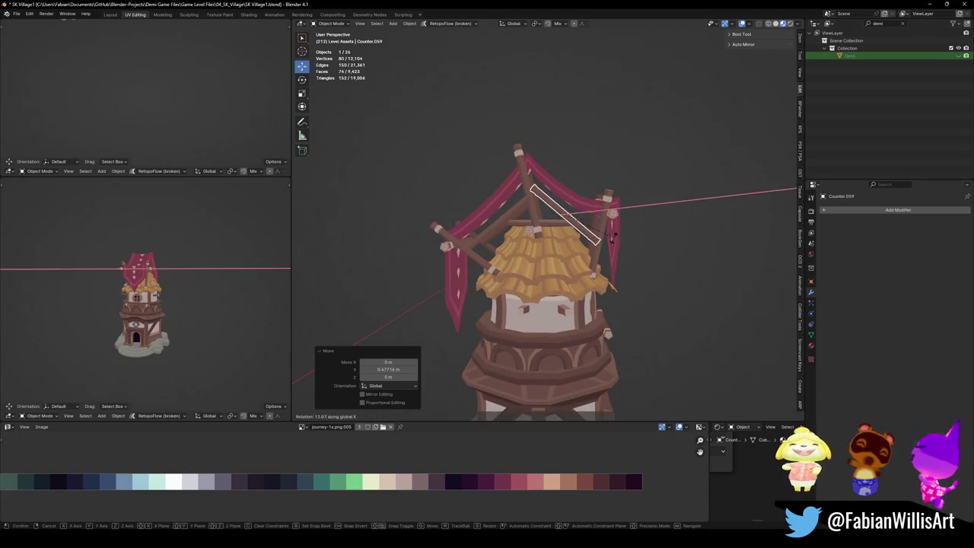
{"action": "left_click", "coordinate": [618, 228]}
Deselect, save the village file, and select all 26 tower parts.
{"action": "key", "text": "alt+a"}
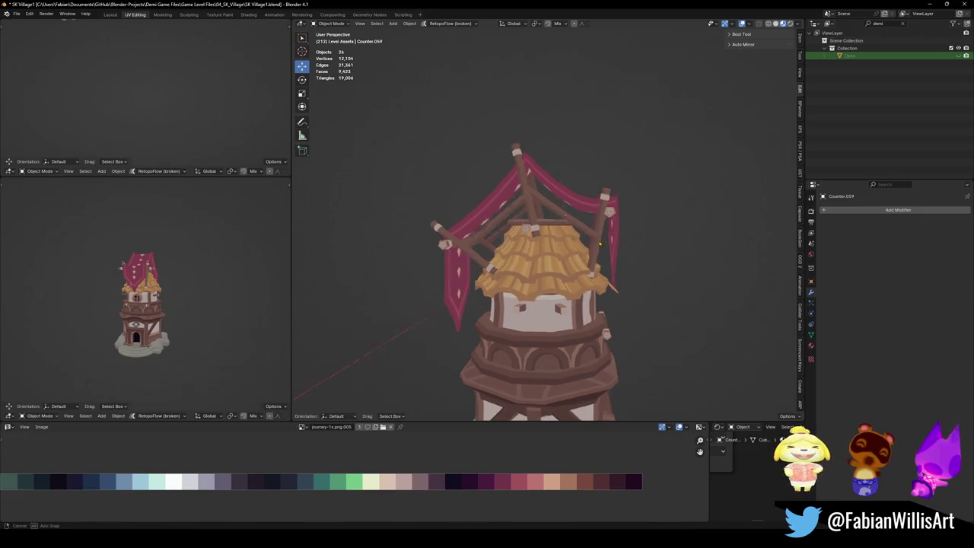
{"action": "scroll", "coordinate": [497, 239], "scroll_direction": "down", "scroll_amount": 4}
{"action": "key", "text": "ctrl+s"}
{"action": "mouse_move", "coordinate": [498, 240]}
{"action": "middle_mouse_down"}
{"action": "mouse_move", "coordinate": [420, 224]}
{"action": "mouse_move", "coordinate": [457, 178]}
{"action": "mouse_move", "coordinate": [619, 223]}
{"action": "mouse_move", "coordinate": [545, 356]}
{"action": "middle_mouse_up"}
{"action": "key", "text": "a"}
{"action": "scroll", "coordinate": [580, 237], "scroll_direction": "up", "scroll_amount": 3}
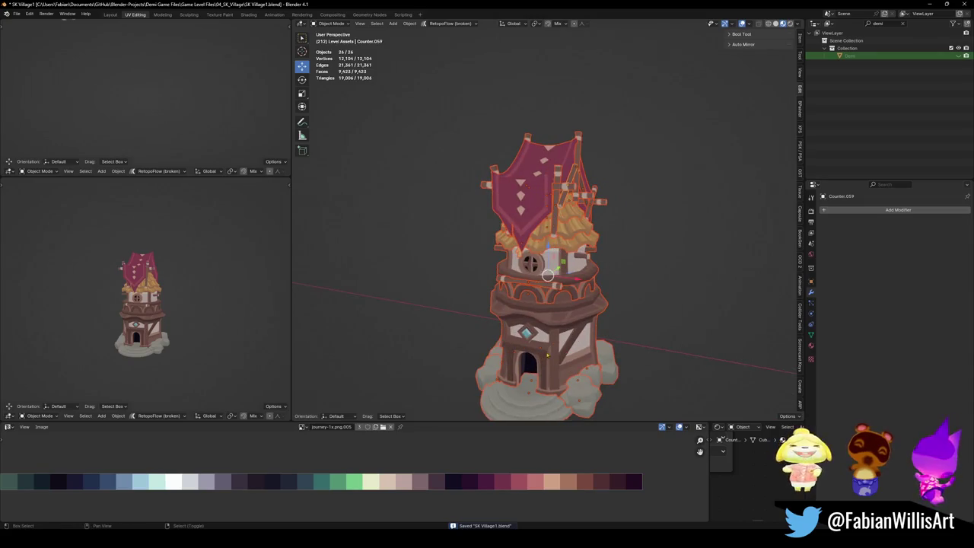
Join the 26 banner tower parts into House.075 and frame it in the view.
{"action": "key", "text": "alt+a"}
{"action": "mouse_move", "coordinate": [574, 347]}
{"action": "middle_mouse_down"}
{"action": "mouse_move", "coordinate": [558, 303]}
{"action": "mouse_move", "coordinate": [641, 330]}
{"action": "mouse_move", "coordinate": [613, 339]}
{"action": "middle_mouse_up"}
{"action": "key", "text": "a"}
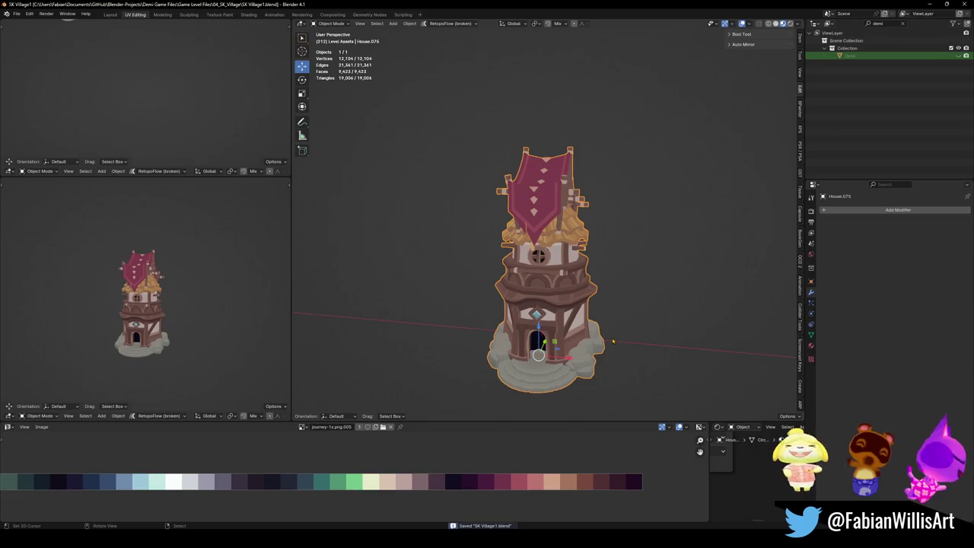
{"action": "key", "text": "KP_Divide"}
{"action": "key", "text": "KP_Divide"}
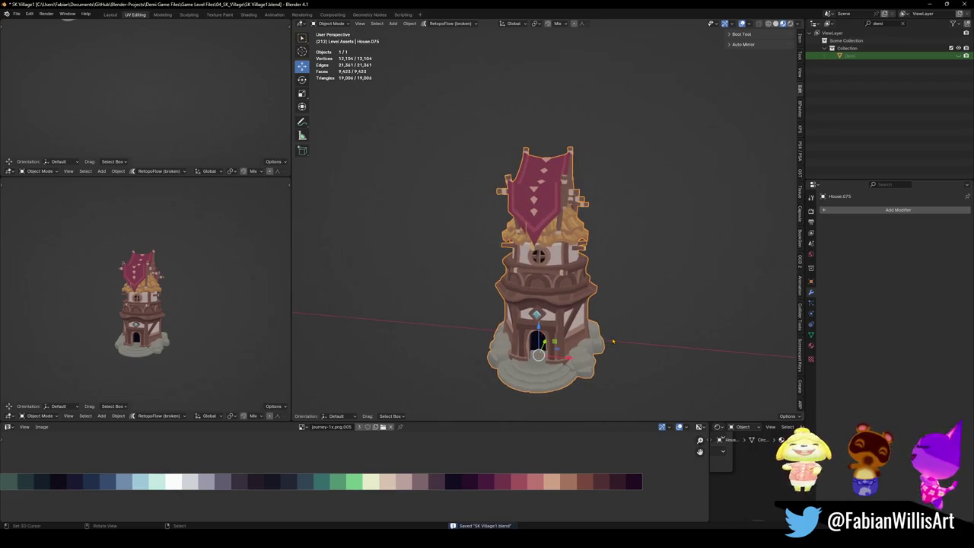
{"action": "mouse_move", "coordinate": [544, 266]}
{"action": "middle_mouse_down"}
{"action": "mouse_move", "coordinate": [525, 282]}
{"action": "mouse_move", "coordinate": [549, 284]}
{"action": "middle_mouse_up"}
Bring back the full village and snap the banner tower to a cursor spot on the cliff.
{"action": "key", "text": "alt+h"}
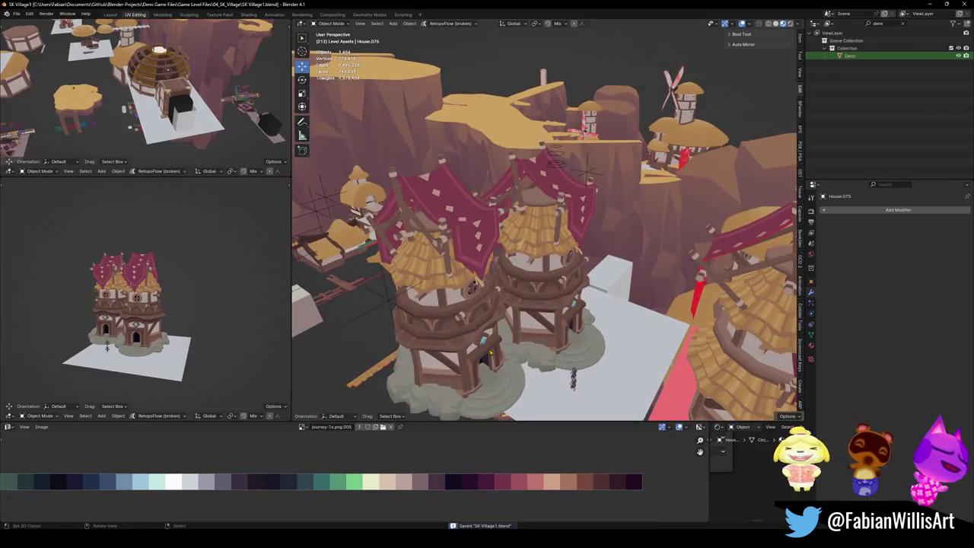
{"action": "scroll", "coordinate": [491, 351], "scroll_direction": "down", "scroll_amount": 5}
{"action": "mouse_move", "coordinate": [491, 352]}
{"action": "middle_mouse_down"}
{"action": "mouse_move", "coordinate": [623, 348]}
{"action": "mouse_move", "coordinate": [440, 156]}
{"action": "mouse_move", "coordinate": [536, 272]}
{"action": "middle_mouse_up"}
{"action": "scroll", "coordinate": [623, 348], "scroll_direction": "up", "scroll_amount": 8}
{"action": "scroll", "coordinate": [520, 262], "scroll_direction": "up", "scroll_amount": 6}
{"action": "key", "text": "shift+s"}
{"action": "left_click", "coordinate": [538, 202]}
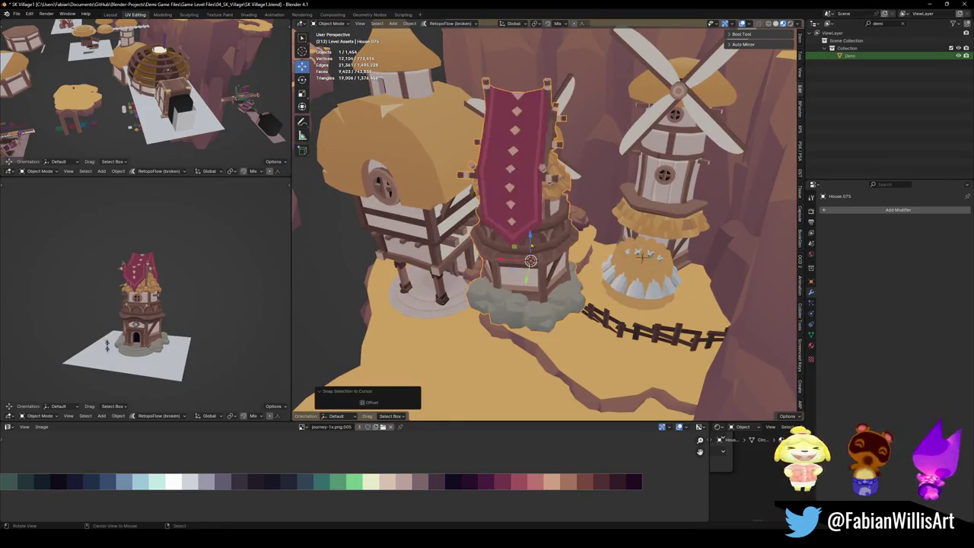
{"action": "scroll", "coordinate": [537, 274], "scroll_direction": "up", "scroll_amount": 3}
Turn the banner tower 202° about Z and adjust its height.
{"action": "key", "text": "r"}
{"action": "key", "text": "z"}
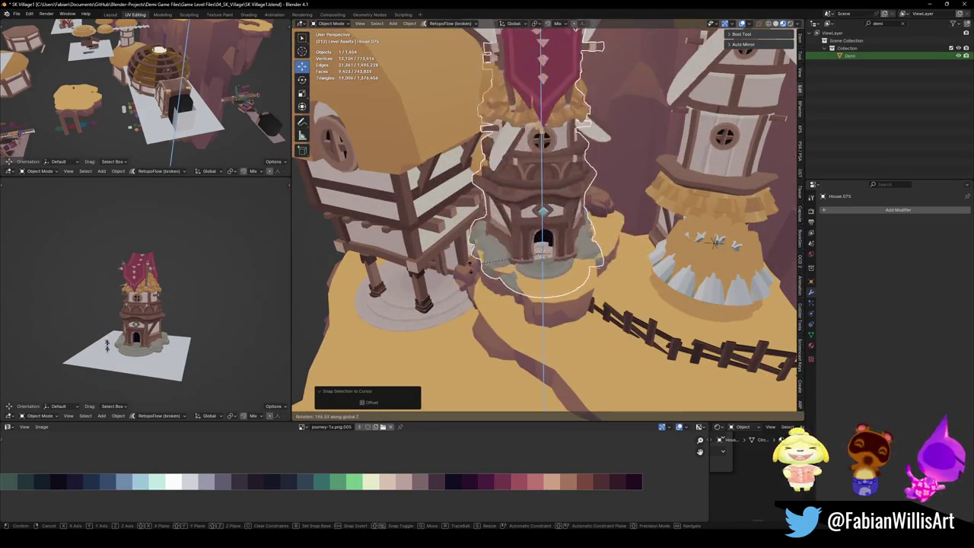
{"action": "key", "text": "Return"}
{"action": "key", "text": "g"}
{"action": "key", "text": "z"}
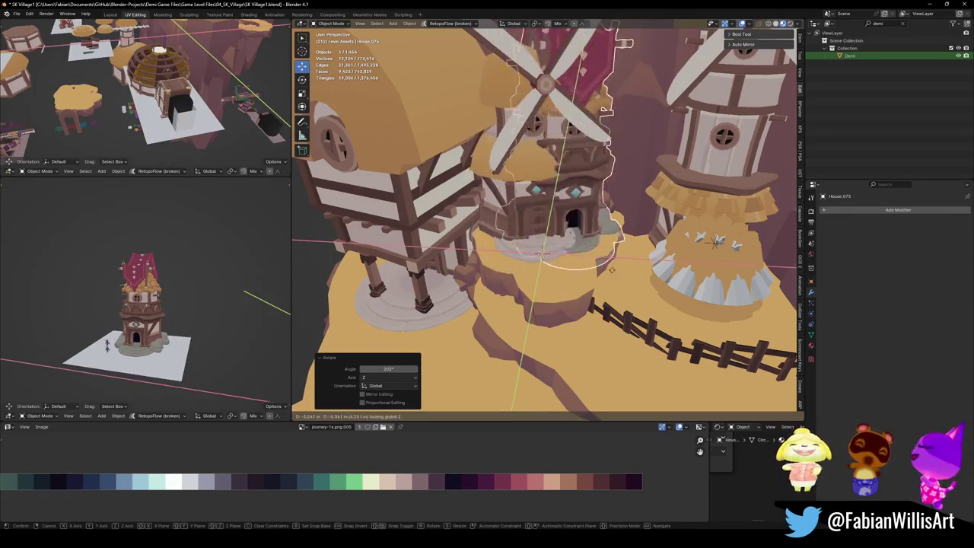
{"action": "key", "text": "Return"}
Lower the windmill tower and hide the windmill blades.
{"action": "key", "text": "g"}
{"action": "key", "text": "Return"}
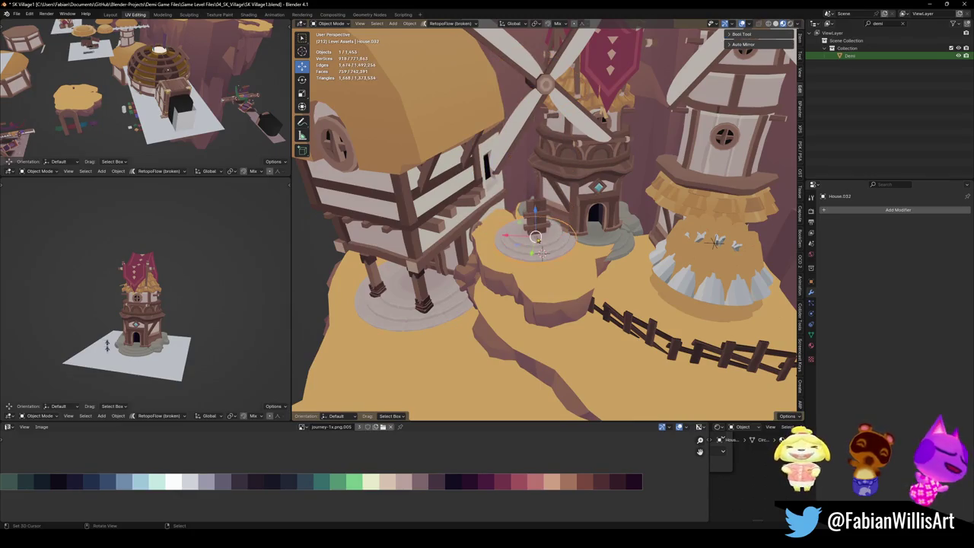
{"action": "middle_click_drag", "start_coordinate": [542, 253], "coordinate": [533, 228]}
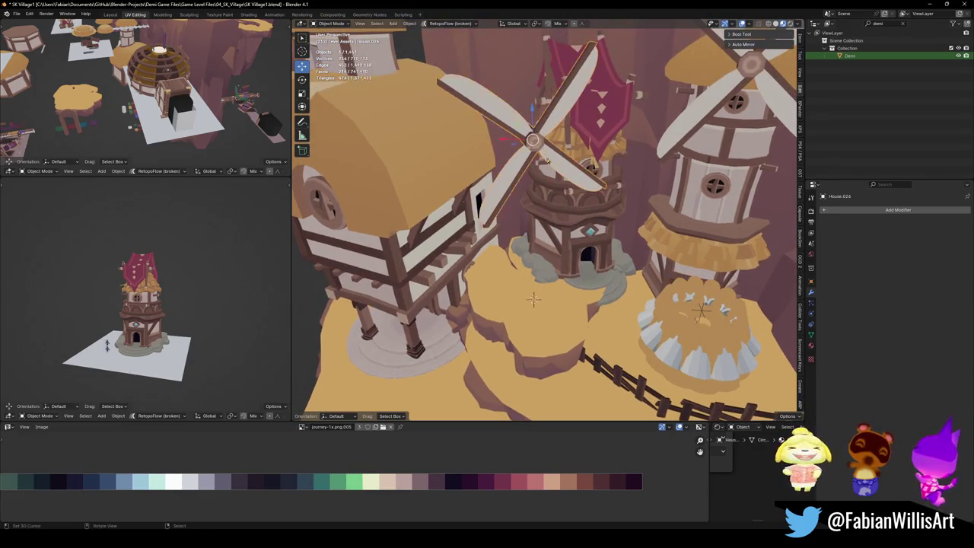
{"action": "key", "text": "h"}
Slide the banner tower horizontally across the cliff, then fine-tune its height.
{"action": "middle_click_drag", "start_coordinate": [545, 158], "coordinate": [601, 266]}
{"action": "left_click", "coordinate": [607, 280]}
{"action": "key", "text": "g"}
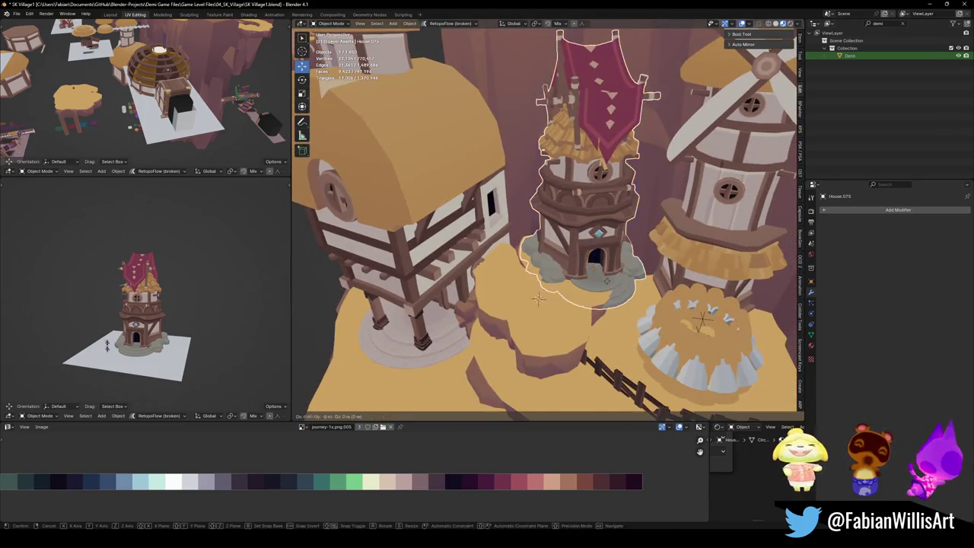
{"action": "key", "text": "shift+z"}
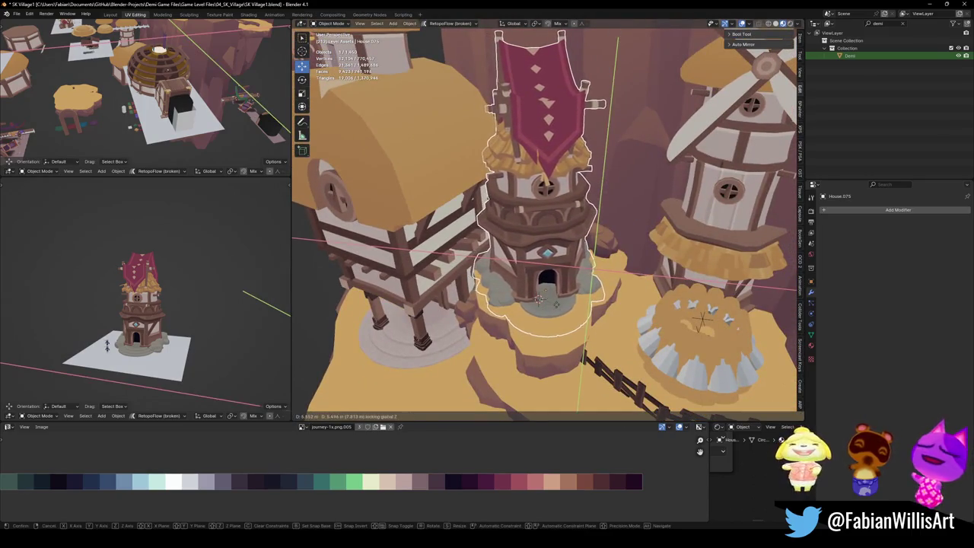
{"action": "left_click", "coordinate": [538, 298]}
{"action": "scroll", "coordinate": [533, 259], "scroll_direction": "up", "scroll_amount": 5}
{"action": "scroll", "coordinate": [520, 223], "scroll_direction": "down", "scroll_amount": 2}
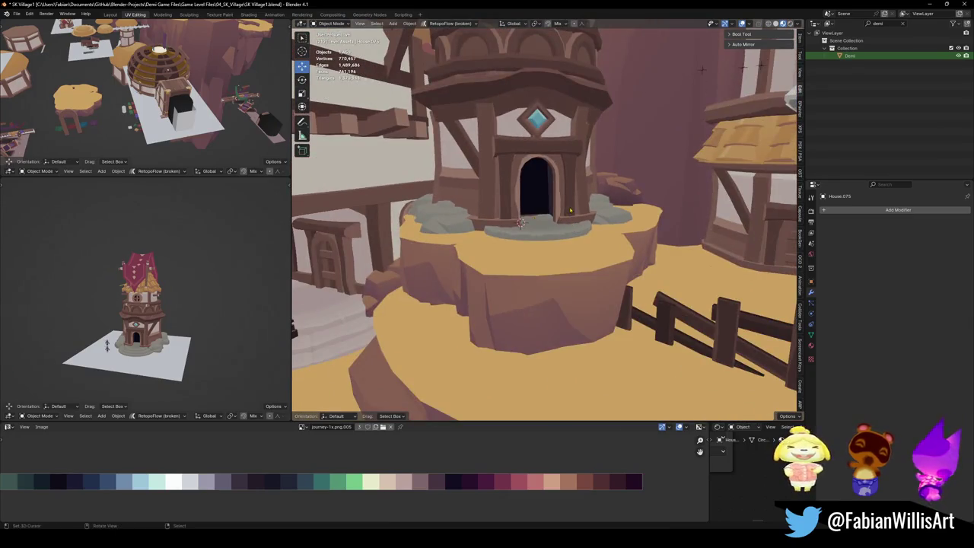
{"action": "left_click", "coordinate": [570, 210]}
{"action": "key", "text": "g"}
{"action": "key", "text": "z"}
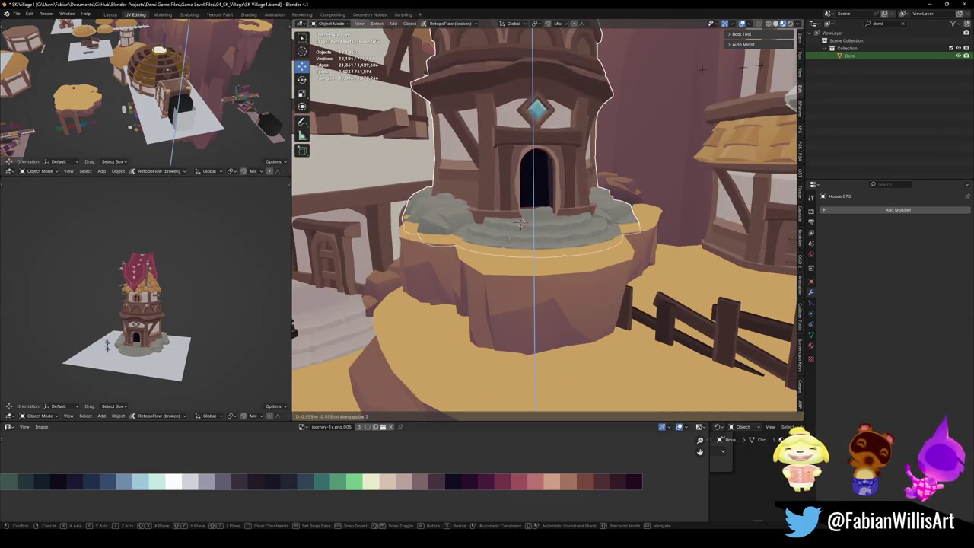
{"action": "left_click", "coordinate": [521, 222]}
Delete the extra yellow house and the small round object.
{"action": "scroll", "coordinate": [520, 222], "scroll_direction": "down", "scroll_amount": 4}
{"action": "middle_click_drag", "start_coordinate": [521, 223], "coordinate": [579, 206]}
{"action": "scroll", "coordinate": [546, 221], "scroll_direction": "down", "scroll_amount": 5}
{"action": "key", "text": "Delete"}
{"action": "scroll", "coordinate": [758, 120], "scroll_direction": "up", "scroll_amount": 1}
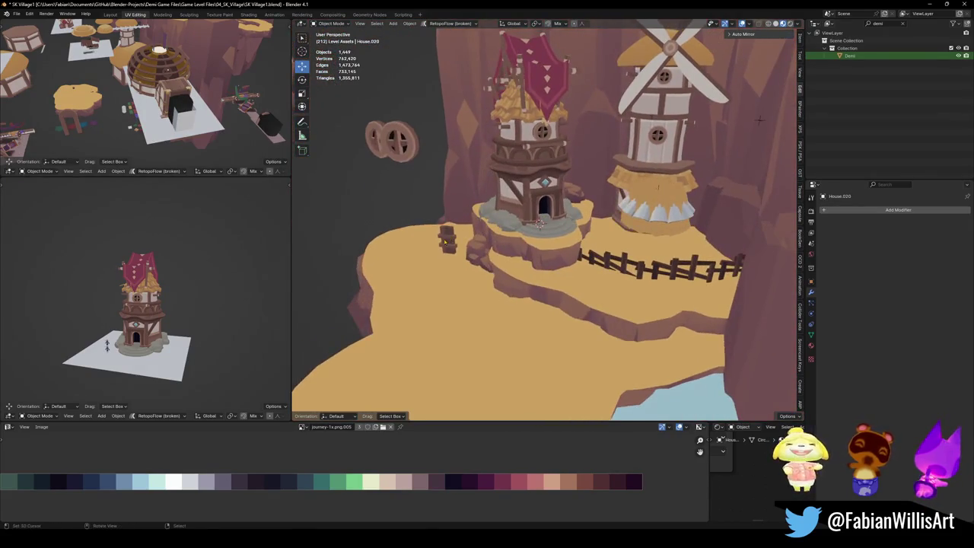
{"action": "key", "text": "Delete"}
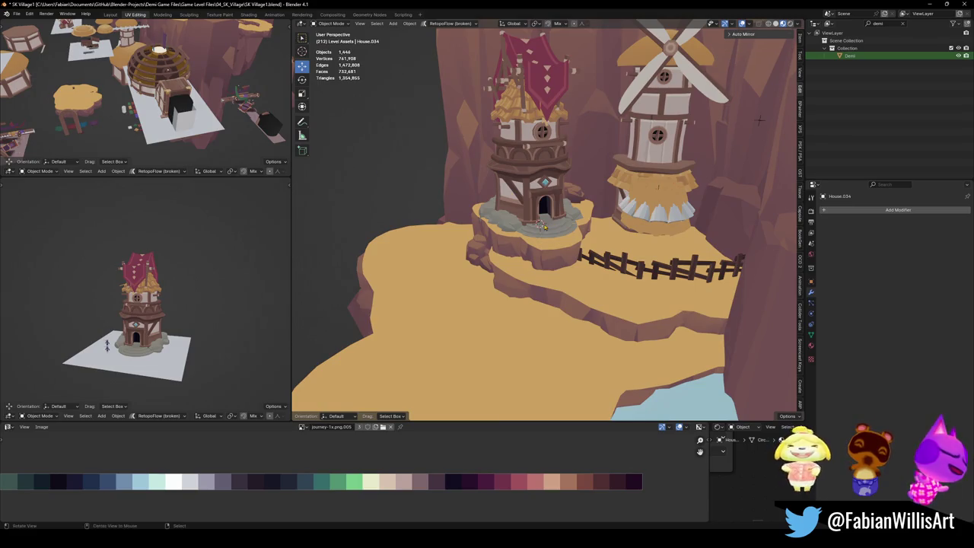
Frame the banner tower and delete the white-tiled awning beside it.
{"action": "left_click", "coordinate": [537, 152]}
{"action": "key", "text": "KP_Decimal"}
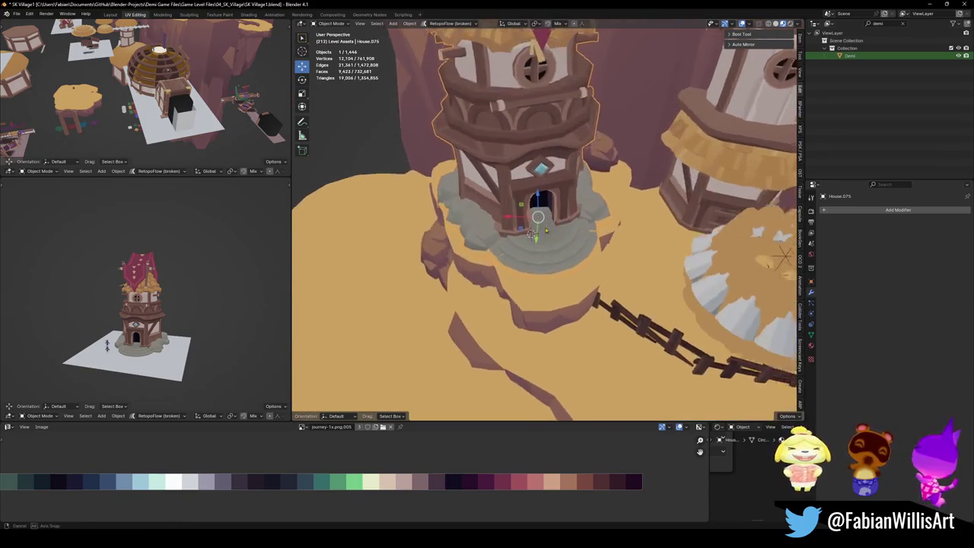
{"action": "left_click_drag", "start_coordinate": [545, 229], "coordinate": [593, 215]}
{"action": "key", "text": "g"}
{"action": "key", "text": "z"}
{"action": "right_click", "coordinate": [593, 204]}
{"action": "mouse_move", "coordinate": [594, 204]}
{"action": "middle_mouse_down"}
{"action": "mouse_move", "coordinate": [603, 217]}
{"action": "mouse_move", "coordinate": [707, 194]}
{"action": "middle_mouse_up"}
{"action": "left_click", "coordinate": [706, 195]}
{"action": "key", "text": "Delete"}
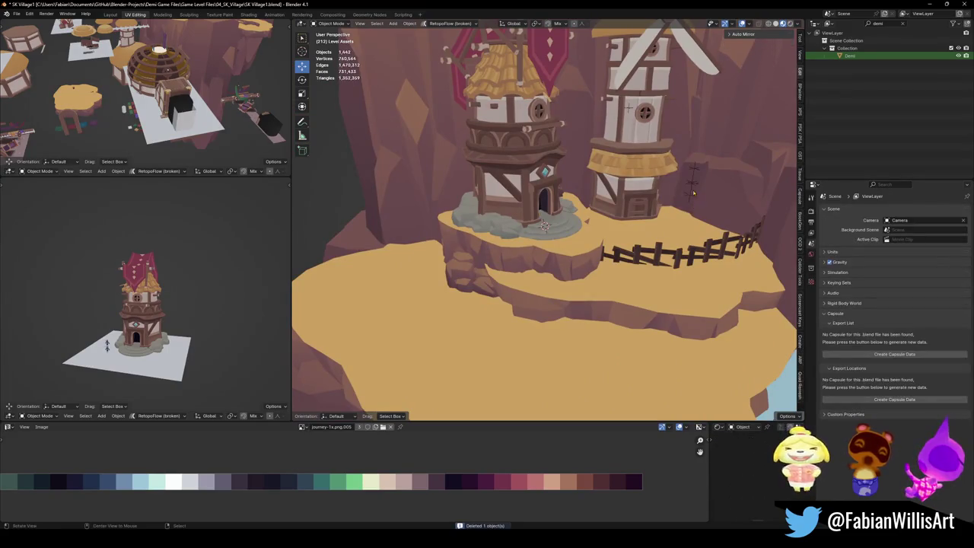
Delete Empty.004 and the two other stray empties near the tower.
{"action": "scroll", "coordinate": [703, 177], "scroll_direction": "up", "scroll_amount": 3}
{"action": "mouse_move", "coordinate": [702, 176]}
{"action": "middle_mouse_down"}
{"action": "mouse_move", "coordinate": [526, 221]}
{"action": "mouse_move", "coordinate": [548, 244]}
{"action": "middle_mouse_up"}
{"action": "scroll", "coordinate": [534, 221], "scroll_direction": "down", "scroll_amount": 3}
{"action": "left_click", "coordinate": [480, 212]}
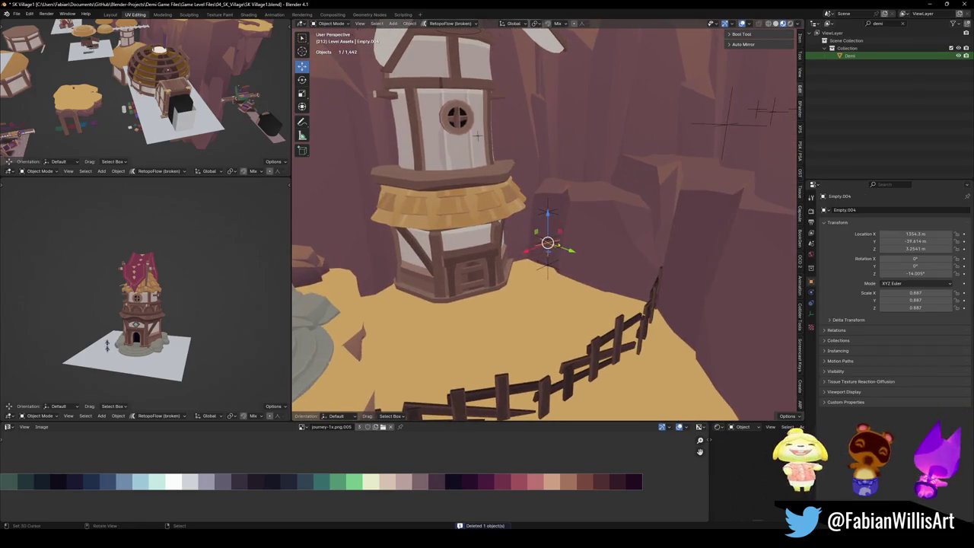
{"action": "key", "text": "Delete"}
{"action": "left_click", "coordinate": [547, 217]}
{"action": "key", "text": "Delete"}
{"action": "left_click", "coordinate": [550, 270]}
{"action": "key", "text": "Delete"}
Put the banner tower house into Edit Mode, viewed alongside the windmill.
{"action": "scroll", "coordinate": [548, 267], "scroll_direction": "down", "scroll_amount": 3}
{"action": "mouse_move", "coordinate": [548, 268]}
{"action": "middle_mouse_down"}
{"action": "mouse_move", "coordinate": [560, 288]}
{"action": "mouse_move", "coordinate": [598, 270]}
{"action": "mouse_move", "coordinate": [588, 258]}
{"action": "mouse_move", "coordinate": [624, 251]}
{"action": "middle_mouse_up"}
{"action": "scroll", "coordinate": [588, 266], "scroll_direction": "down", "scroll_amount": 2}
{"action": "scroll", "coordinate": [588, 259], "scroll_direction": "up", "scroll_amount": 5}
{"action": "scroll", "coordinate": [588, 259], "scroll_direction": "down", "scroll_amount": 4}
{"action": "left_click", "coordinate": [632, 251]}
{"action": "key", "text": "Tab"}
{"action": "scroll", "coordinate": [657, 235], "scroll_direction": "up", "scroll_amount": 2}
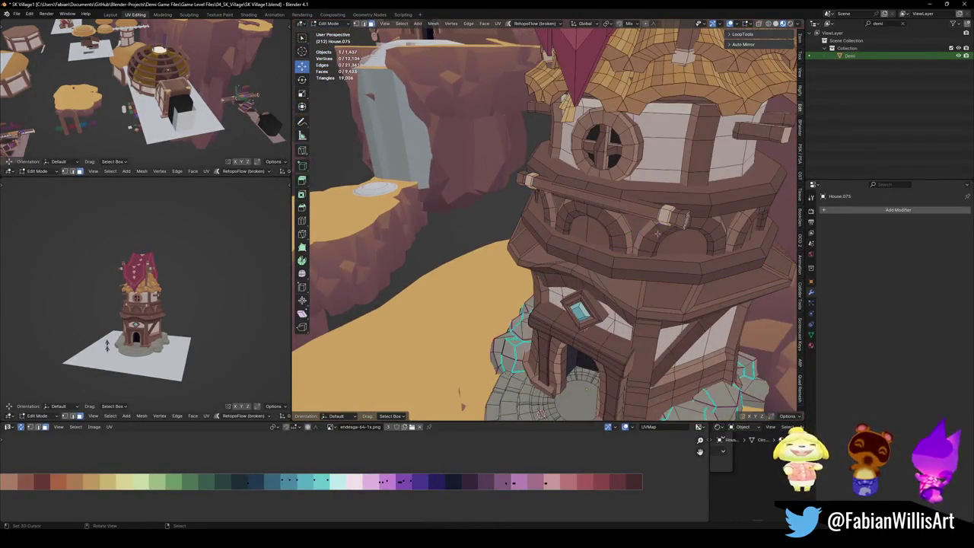
Return the tower to Object Mode and save the village file.
{"action": "left_click", "coordinate": [634, 200]}
{"action": "key", "text": "Tab"}
{"action": "key", "text": "ctrl+s"}
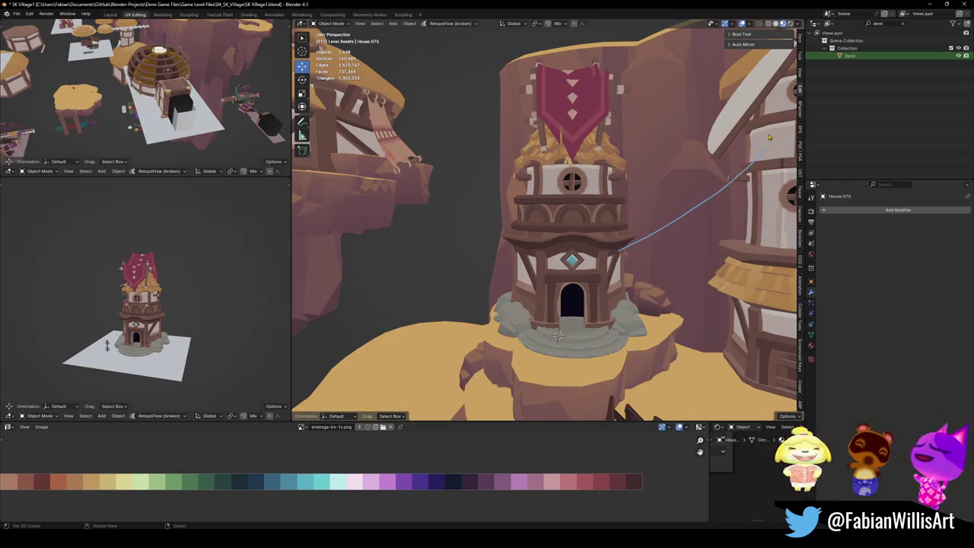
Pan and orbit to review the tower beside the windmill and fence.
{"action": "scroll", "coordinate": [715, 223], "scroll_direction": "down", "scroll_amount": 4}
{"action": "mouse_move", "coordinate": [715, 223]}
{"action": "middle_mouse_down", "text": "shift"}
{"action": "mouse_move", "coordinate": [629, 226]}
{"action": "mouse_move", "coordinate": [661, 169]}
{"action": "middle_mouse_up", "text": "shift"}
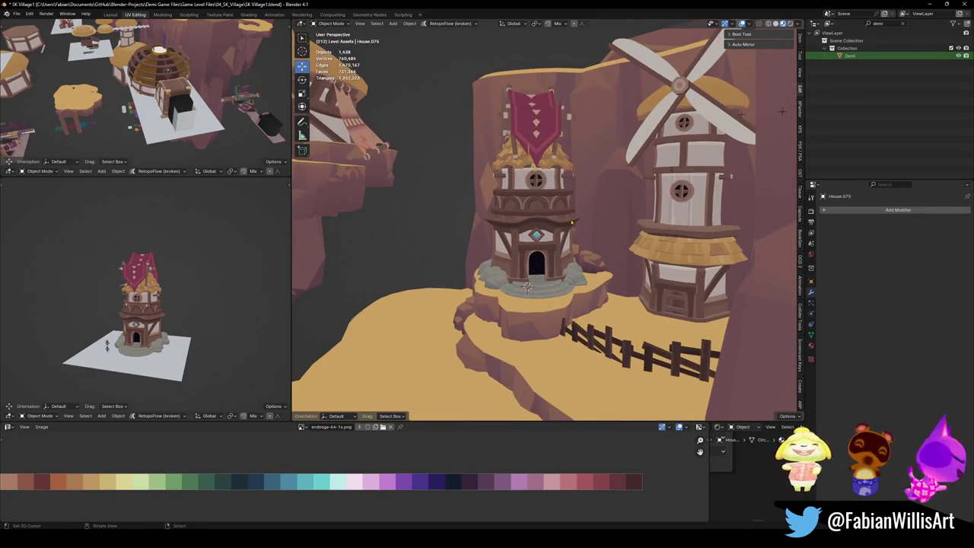
{"action": "mouse_move", "coordinate": [508, 214]}
{"action": "middle_mouse_down"}
{"action": "mouse_move", "coordinate": [530, 176]}
{"action": "mouse_move", "coordinate": [510, 210]}
{"action": "middle_mouse_up"}
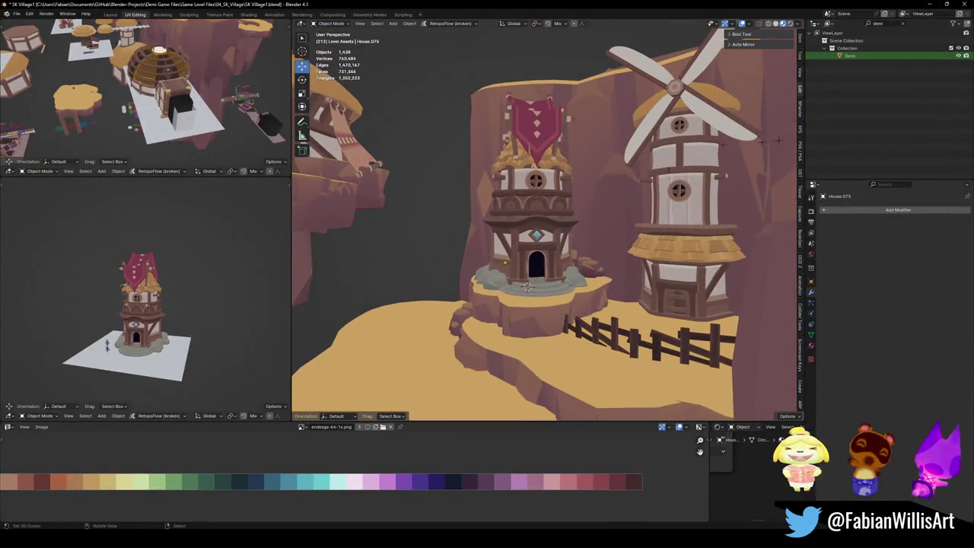
{"action": "key", "text": "shift+grave"}
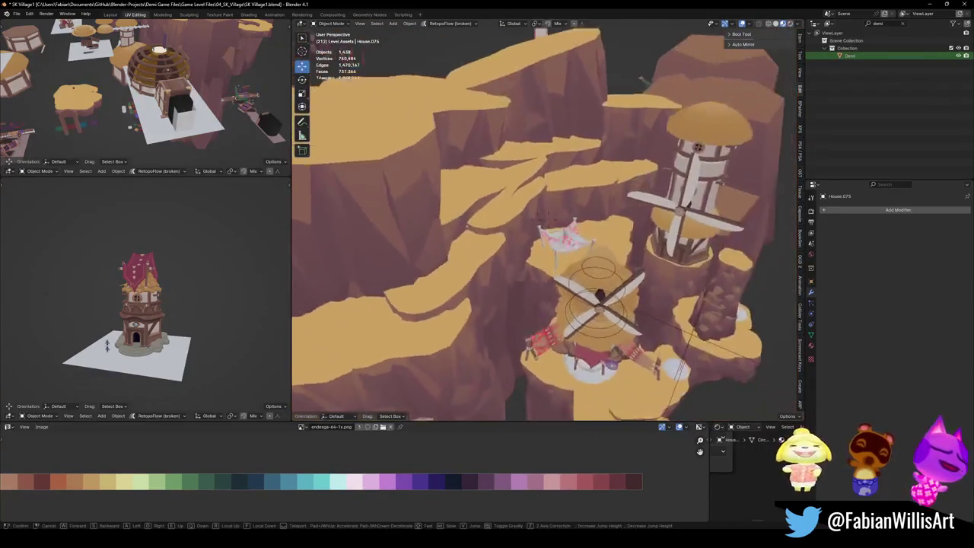
Fly over the village cliffs to view them from above.
{"action": "key", "text": "w"}
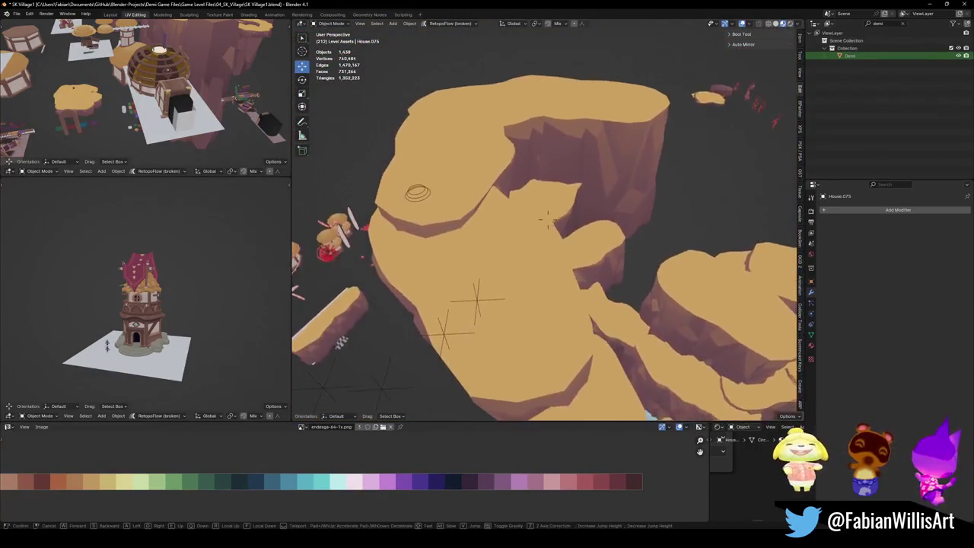
{"action": "key", "text": "s"}
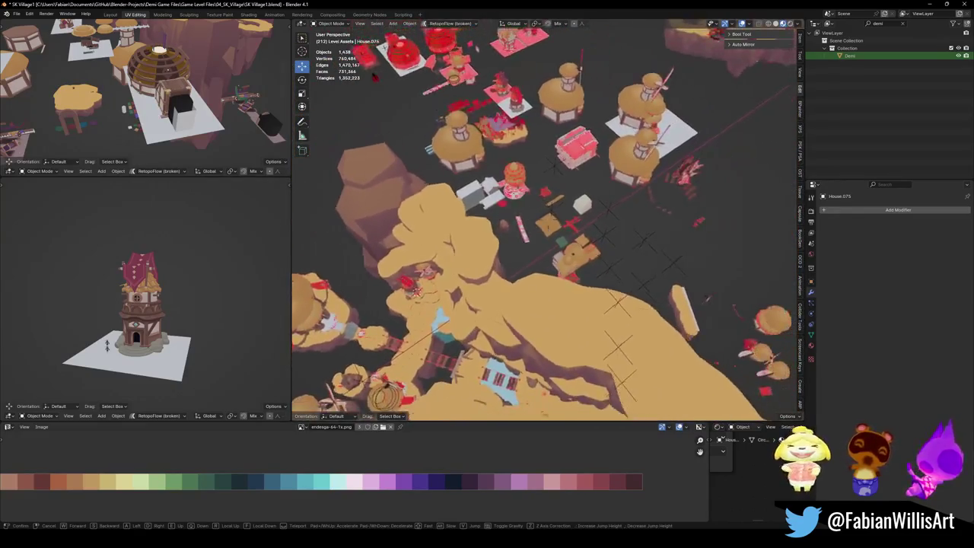
{"action": "left_click", "coordinate": [518, 228]}
{"action": "middle_click_drag", "start_coordinate": [519, 226], "coordinate": [533, 279]}
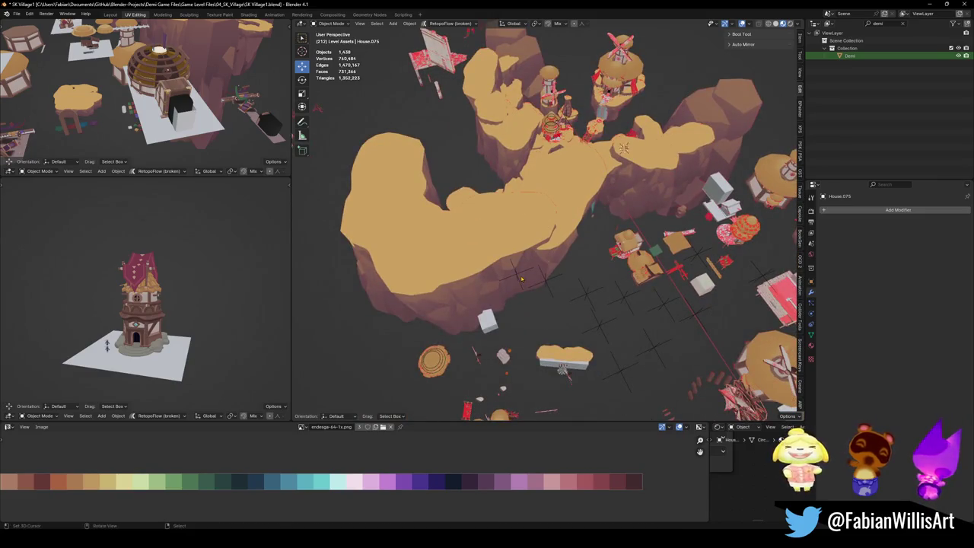
{"action": "left_click", "coordinate": [522, 280]}
{"action": "key", "text": "shift+grave"}
{"action": "key", "text": "Escape"}
Select the sand floor, lesser rocks and all their sibling SK_VILLAGE objects.
{"action": "left_click", "coordinate": [585, 300]}
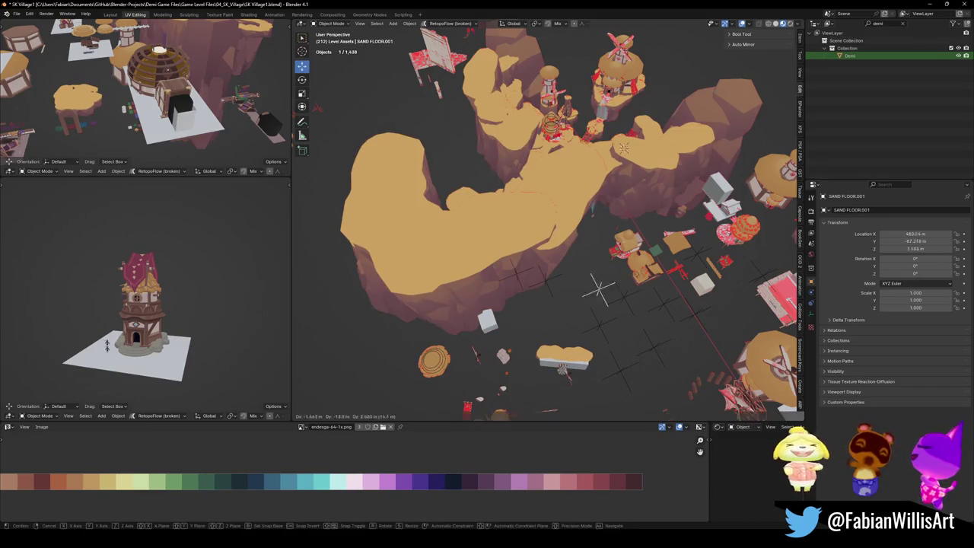
{"action": "left_click", "coordinate": [670, 306]}
{"action": "key", "text": "q"}
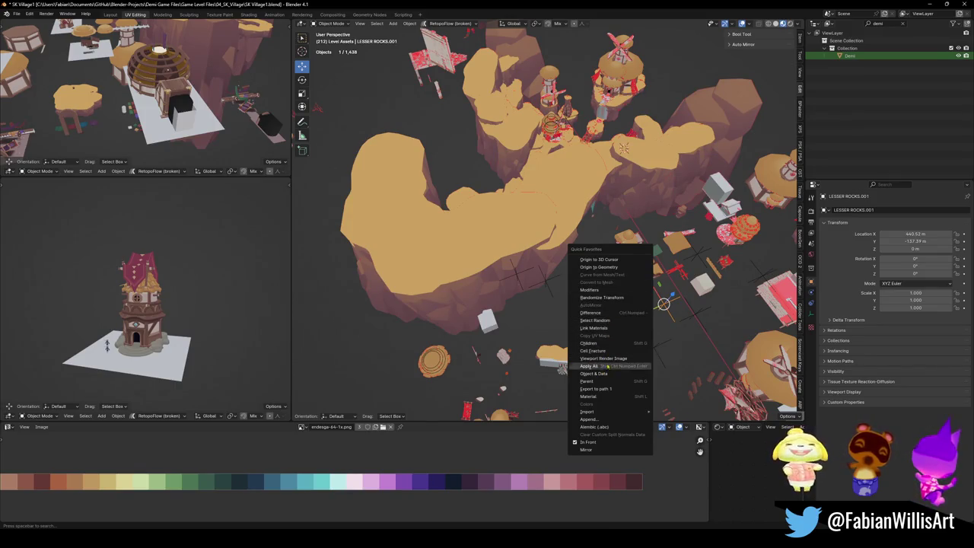
{"action": "left_click", "coordinate": [602, 382]}
{"action": "key", "text": "g"}
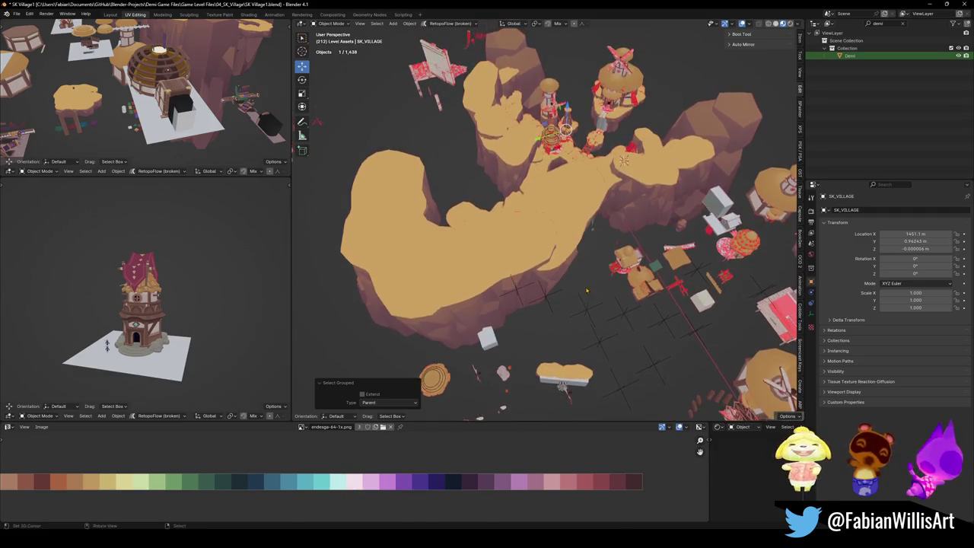
{"action": "key", "text": "Escape"}
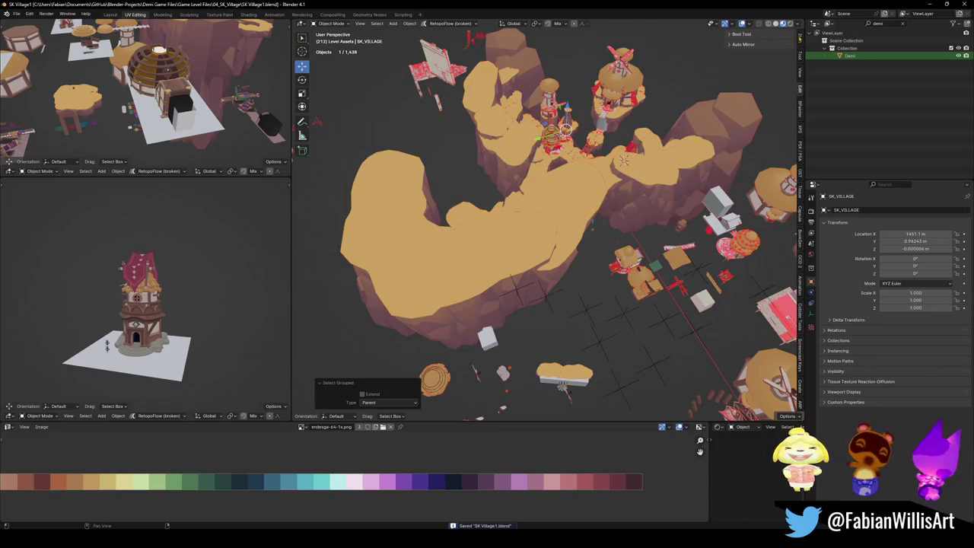
Open the sidebar's Export FBX panel and select SK_VILLAGE with all its children.
{"action": "left_click", "coordinate": [800, 38]}
{"action": "left_click", "coordinate": [800, 57]}
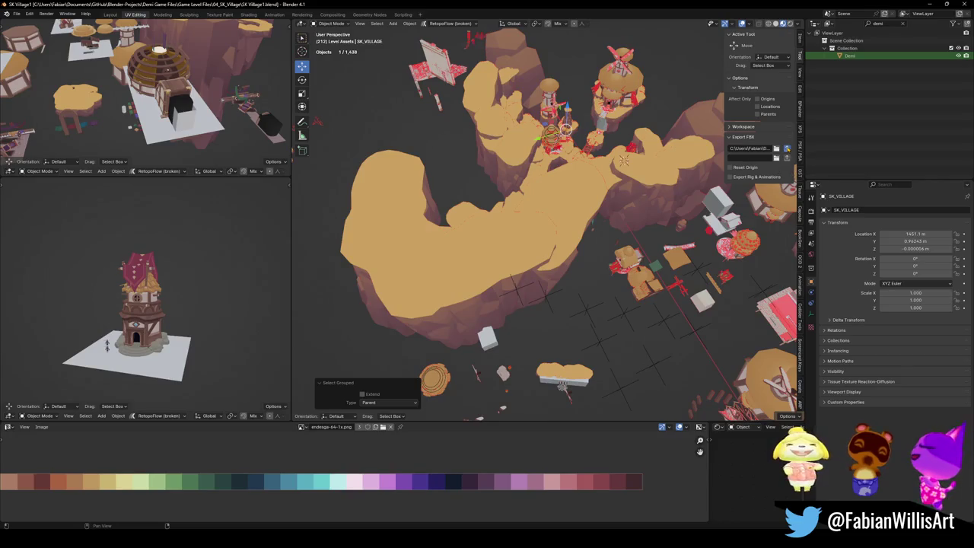
{"action": "key", "text": "shift+bracketright"}
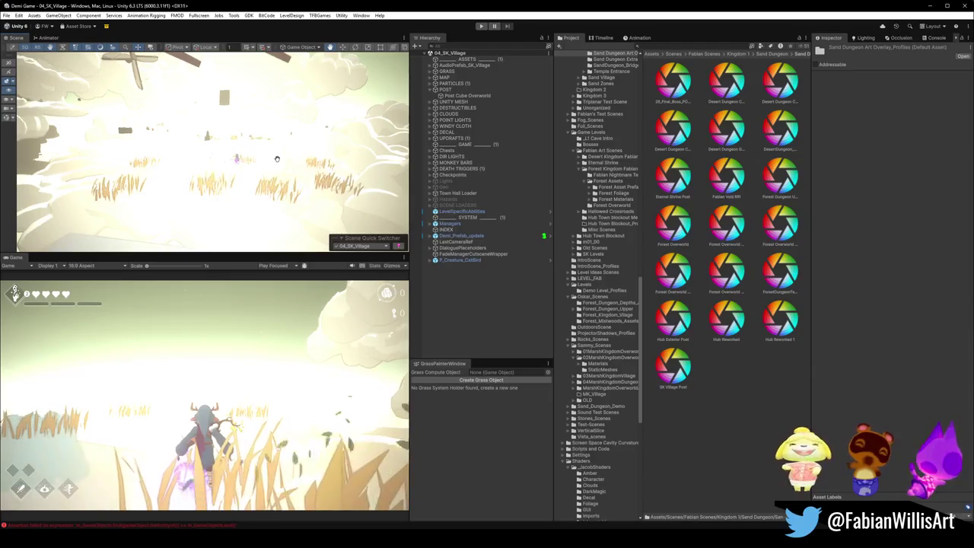
{"action": "mouse_move", "coordinate": [275, 169]}
{"action": "right_mouse_down"}
{"action": "mouse_move", "coordinate": [404, 159]}
{"action": "mouse_move", "coordinate": [255, 153]}
{"action": "right_mouse_up"}
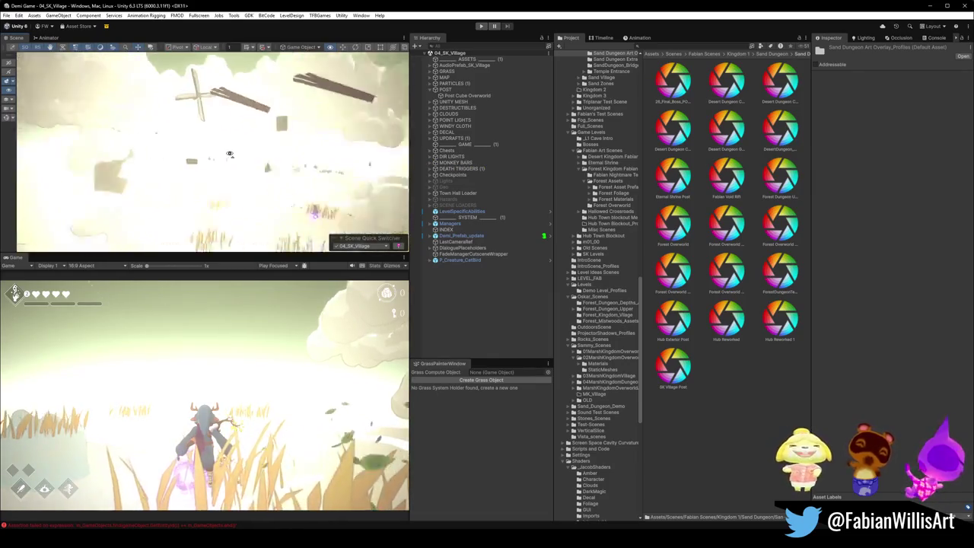
{"action": "right_click_drag", "start_coordinate": [255, 153], "coordinate": [290, 158]}
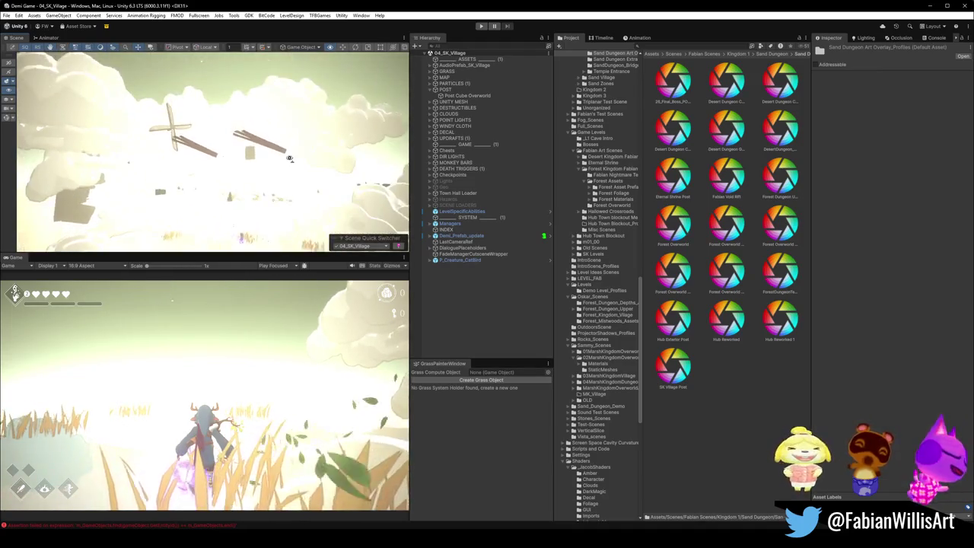
{"action": "mouse_move", "coordinate": [289, 158]}
{"action": "right_mouse_down"}
{"action": "mouse_move", "coordinate": [301, 175]}
{"action": "mouse_move", "coordinate": [287, 161]}
{"action": "right_mouse_up"}
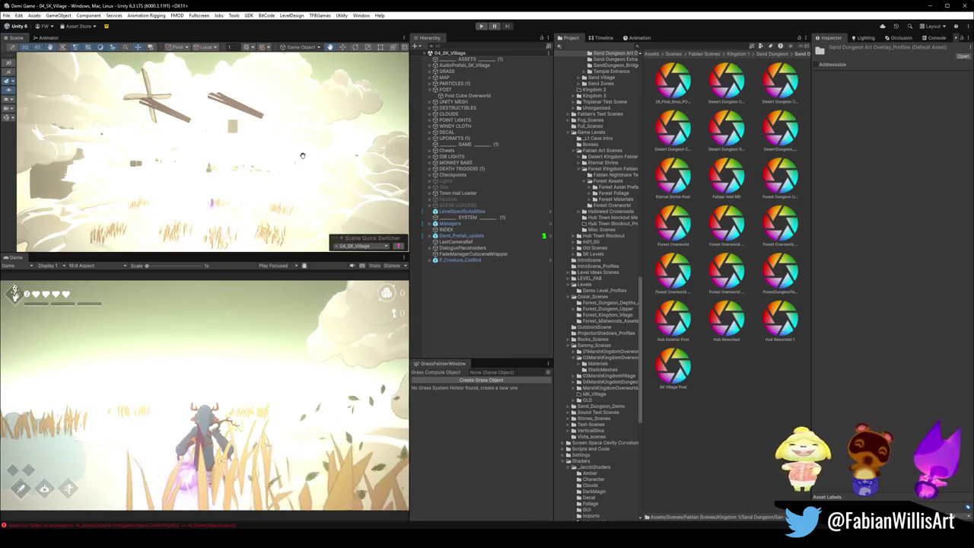
{"action": "mouse_move", "coordinate": [318, 151]}
{"action": "right_mouse_down"}
{"action": "mouse_move", "coordinate": [336, 160]}
{"action": "mouse_move", "coordinate": [319, 149]}
{"action": "mouse_move", "coordinate": [307, 156]}
{"action": "mouse_move", "coordinate": [327, 147]}
{"action": "mouse_move", "coordinate": [375, 157]}
{"action": "mouse_move", "coordinate": [350, 155]}
{"action": "right_mouse_up"}
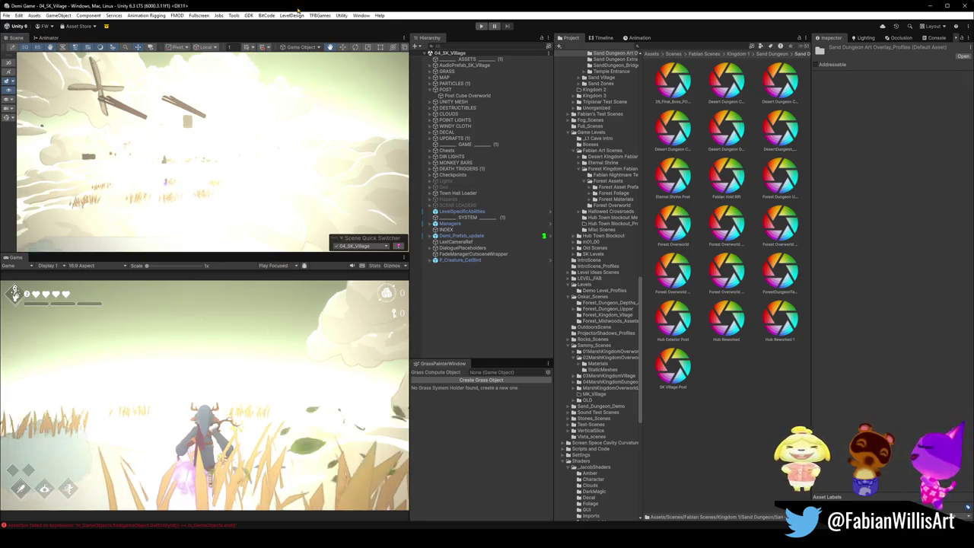
Launch GitHub Desktop and fetch the latest commits from origin.
{"action": "key", "text": "super"}
{"action": "type", "text": "github"}
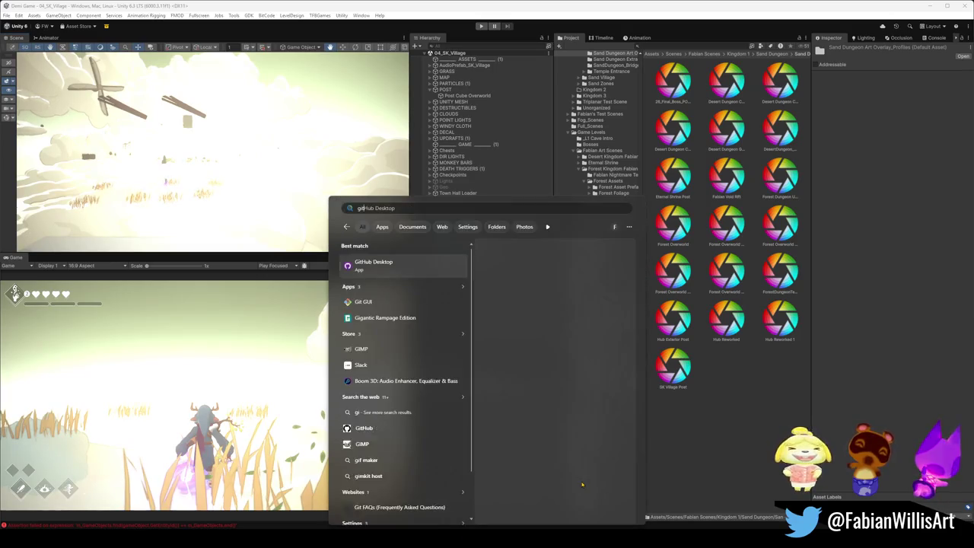
{"action": "key", "text": "Return"}
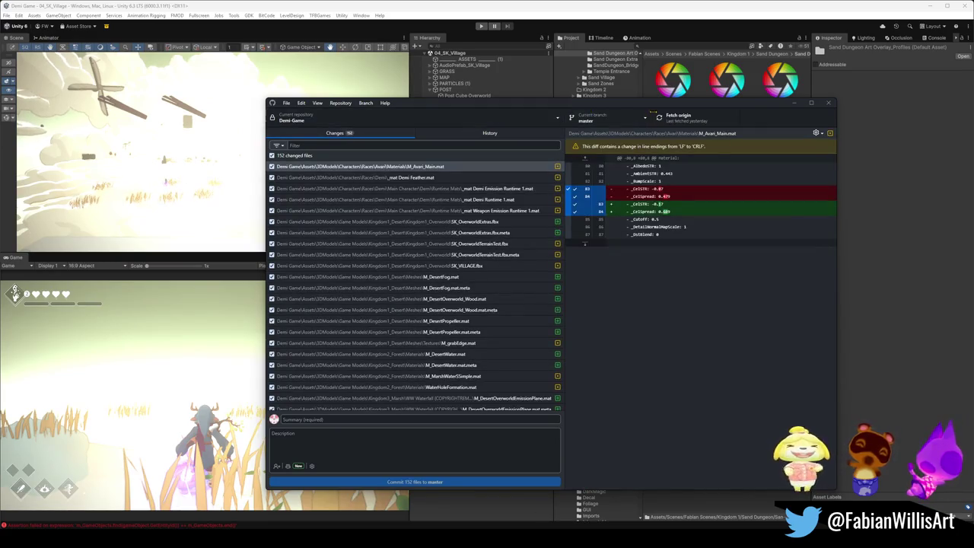
{"action": "left_click", "coordinate": [677, 118]}
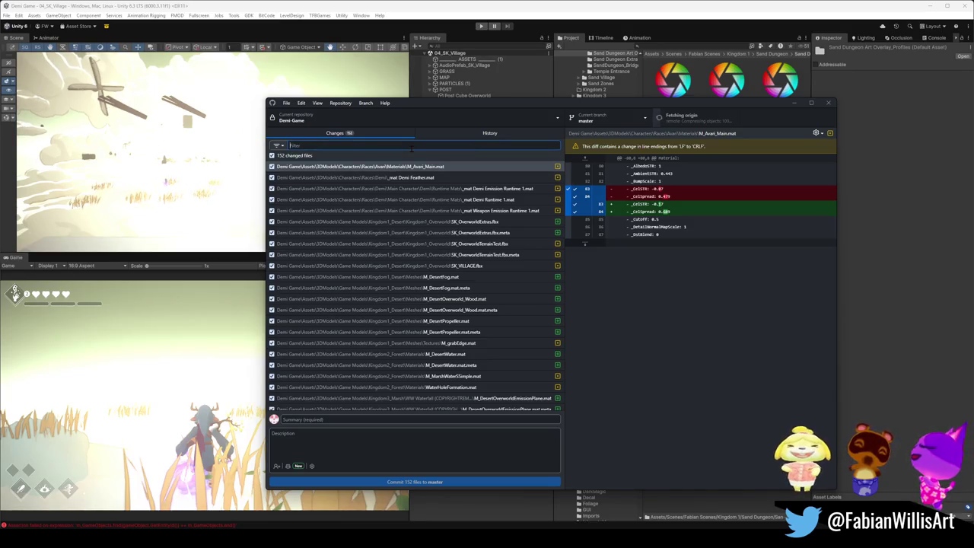
Filter for 'sk villa', discard the SK_VILLAGE.fbx change, and go back to Unity.
{"action": "type", "text": "sk villa"}
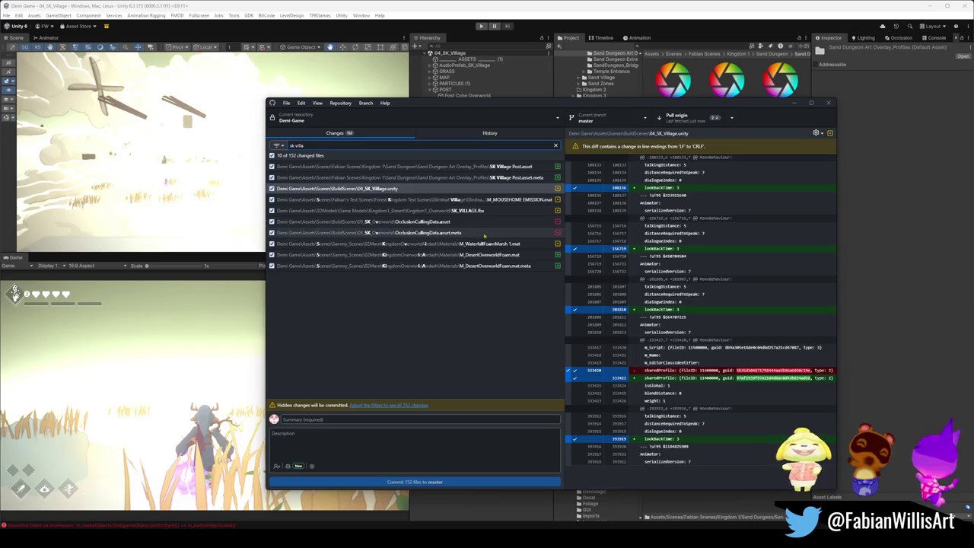
{"action": "left_click", "coordinate": [483, 212]}
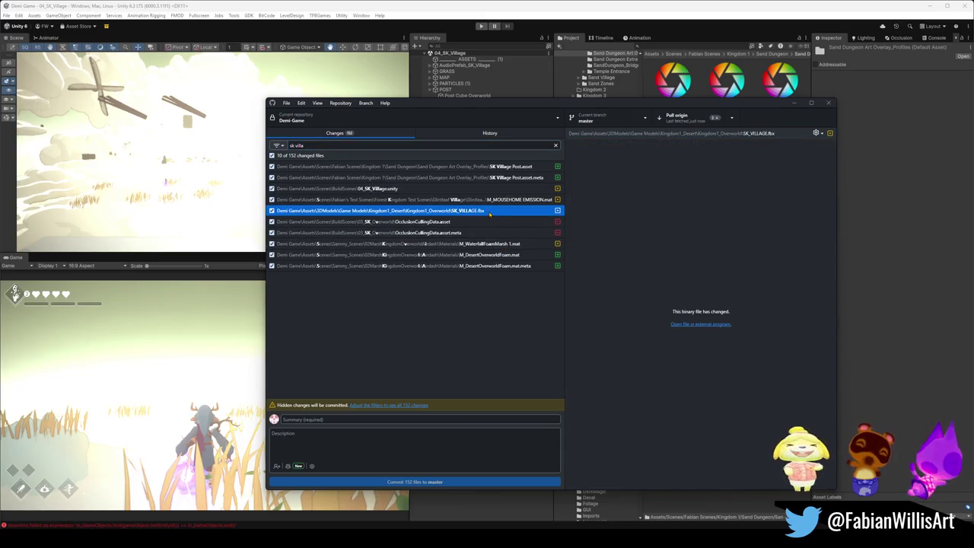
{"action": "right_click", "coordinate": [489, 214]}
{"action": "key", "text": "Escape"}
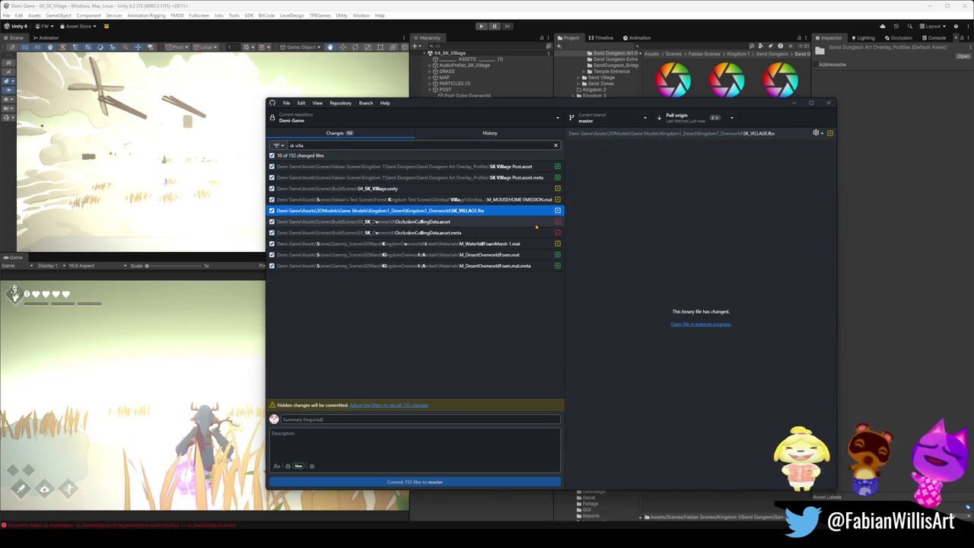
{"action": "key", "text": "ctrl+shift+p"}
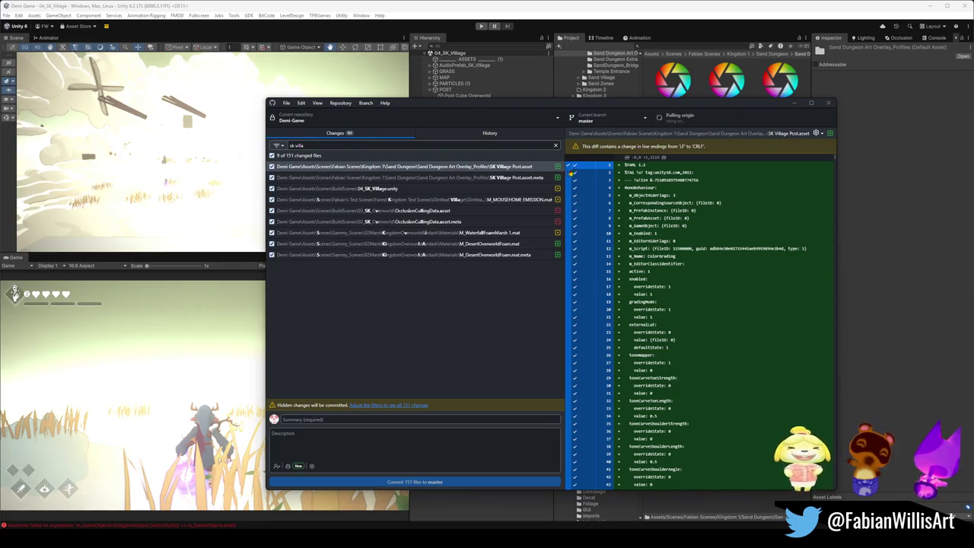
{"action": "left_click", "coordinate": [876, 173]}
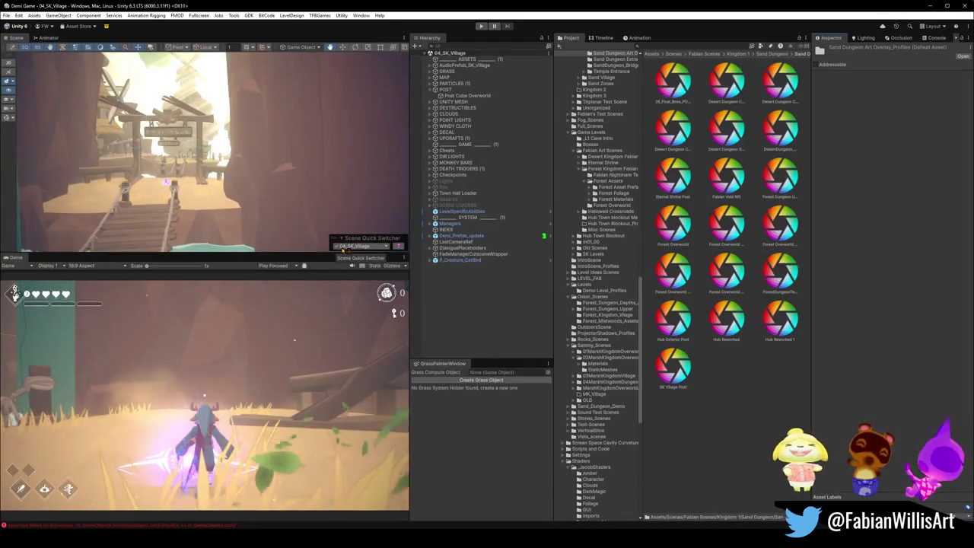
Keep 04_SK_Village loaded, then expand Demi_Prefab_update and its SK_demi child in the Hierarchy.
{"action": "left_click", "coordinate": [351, 246]}
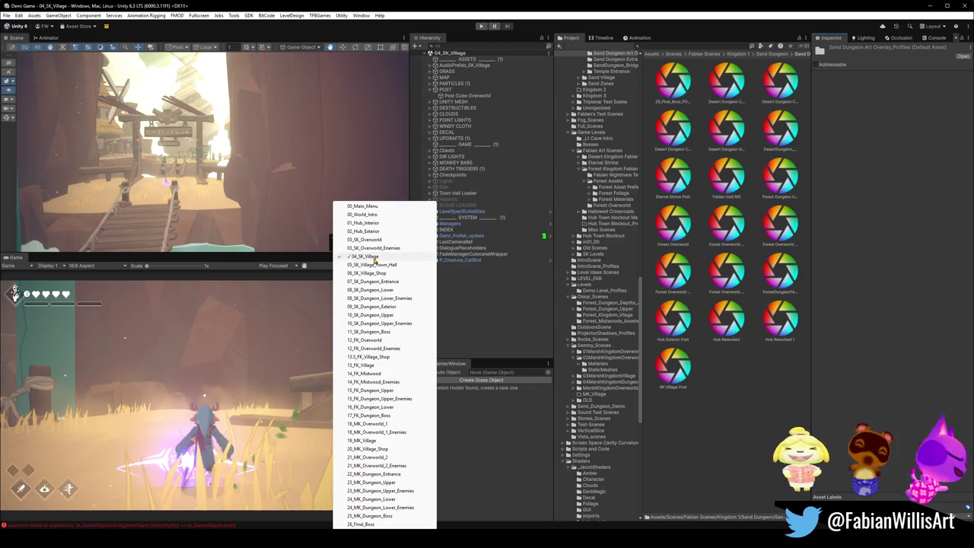
{"action": "left_click", "coordinate": [369, 257]}
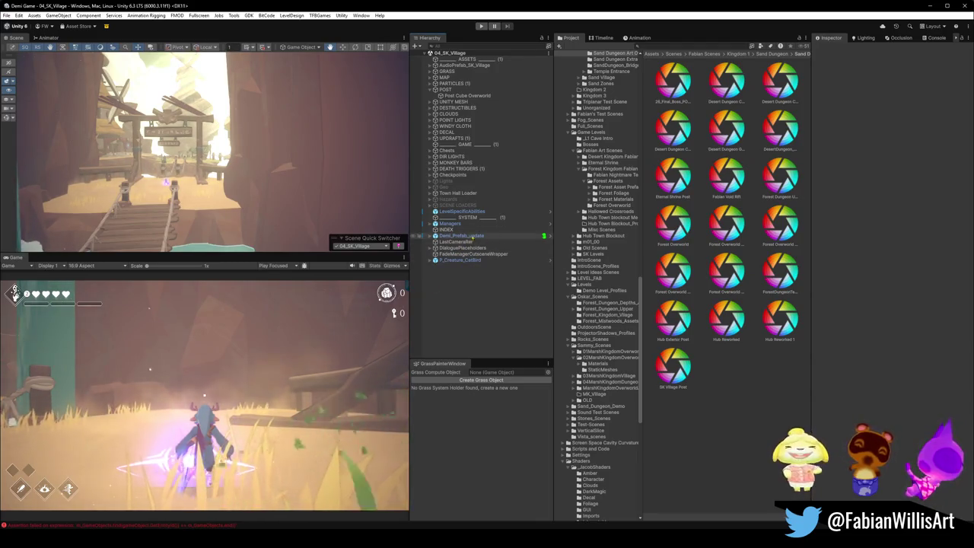
{"action": "left_click", "coordinate": [464, 236]}
{"action": "left_click", "coordinate": [431, 236]}
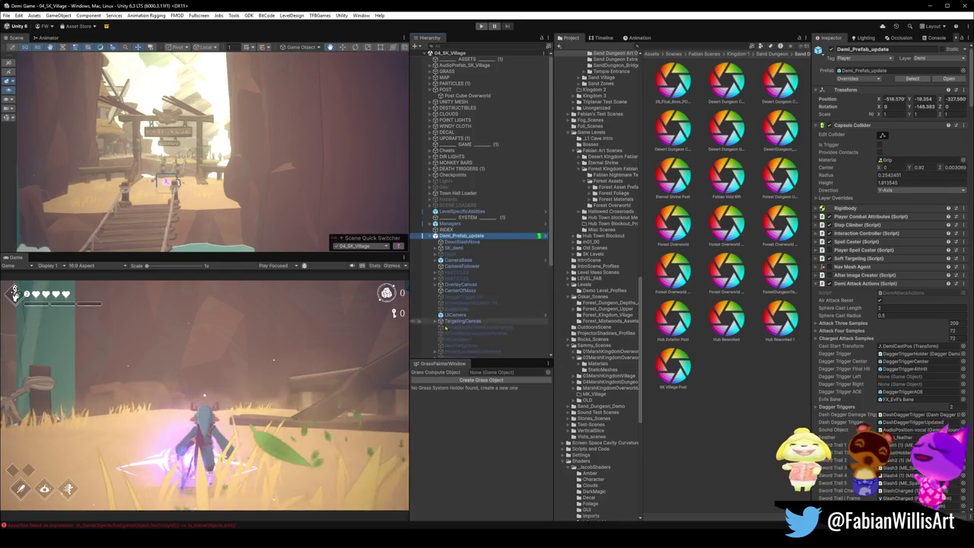
{"action": "scroll", "coordinate": [487, 316], "scroll_direction": "down", "scroll_amount": 3}
{"action": "scroll", "coordinate": [492, 311], "scroll_direction": "down", "scroll_amount": 3}
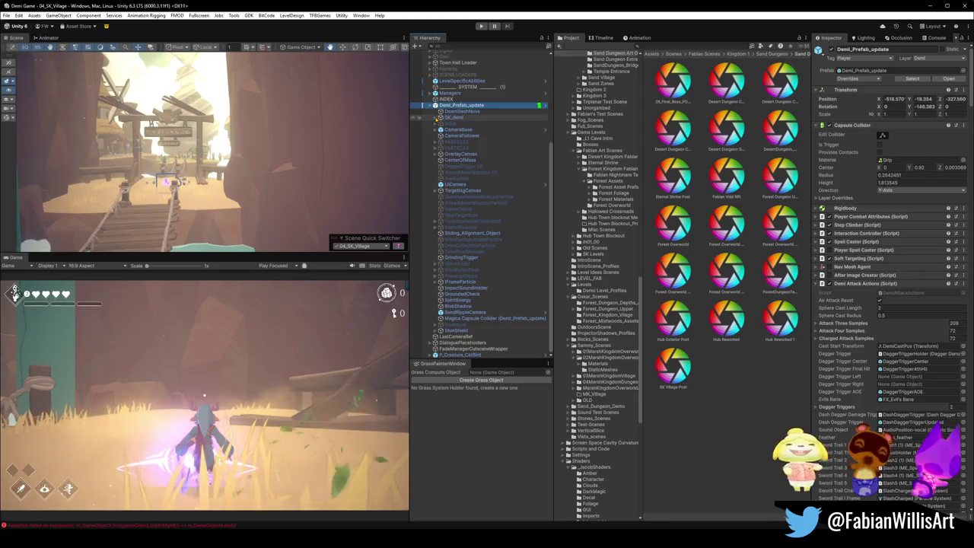
{"action": "left_click", "coordinate": [437, 118]}
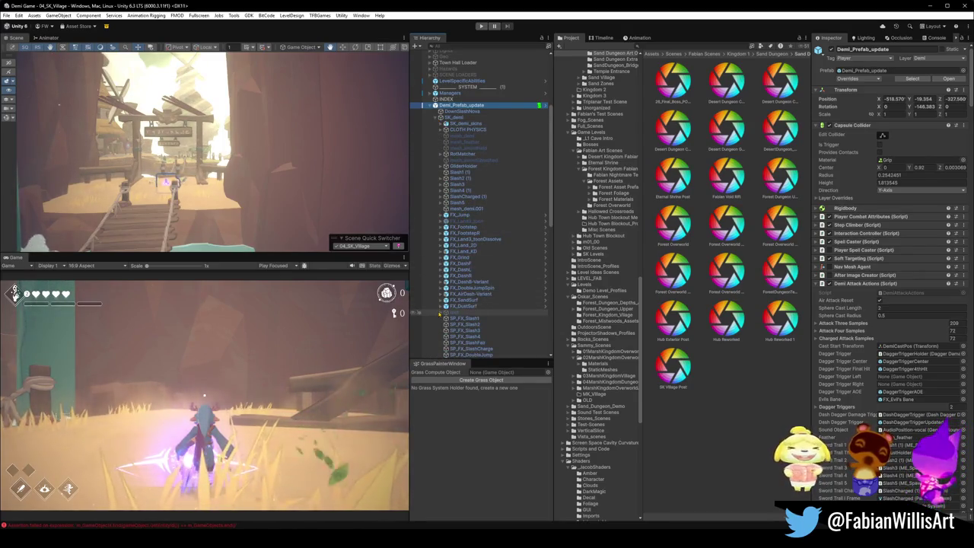
{"action": "scroll", "coordinate": [480, 282], "scroll_direction": "down", "scroll_amount": 5}
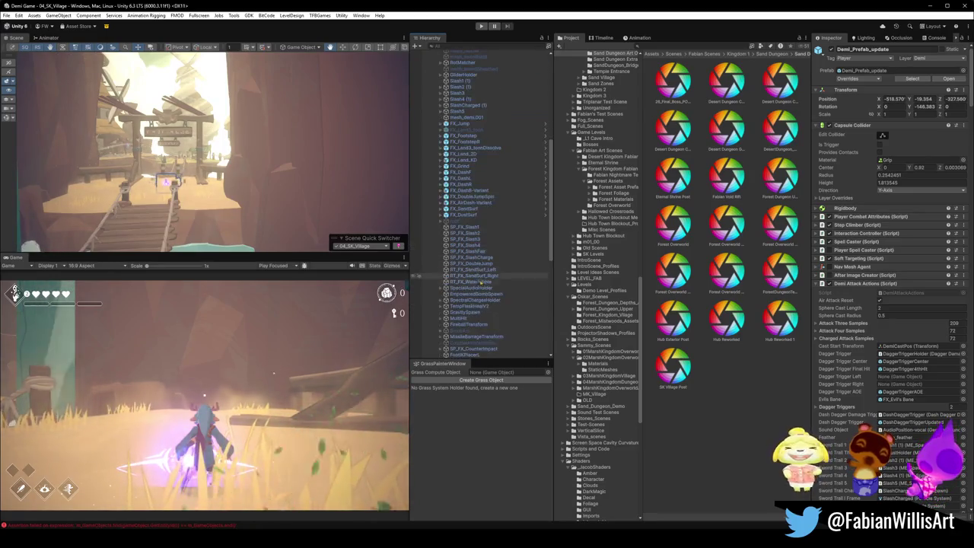
{"action": "scroll", "coordinate": [480, 282], "scroll_direction": "down", "scroll_amount": 5}
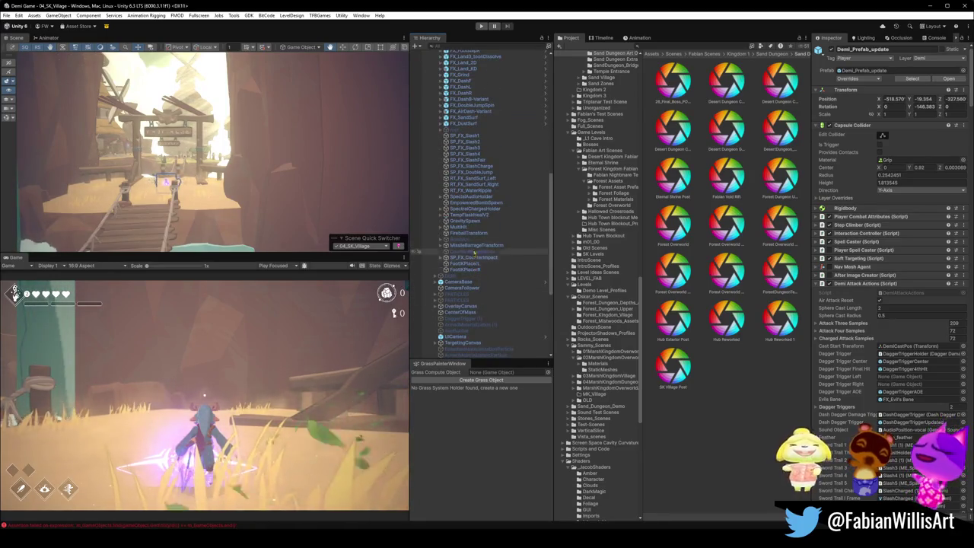
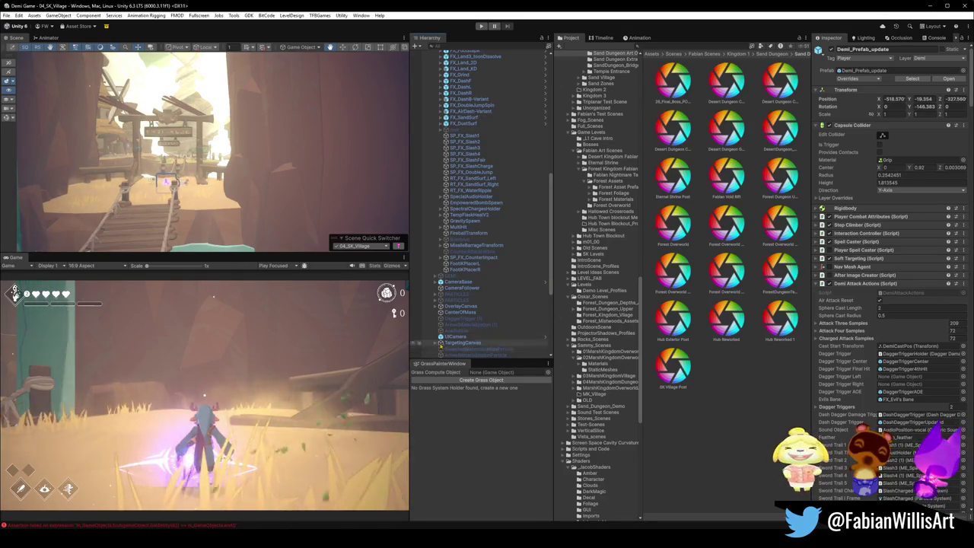
Scroll up the Hierarchy and select SK_demi_skins to see its skin groups.
{"action": "scroll", "coordinate": [505, 205], "scroll_direction": "up", "scroll_amount": 2}
{"action": "scroll", "coordinate": [504, 221], "scroll_direction": "up", "scroll_amount": 2}
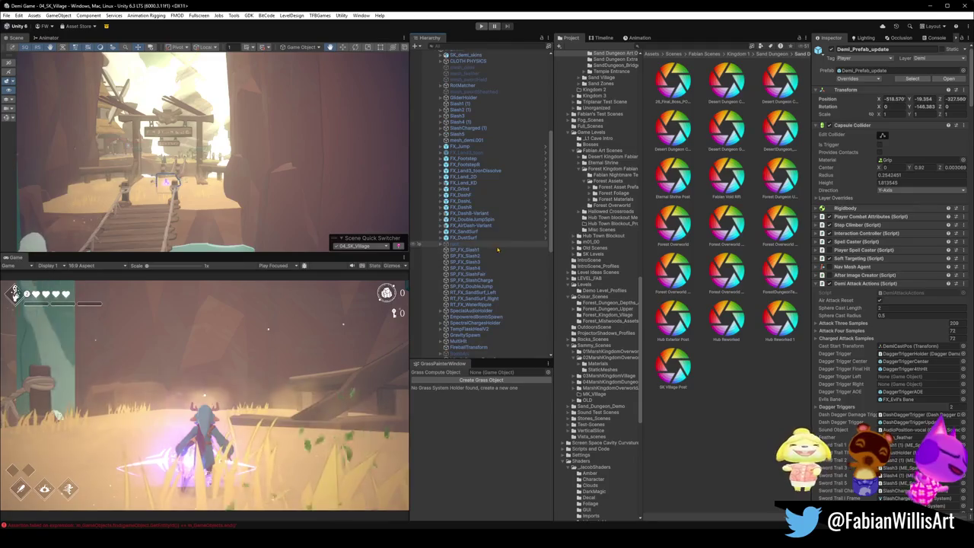
{"action": "scroll", "coordinate": [503, 236], "scroll_direction": "up", "scroll_amount": 2}
{"action": "scroll", "coordinate": [488, 213], "scroll_direction": "up", "scroll_amount": 3}
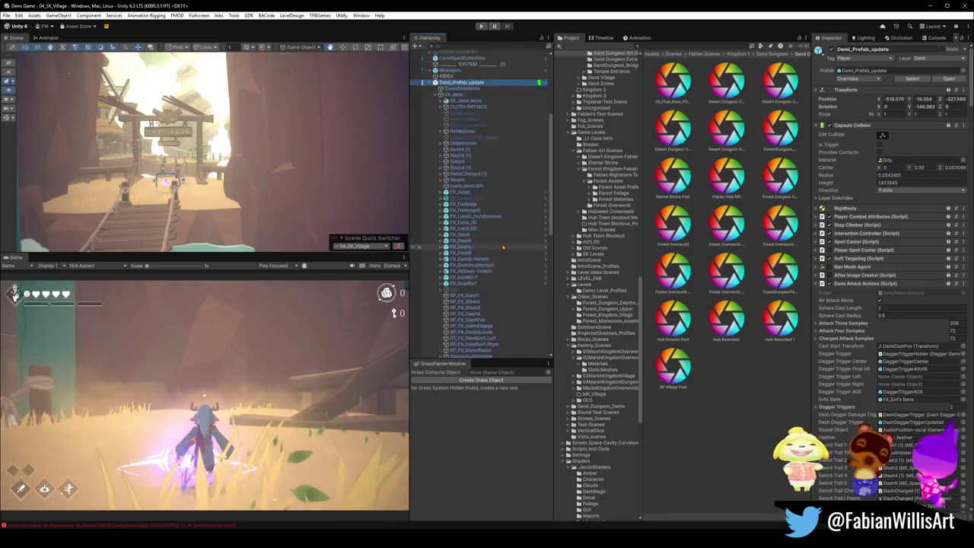
{"action": "scroll", "coordinate": [476, 177], "scroll_direction": "up", "scroll_amount": 2}
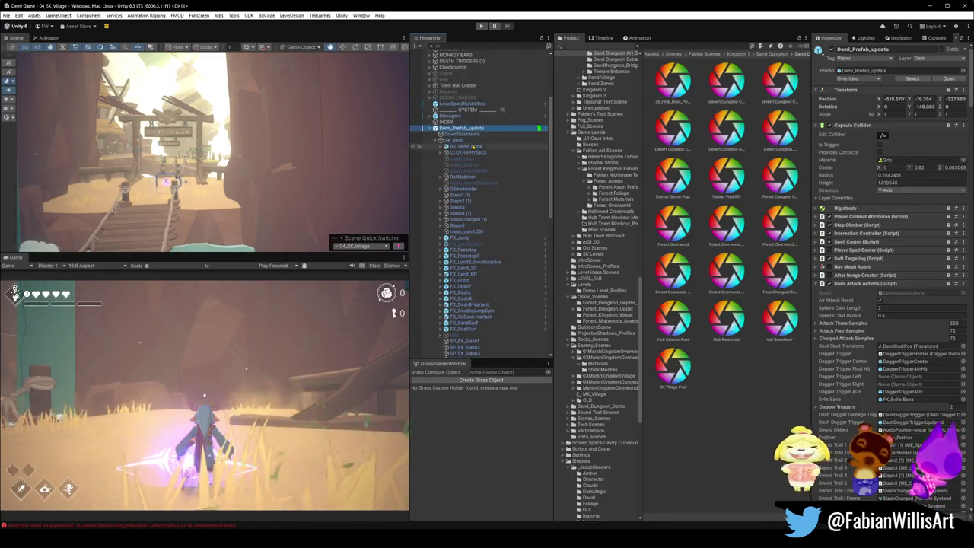
{"action": "left_click", "coordinate": [466, 146]}
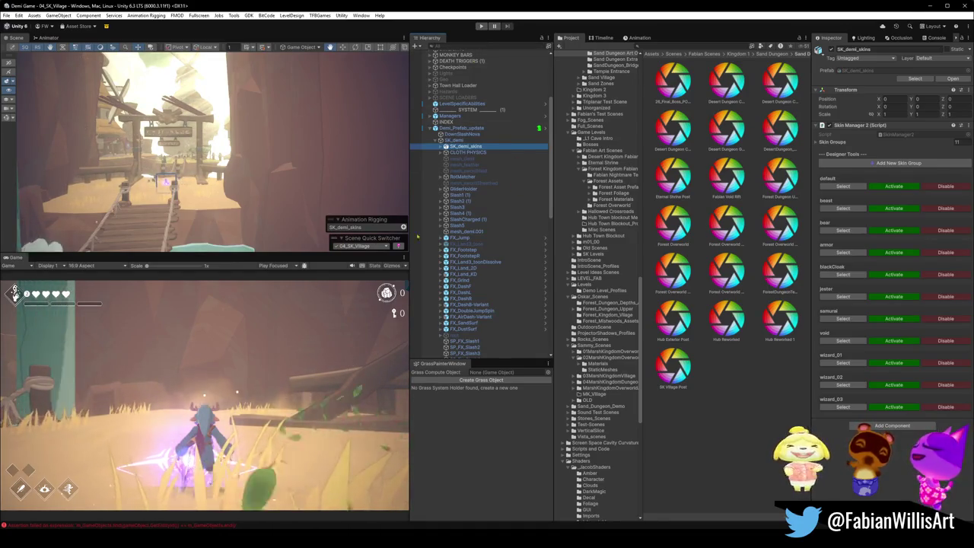
Search the project assets for 'trial' and select the 02_01_Trials_Of_Anima scene.
{"action": "left_click", "coordinate": [694, 45]}
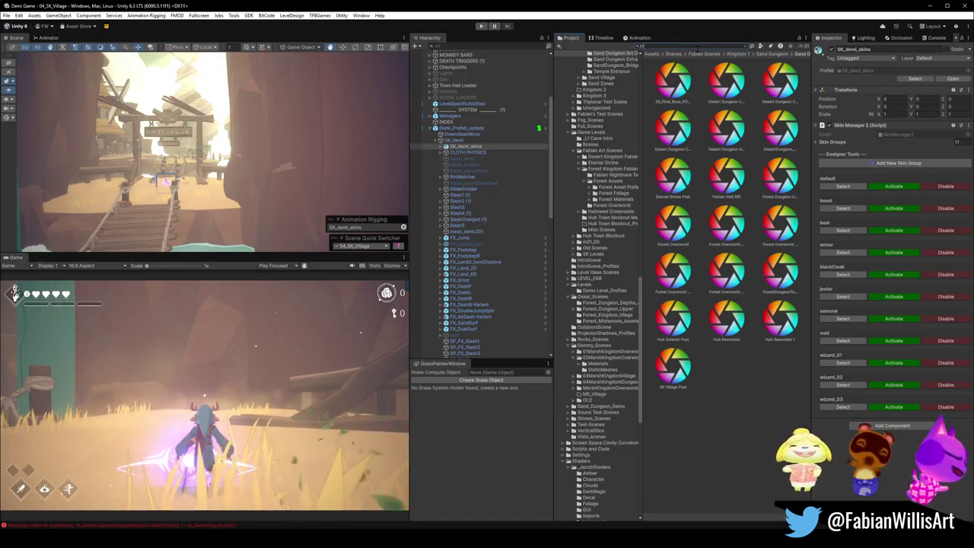
{"action": "type", "text": "trial"}
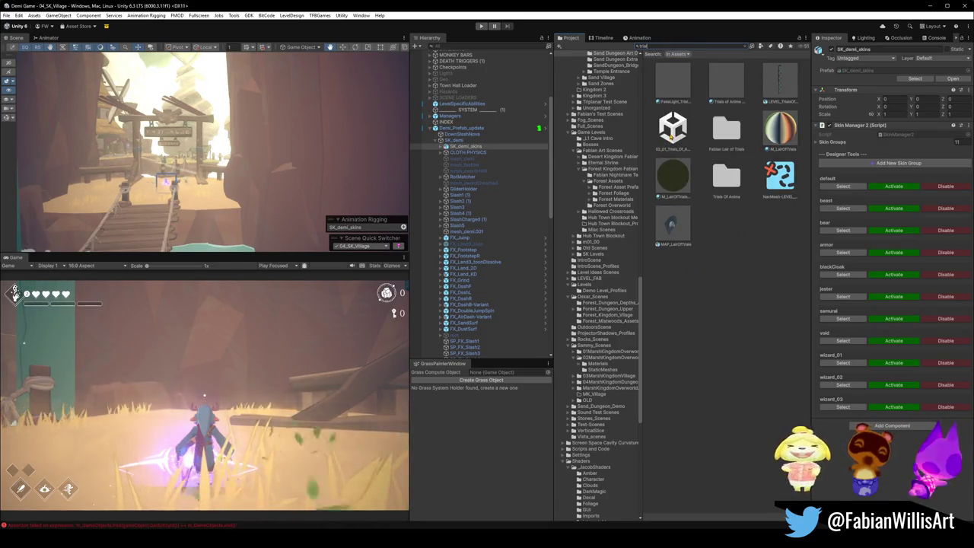
{"action": "left_click", "coordinate": [673, 131]}
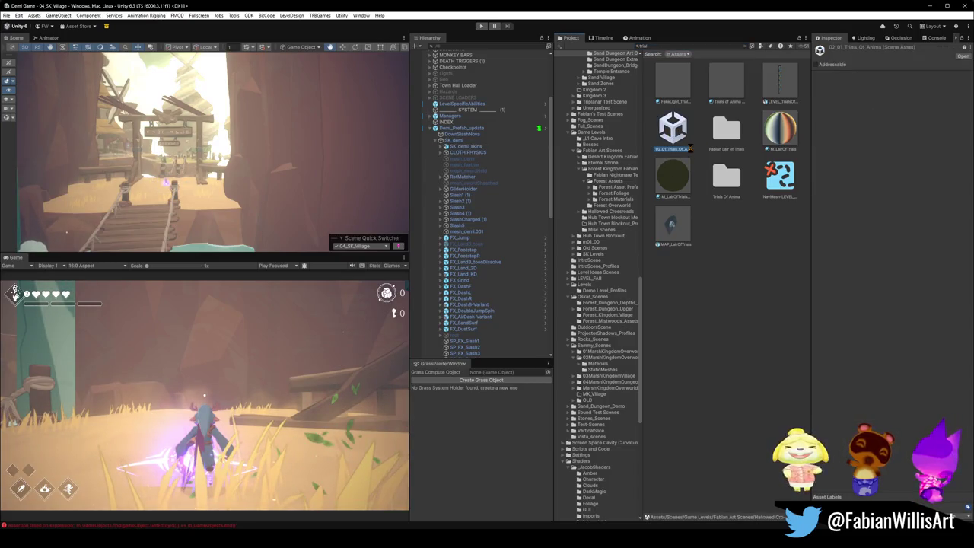
Open the 02_01_Trials_Of_Anima scene and expand Demi_Prefab_update > SK_demi to SK_demi_skins.
{"action": "double_click", "coordinate": [690, 148]}
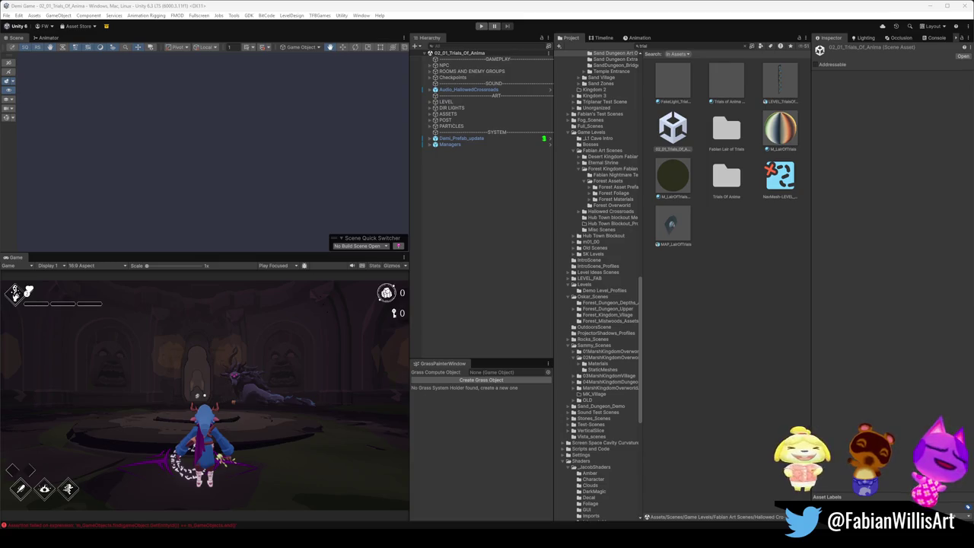
{"action": "left_click", "coordinate": [430, 139]}
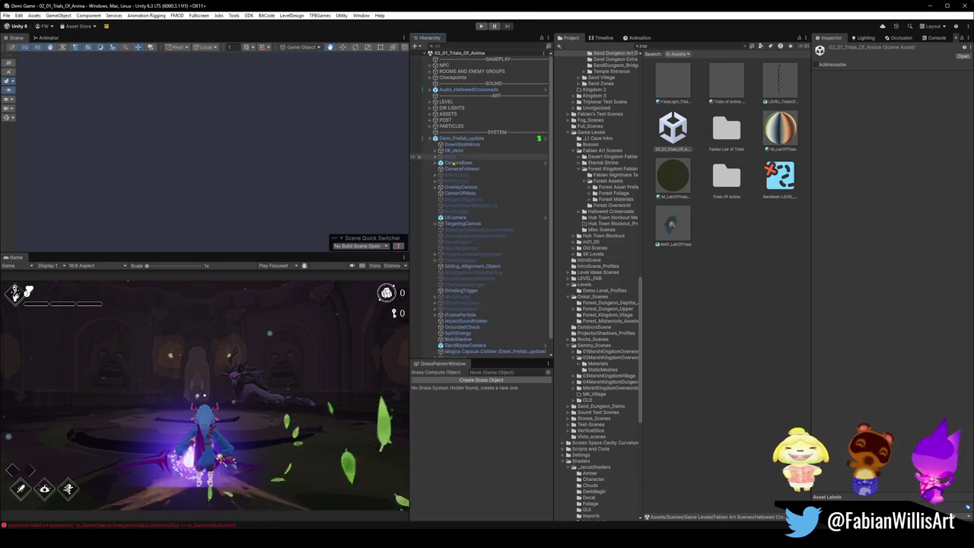
{"action": "left_click", "coordinate": [436, 151]}
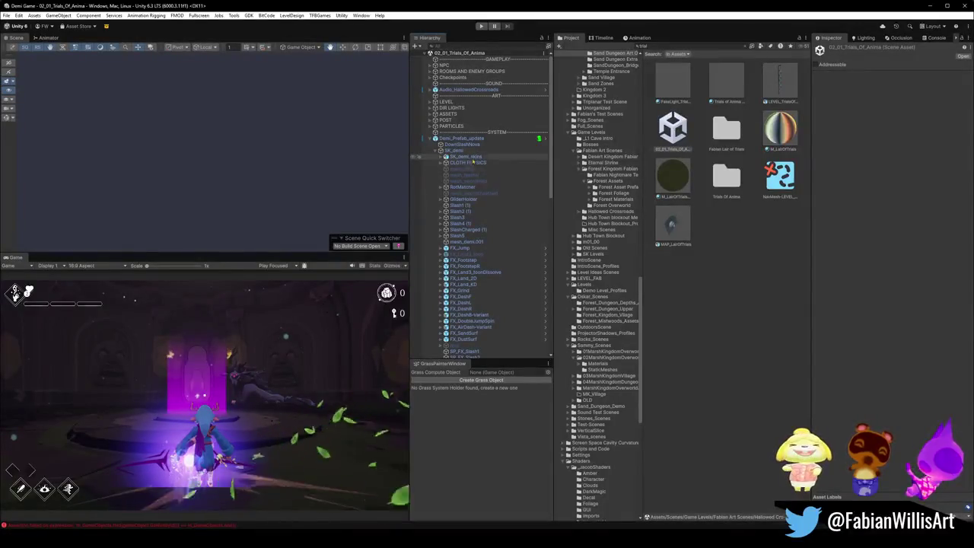
{"action": "left_click", "coordinate": [470, 157]}
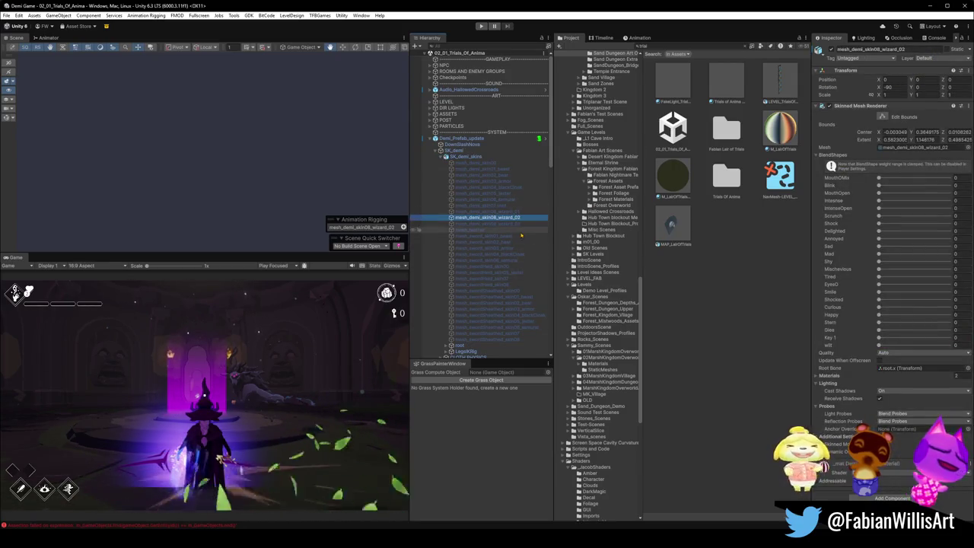
Set the wizard meshes' Layer to Player Light, reselect SK_demi_skins, and enter Play mode.
{"action": "left_click", "coordinate": [932, 59]}
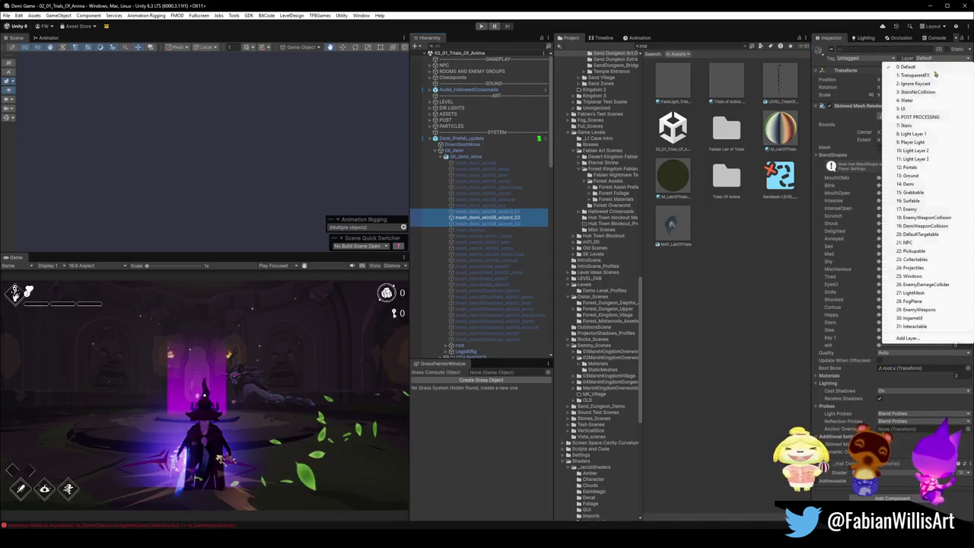
{"action": "left_click", "coordinate": [926, 143]}
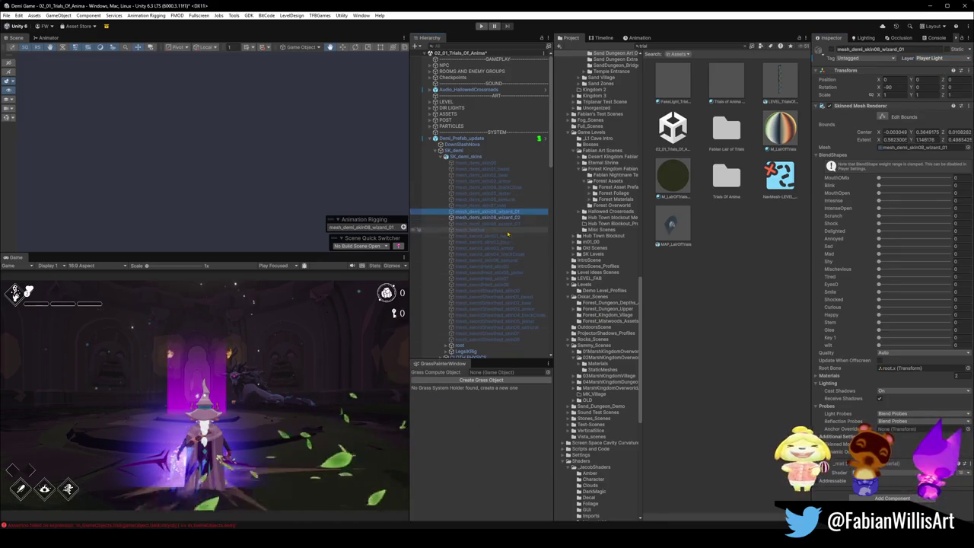
{"action": "left_click", "coordinate": [478, 157]}
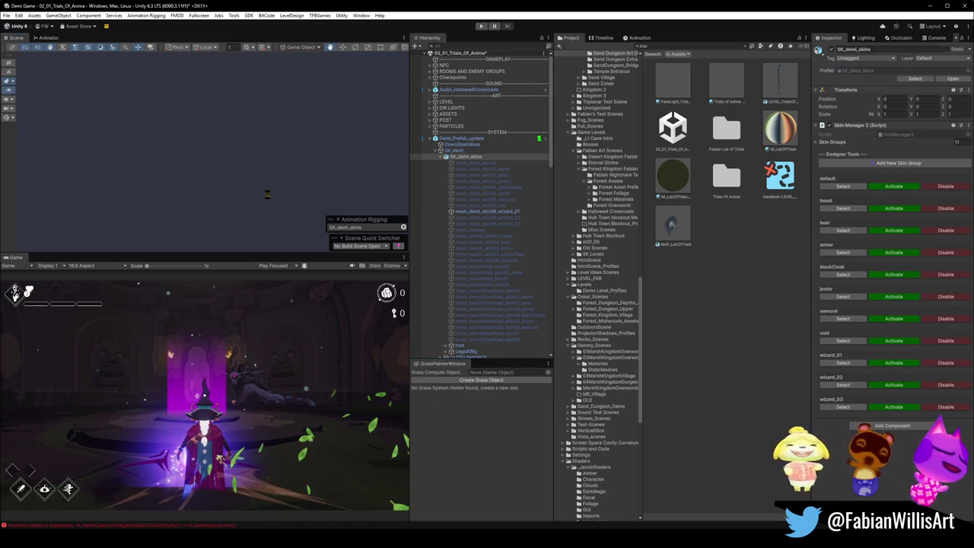
{"action": "left_click", "coordinate": [480, 27]}
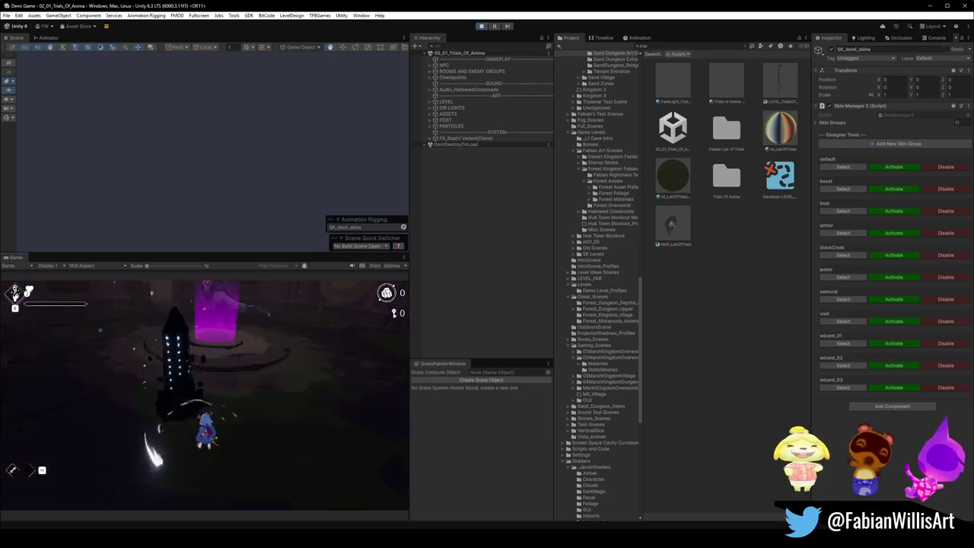
From the pause menu's Options > Audio, select the wizard_01 skin group, then undo and clear the selection.
{"action": "key", "text": "Escape"}
{"action": "left_click", "coordinate": [218, 394]}
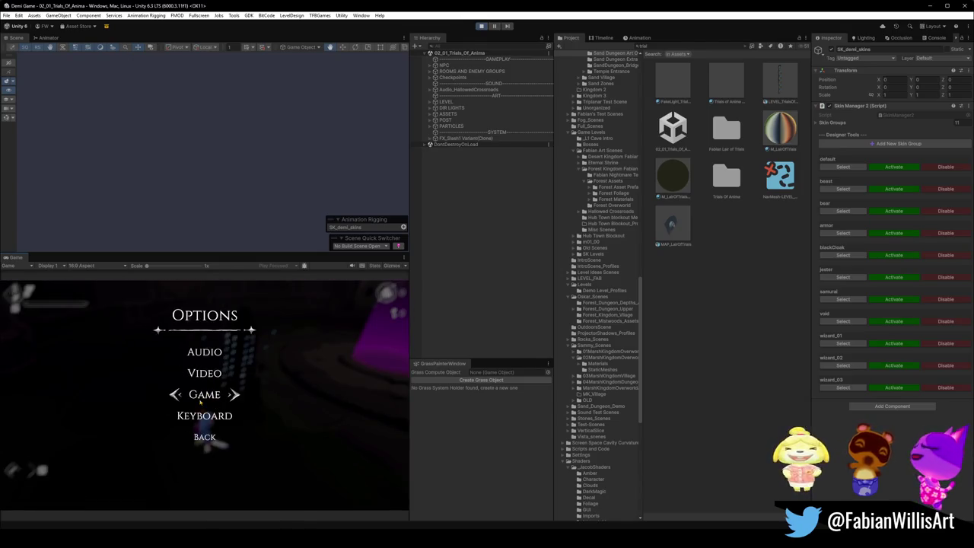
{"action": "left_click", "coordinate": [209, 358]}
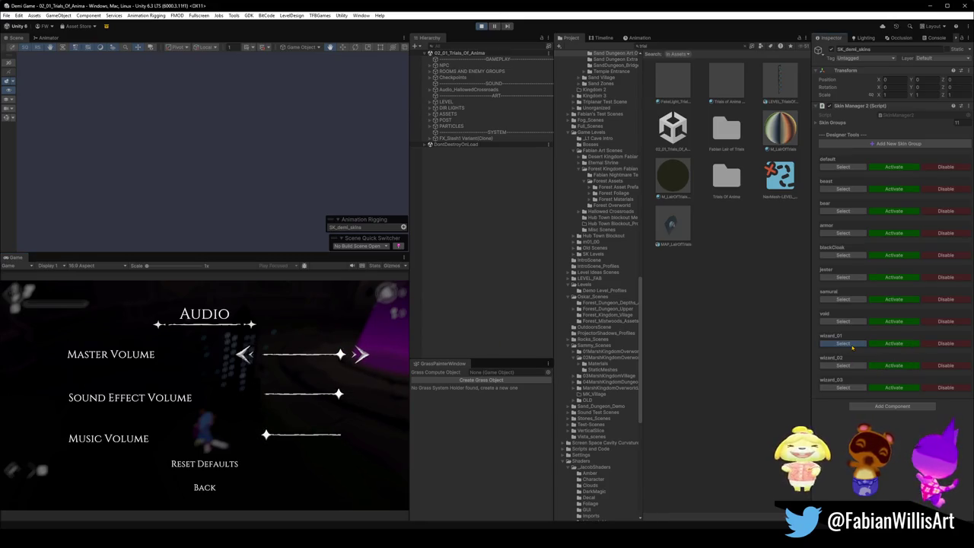
{"action": "left_click", "coordinate": [863, 345]}
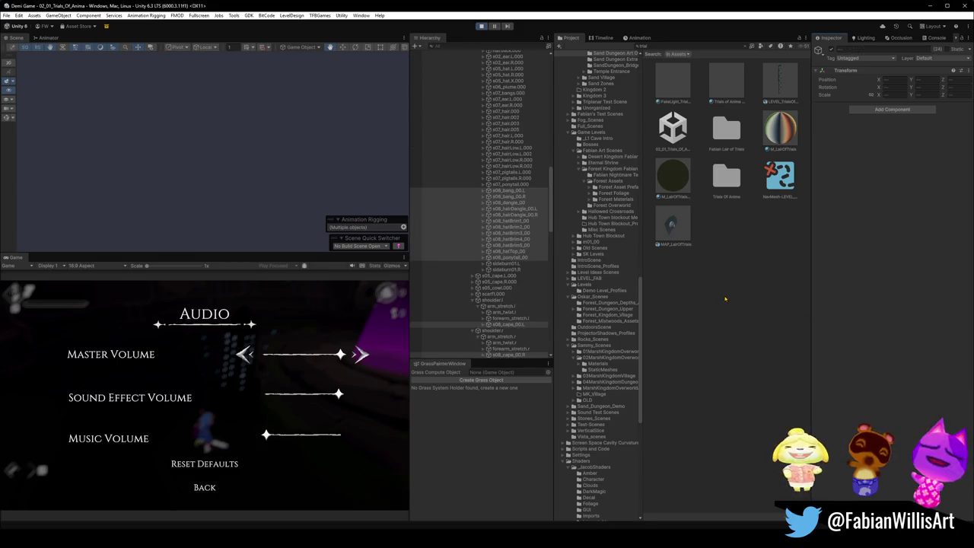
{"action": "key", "text": "ctrl+z"}
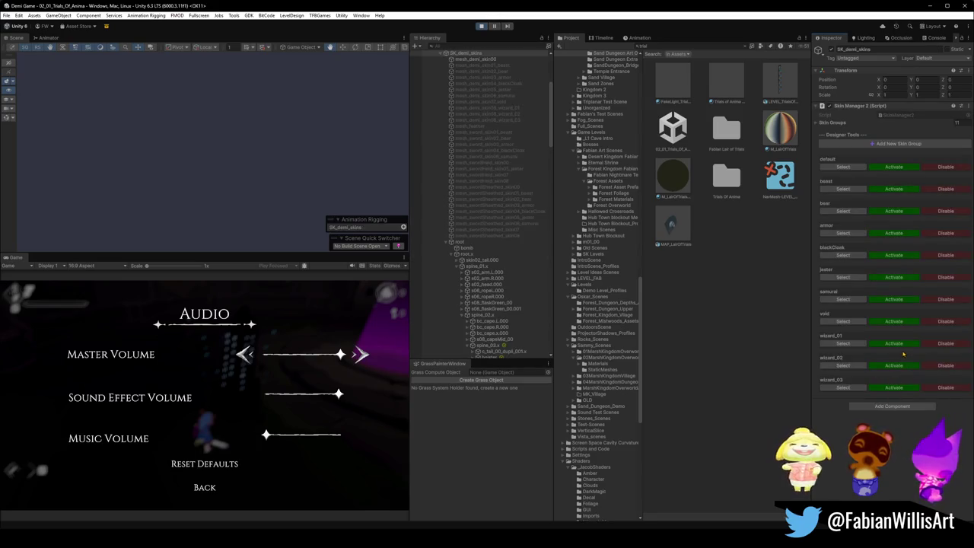
{"action": "left_click", "coordinate": [734, 378]}
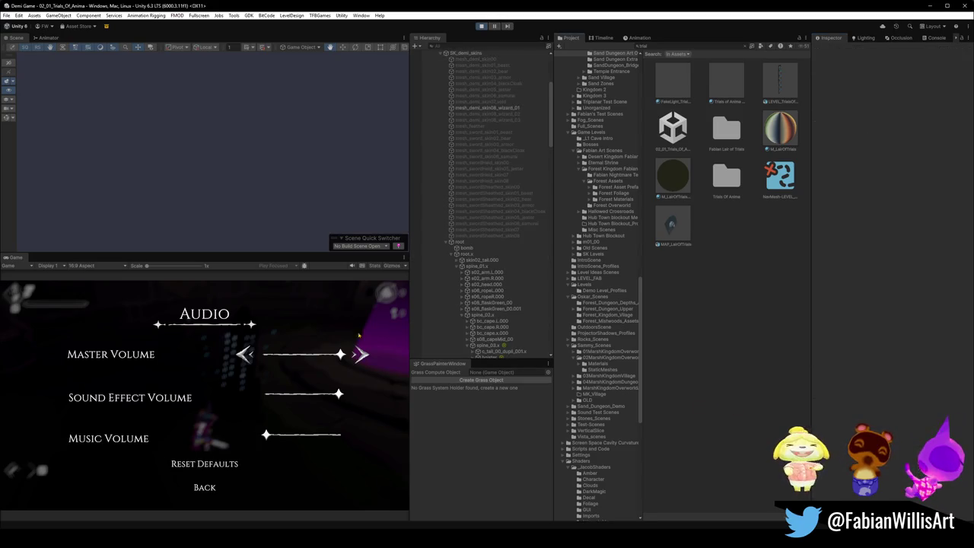
Resume play in fullscreen with F10 and swing the sword.
{"action": "key", "text": "Escape"}
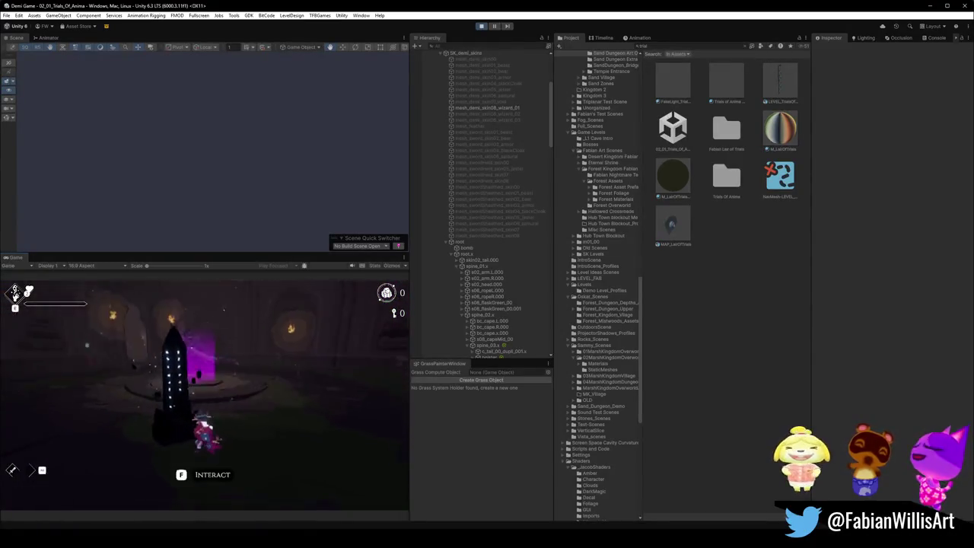
{"action": "key", "text": "F10"}
{"action": "left_click", "coordinate": [487, 274]}
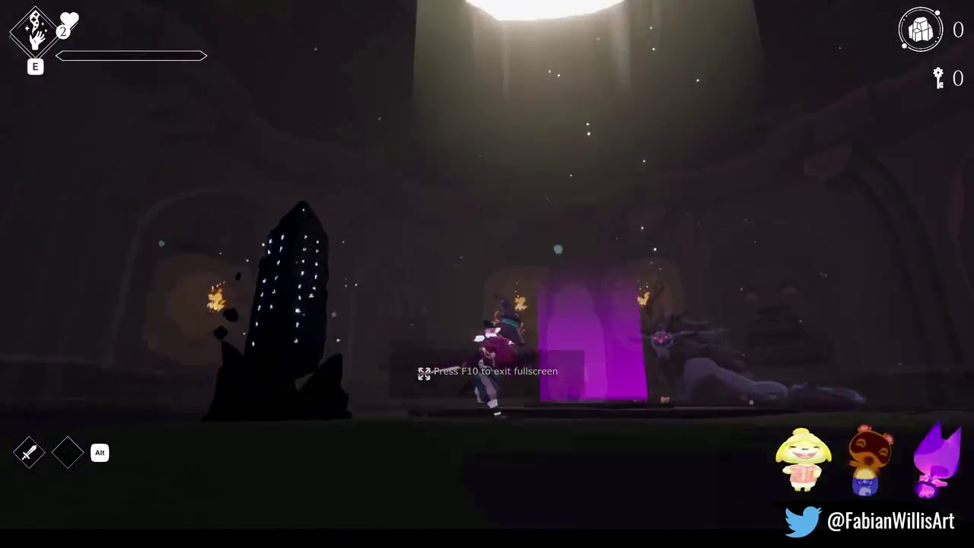
Show the wizard outfit up close, then run through the dark corridors into the stone-face arena.
{"action": "key", "text": "s"}
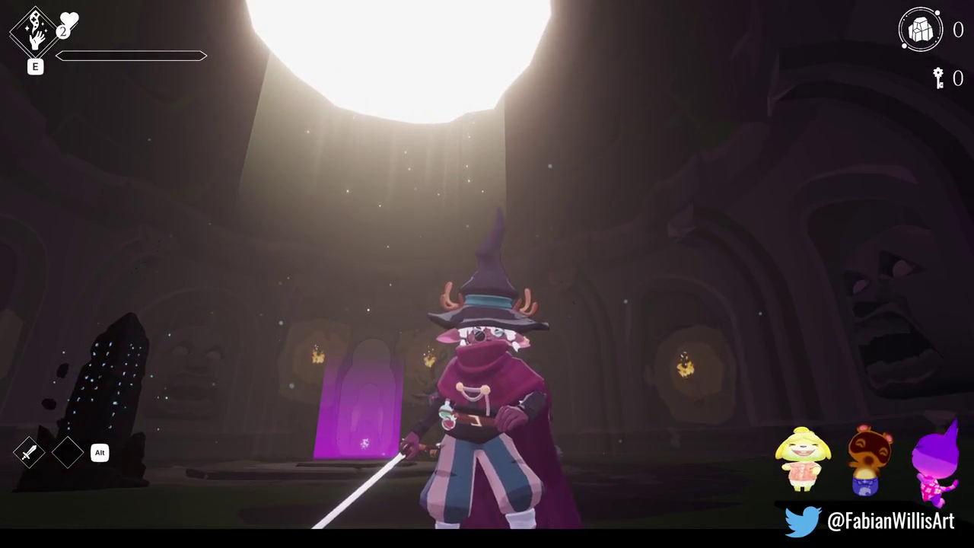
{"action": "key", "text": "s"}
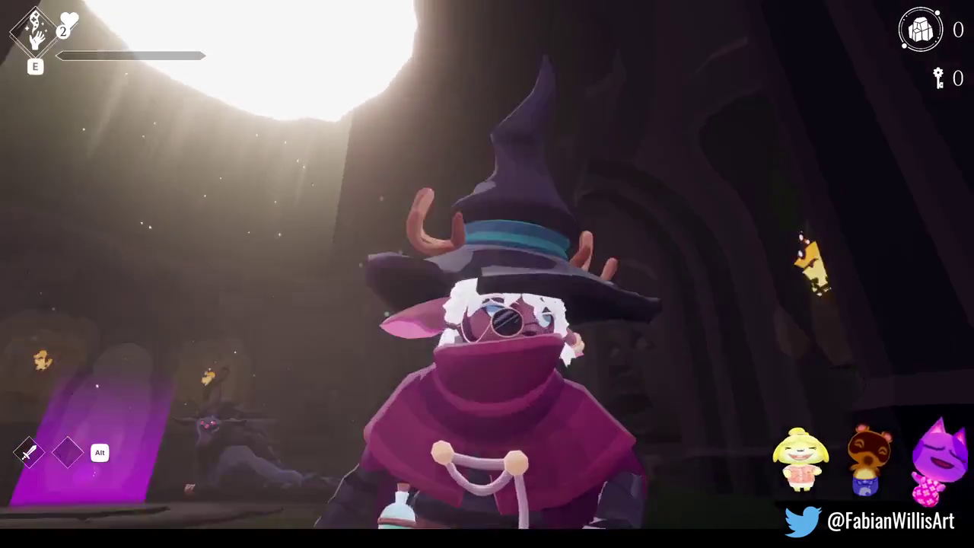
{"action": "key", "text": "s"}
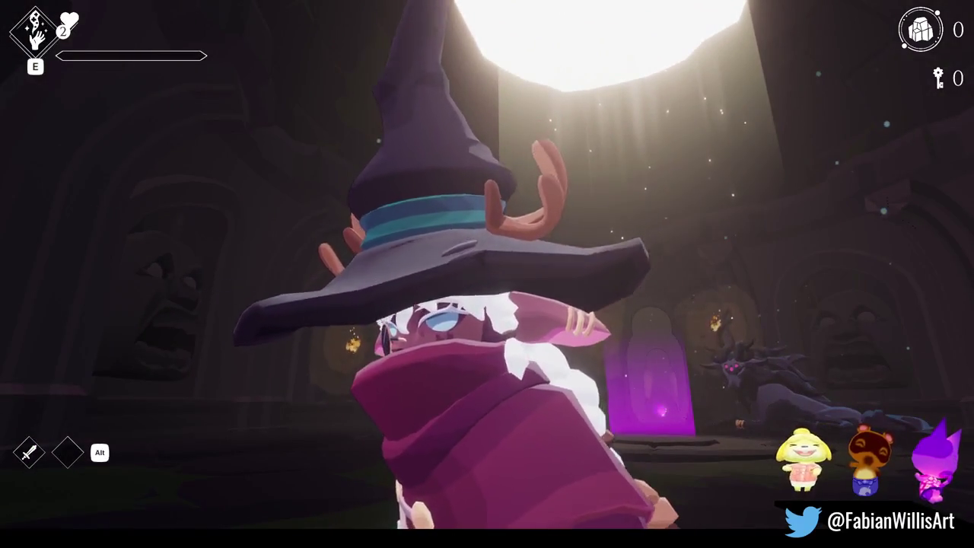
{"action": "key", "text": "w"}
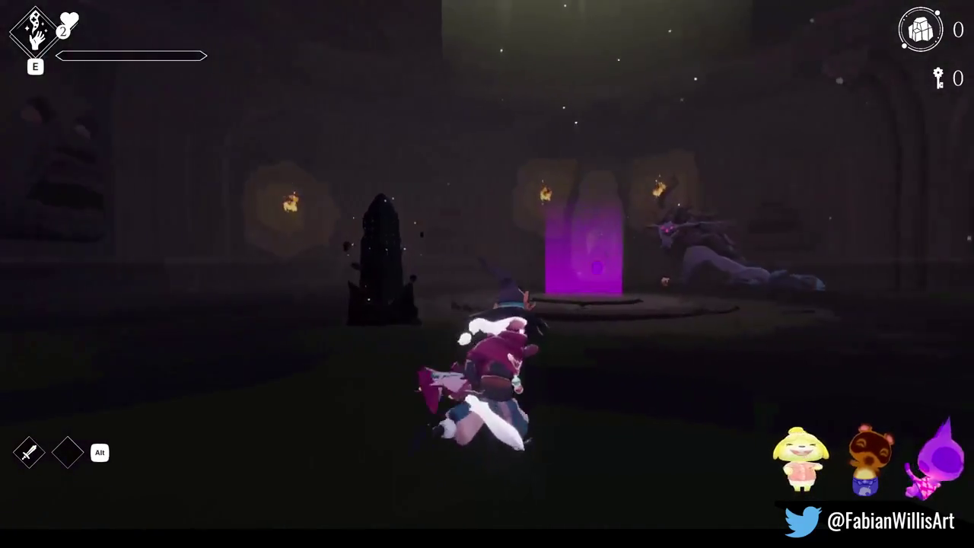
{"action": "key", "text": "d"}
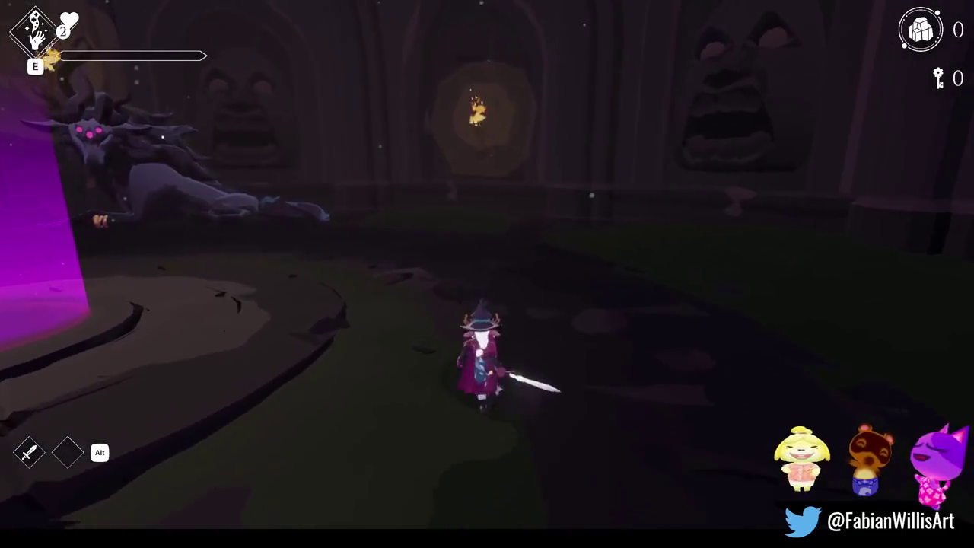
{"action": "key", "text": "d"}
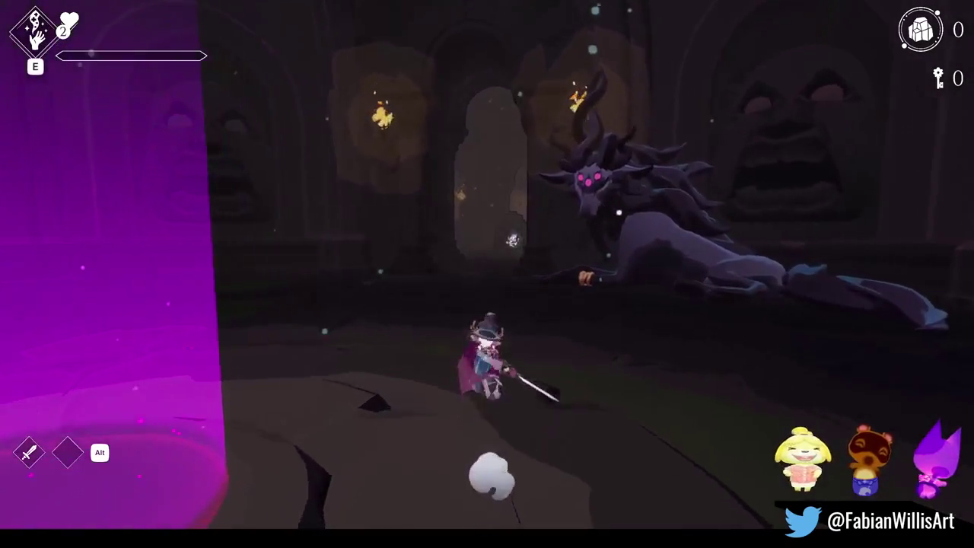
{"action": "key", "text": "a"}
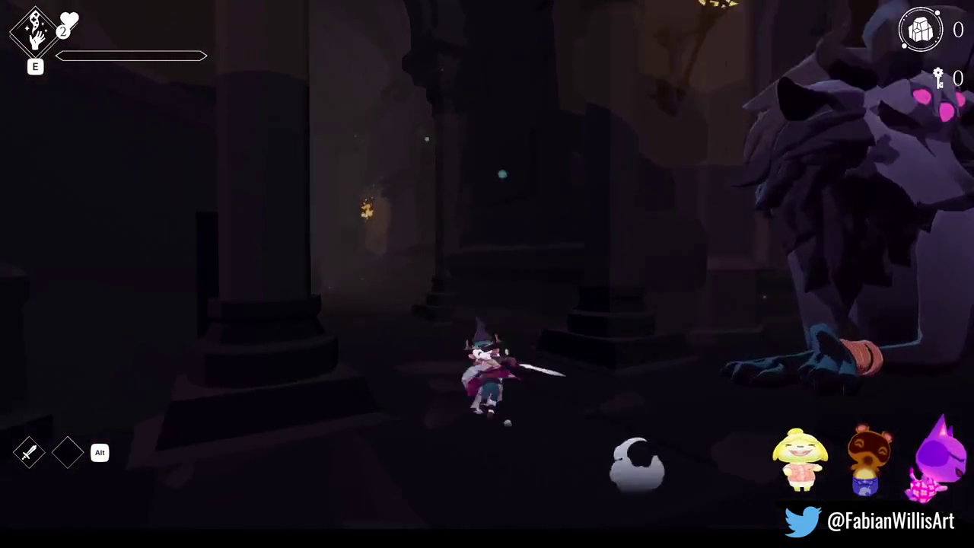
{"action": "key", "text": "a"}
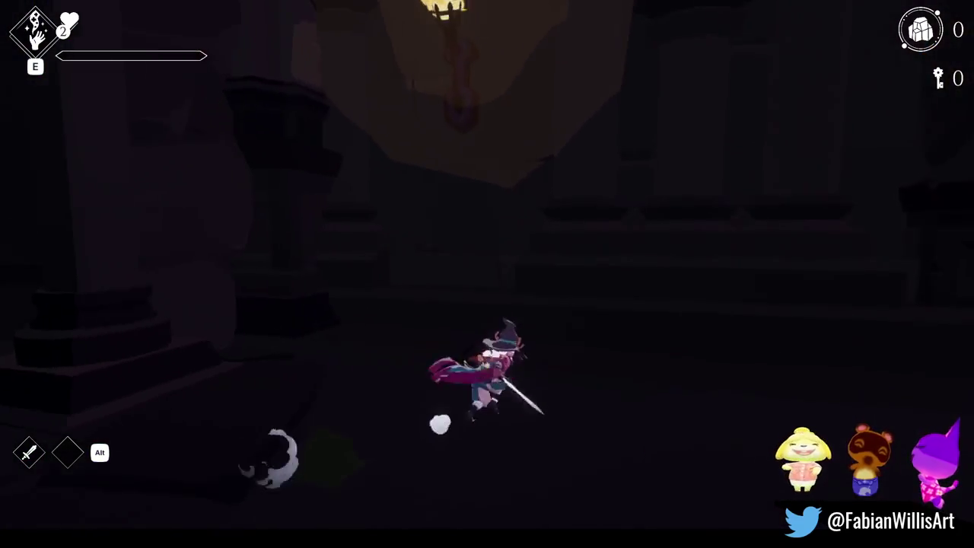
{"action": "key", "text": "w"}
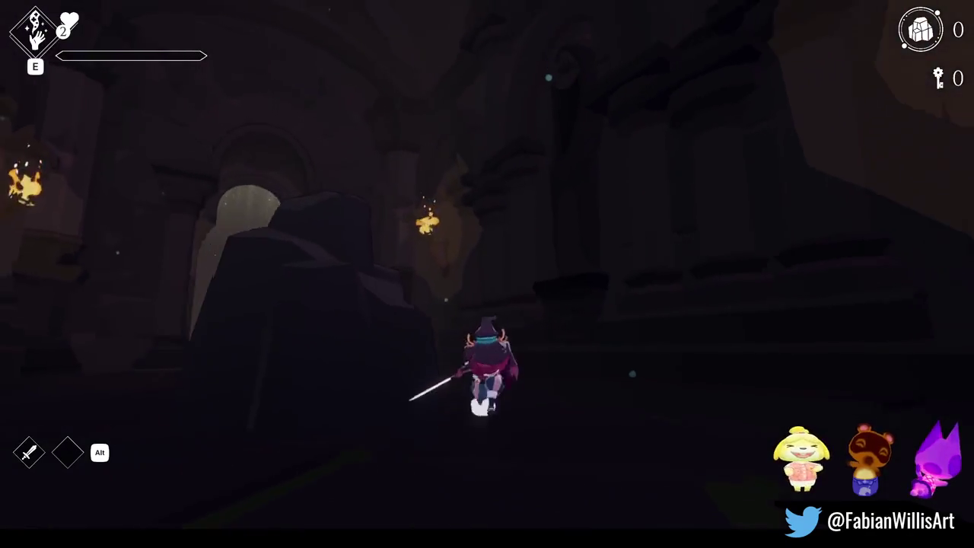
{"action": "key", "text": "w"}
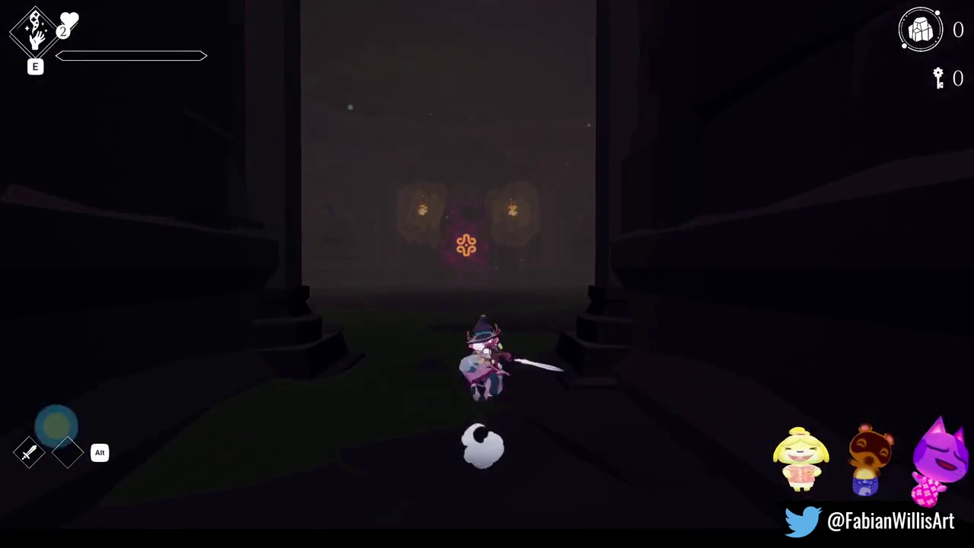
{"action": "key", "text": "w"}
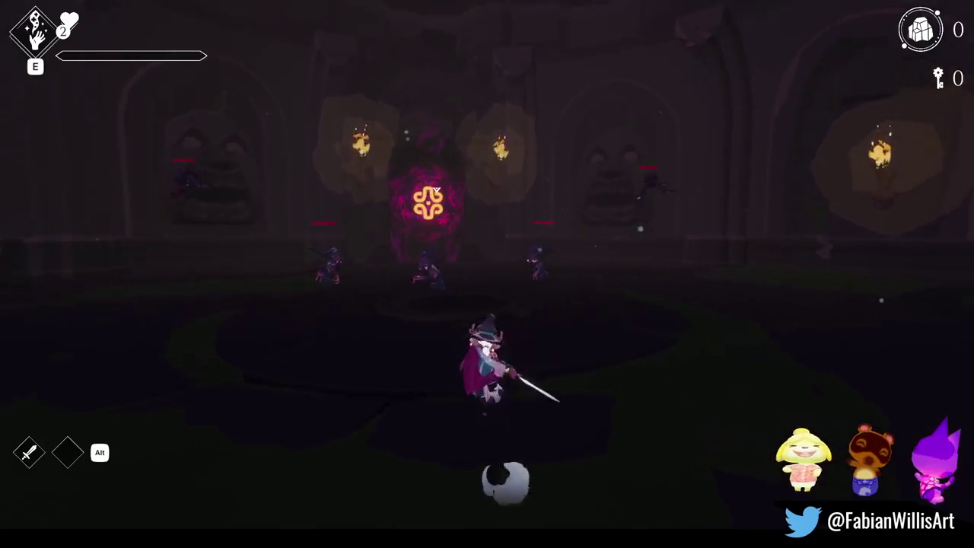
Defeat the arena enemies with sword combos, dashes and the purple swirl ability.
{"action": "left_click", "coordinate": [487, 274]}
{"action": "left_click", "coordinate": [487, 274]}
{"action": "left_click", "coordinate": [487, 274]}
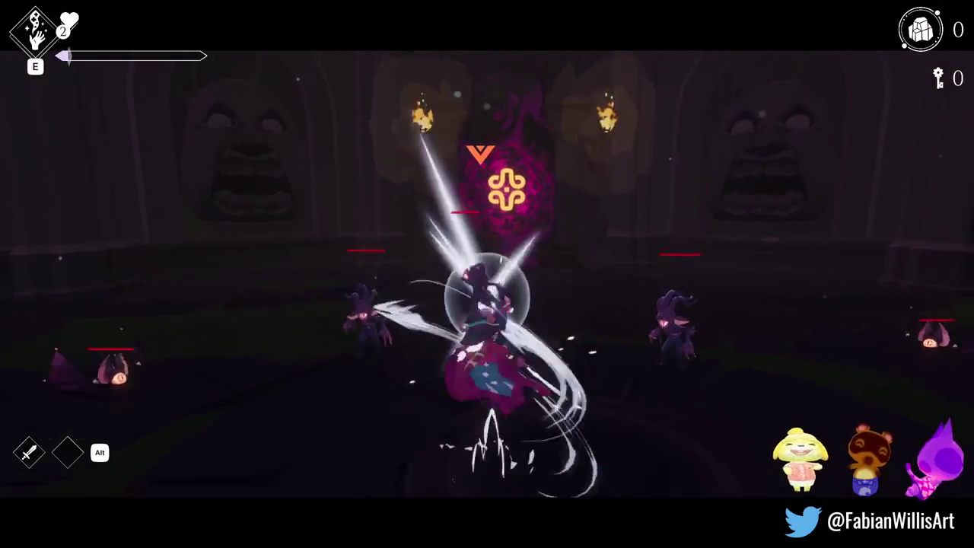
{"action": "key", "text": "space"}
{"action": "left_click", "coordinate": [487, 274]}
{"action": "left_click", "coordinate": [487, 274]}
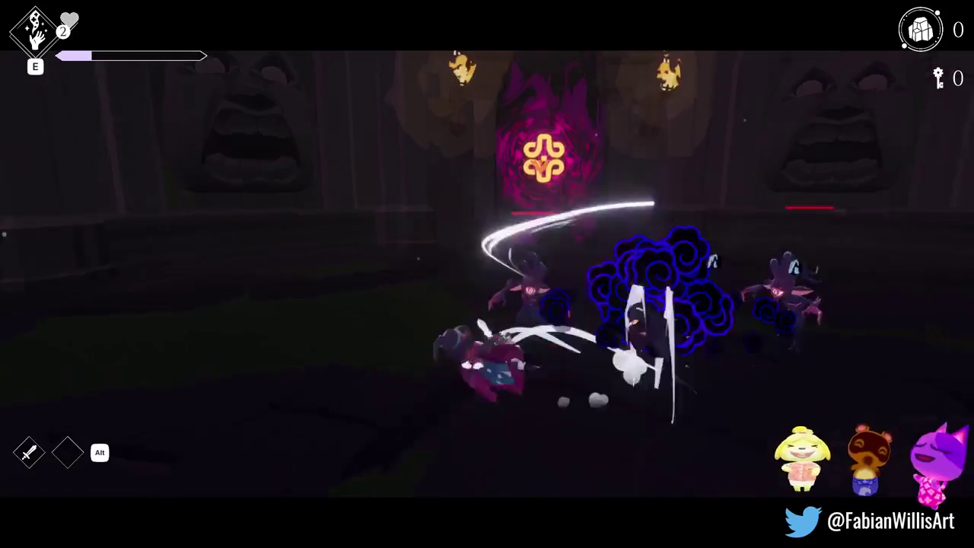
{"action": "left_click", "coordinate": [487, 274]}
{"action": "left_click", "coordinate": [487, 274]}
{"action": "key", "text": "space"}
{"action": "left_click", "coordinate": [487, 274]}
{"action": "left_click", "coordinate": [487, 274]}
{"action": "left_click", "coordinate": [487, 274]}
{"action": "left_click", "coordinate": [487, 274]}
{"action": "left_click", "coordinate": [487, 274]}
{"action": "left_click", "coordinate": [488, 274]}
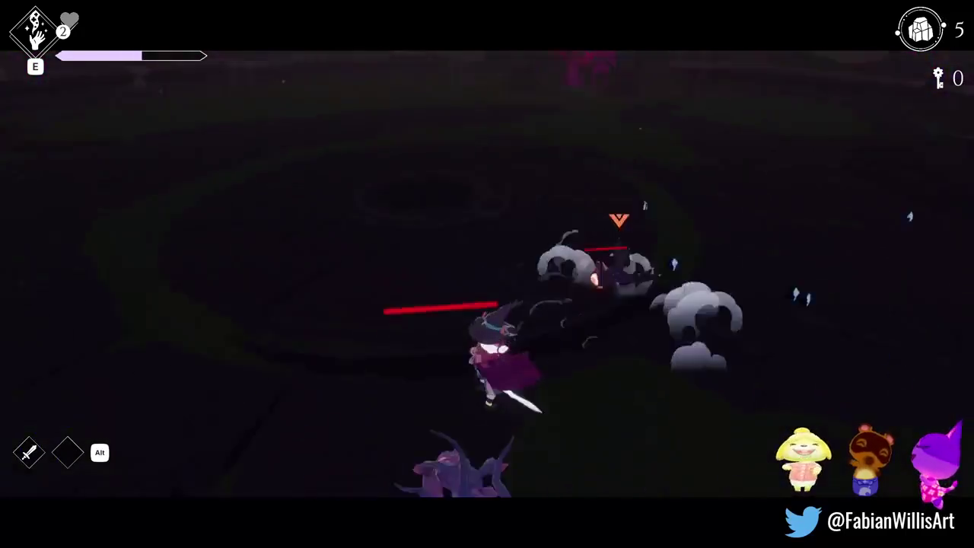
{"action": "left_click", "coordinate": [487, 274]}
{"action": "key", "text": "space"}
{"action": "left_click", "coordinate": [487, 274]}
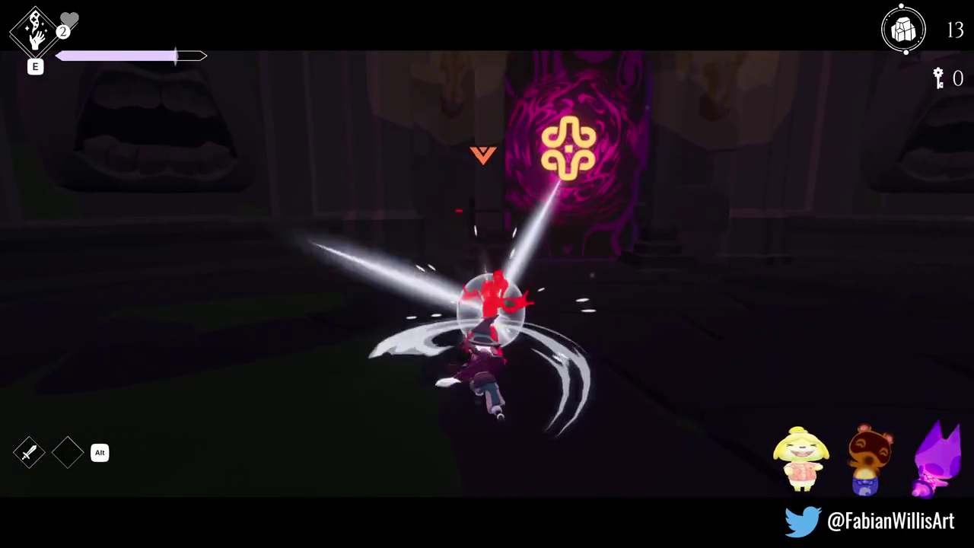
{"action": "left_click", "coordinate": [487, 274]}
{"action": "left_click", "coordinate": [487, 274]}
{"action": "left_click", "coordinate": [487, 274]}
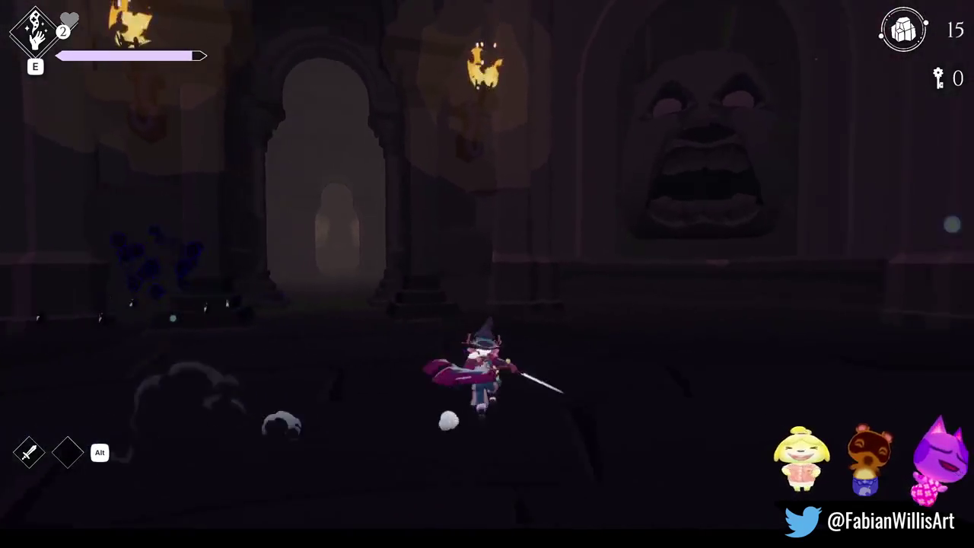
{"action": "key", "text": "e"}
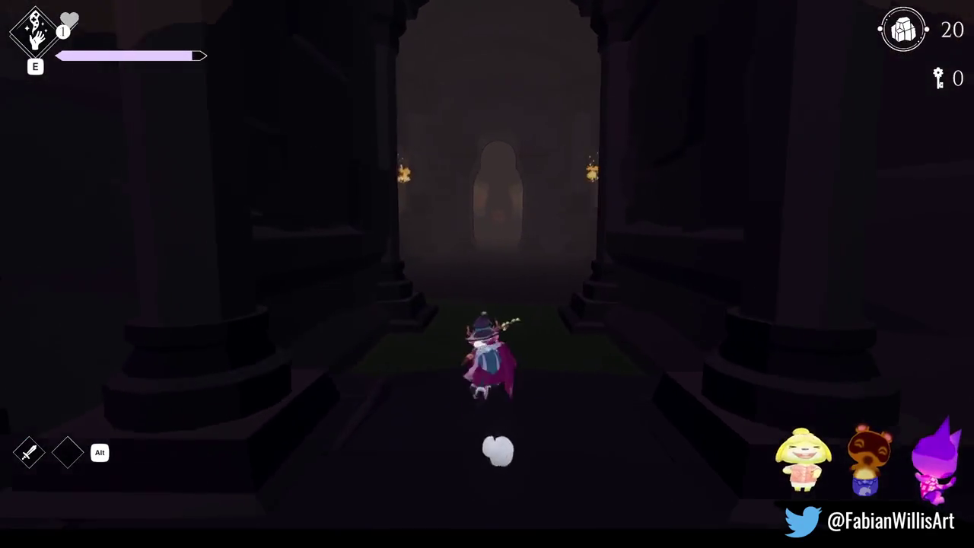
Run through the arched doorway into the torch-lit room and slash and dash at its enemies.
{"action": "key", "text": "w"}
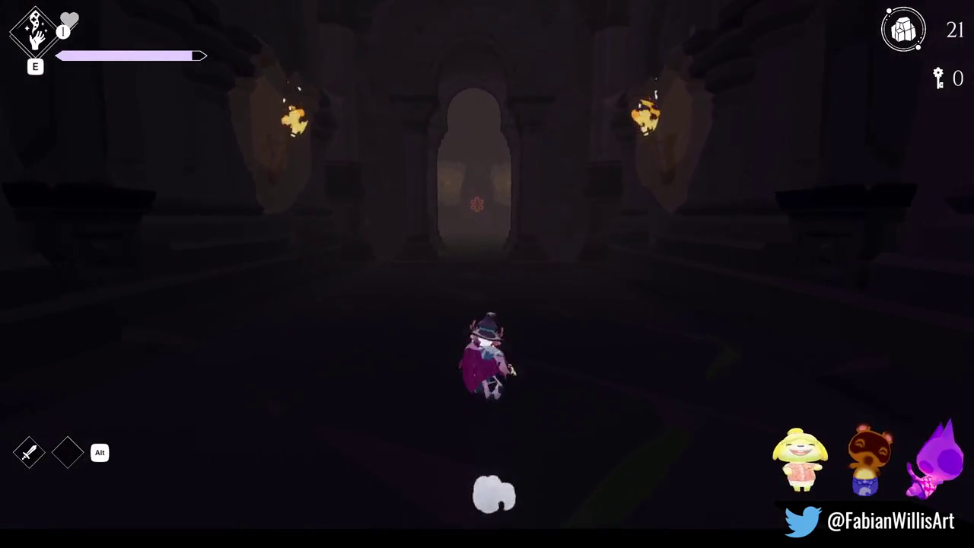
{"action": "key", "text": "w"}
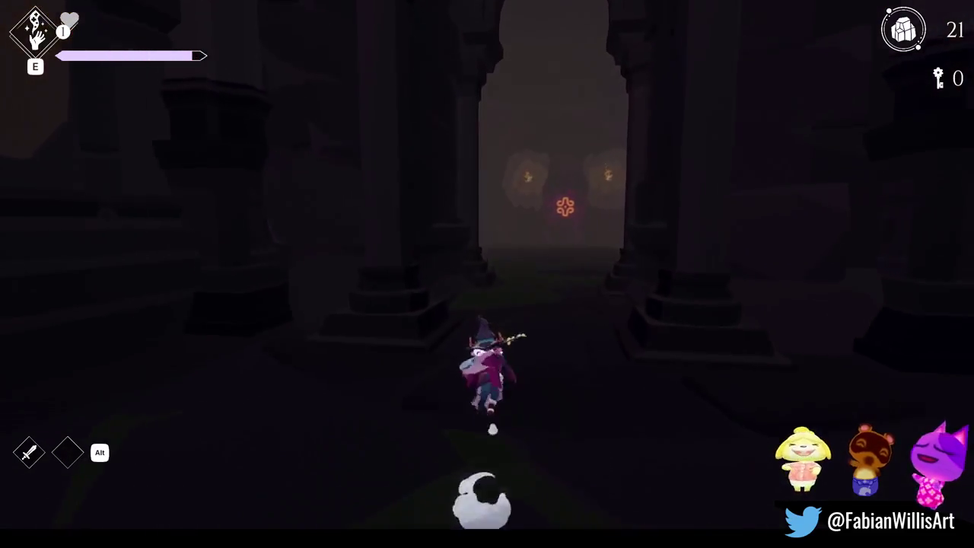
{"action": "key", "text": "w"}
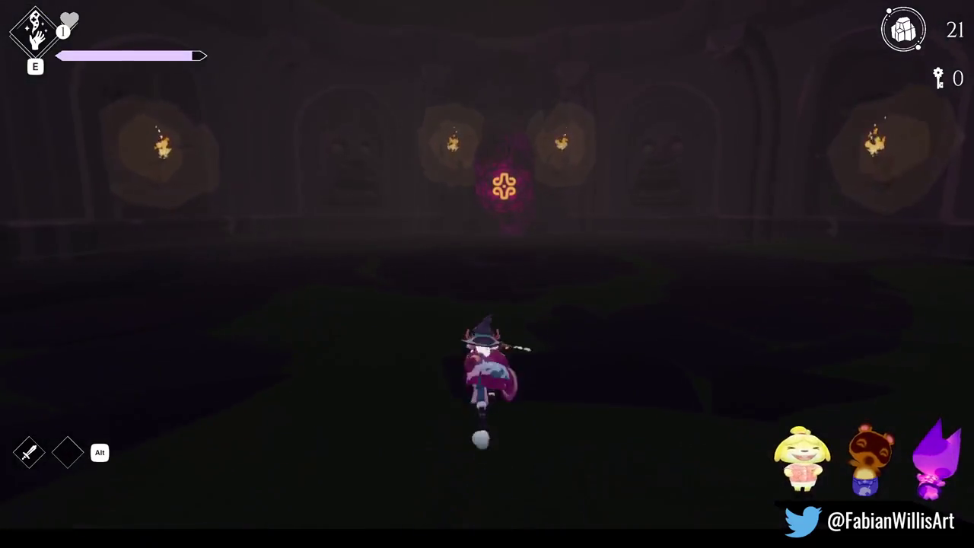
{"action": "key", "text": "w"}
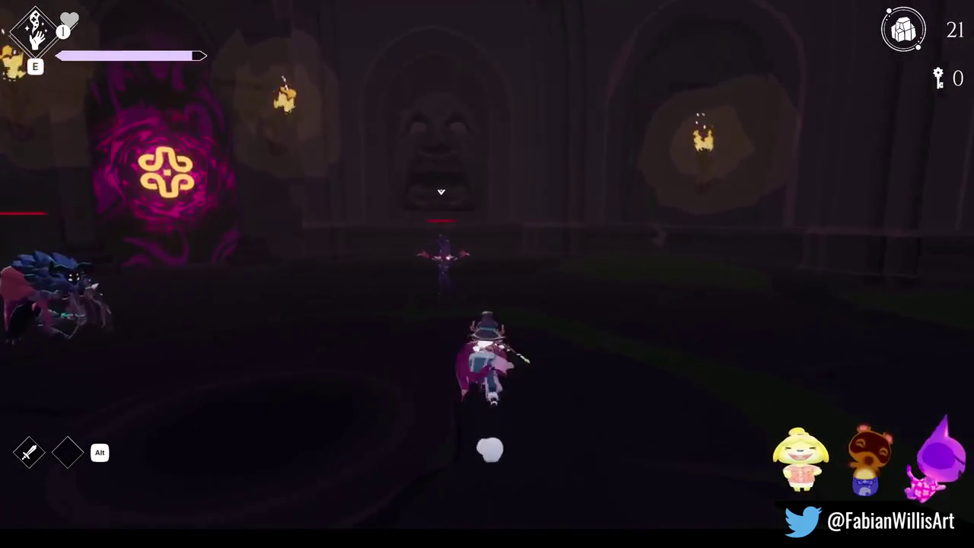
{"action": "key", "text": "j"}
{"action": "key", "text": "j"}
{"action": "key", "text": "j"}
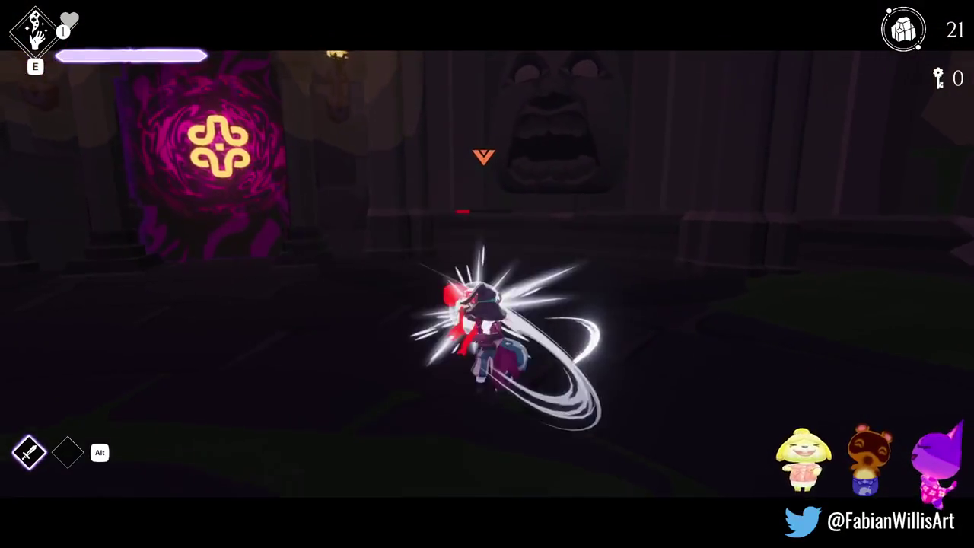
{"action": "key", "text": "space"}
{"action": "key", "text": "j"}
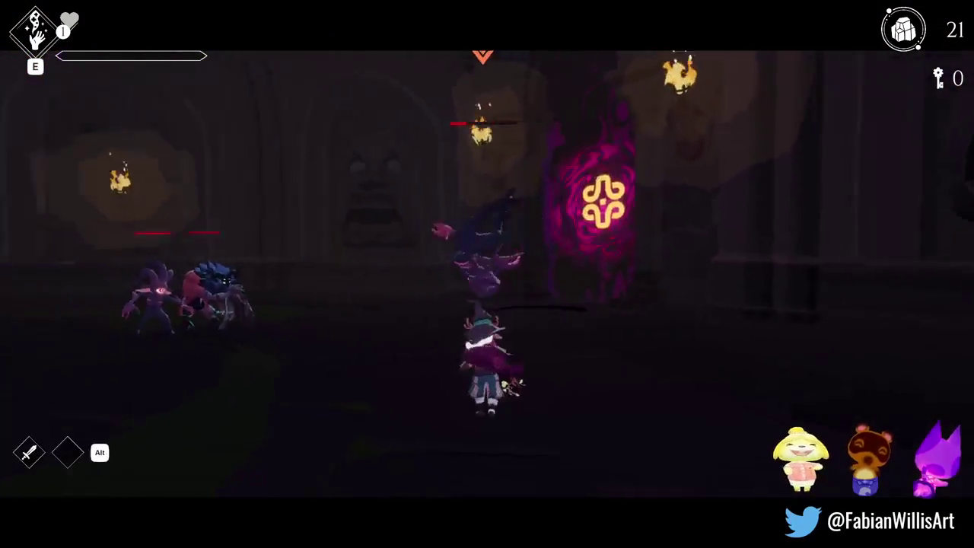
{"action": "key", "text": "j"}
{"action": "key", "text": "j"}
{"action": "key", "text": "space"}
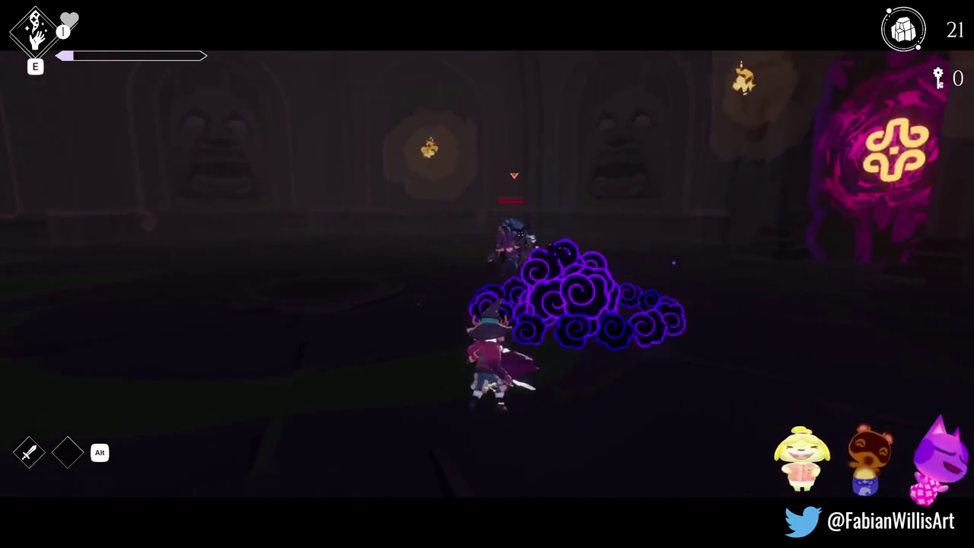
{"action": "key", "text": "j"}
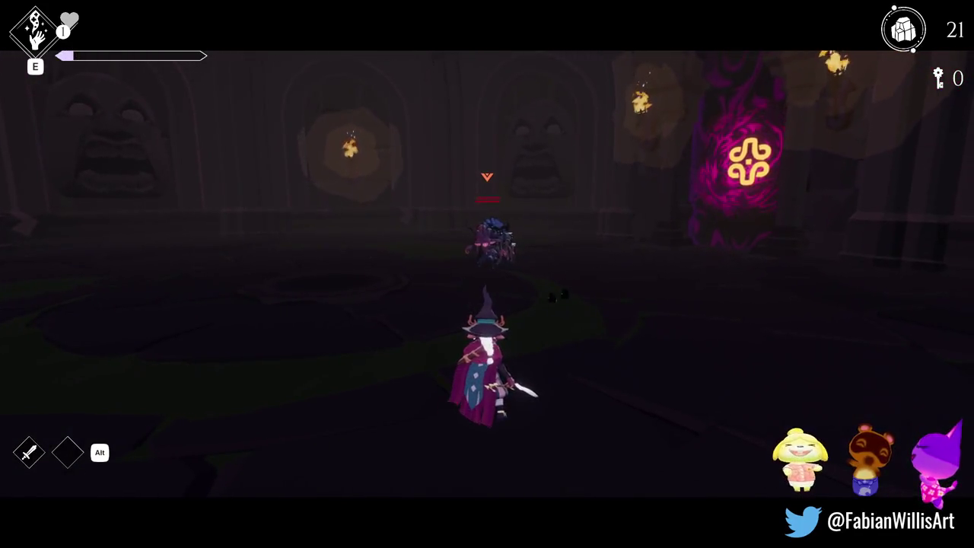
{"action": "key", "text": "d"}
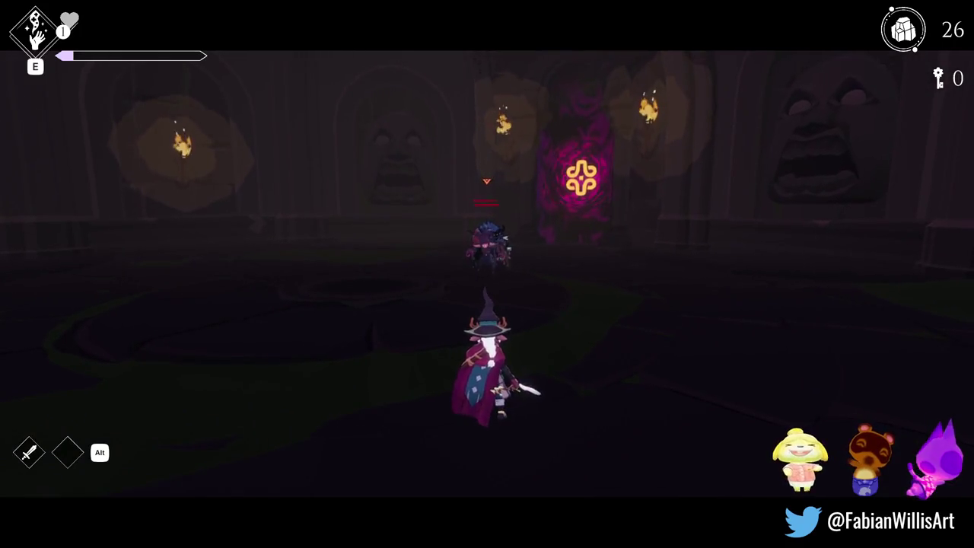
Strafe, dodge-roll and slash around the locked-on enemies, pausing and resuming the game.
{"action": "key", "text": "Escape"}
{"action": "key", "text": "Escape"}
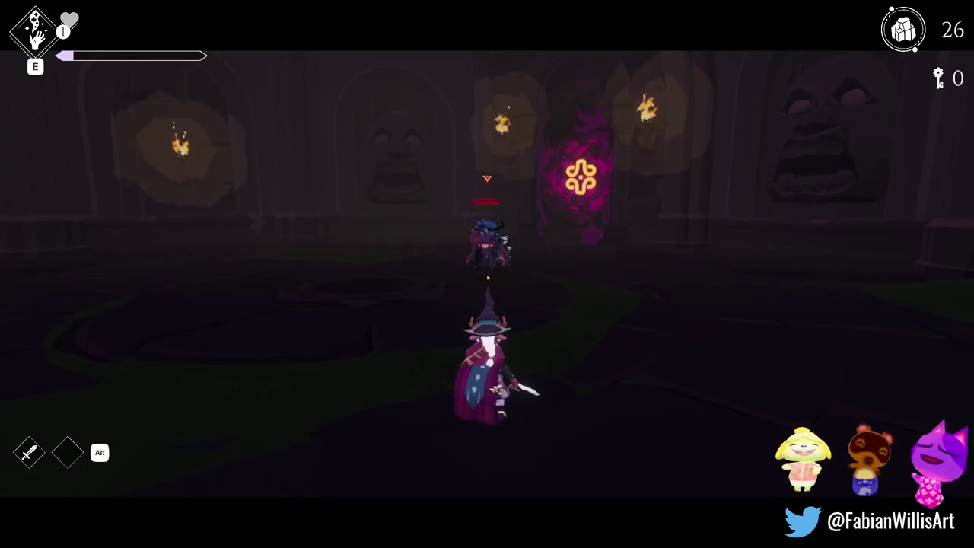
{"action": "key", "text": "a"}
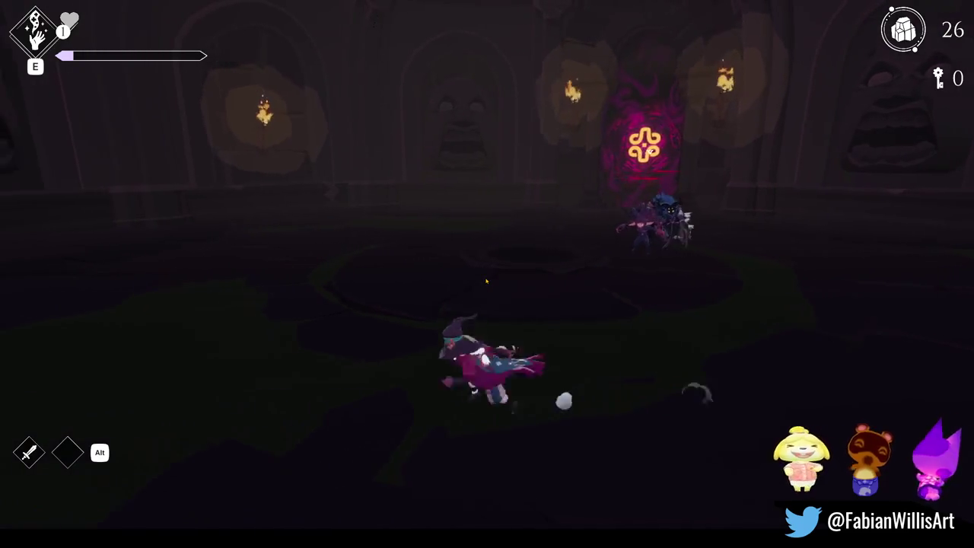
{"action": "key", "text": "a"}
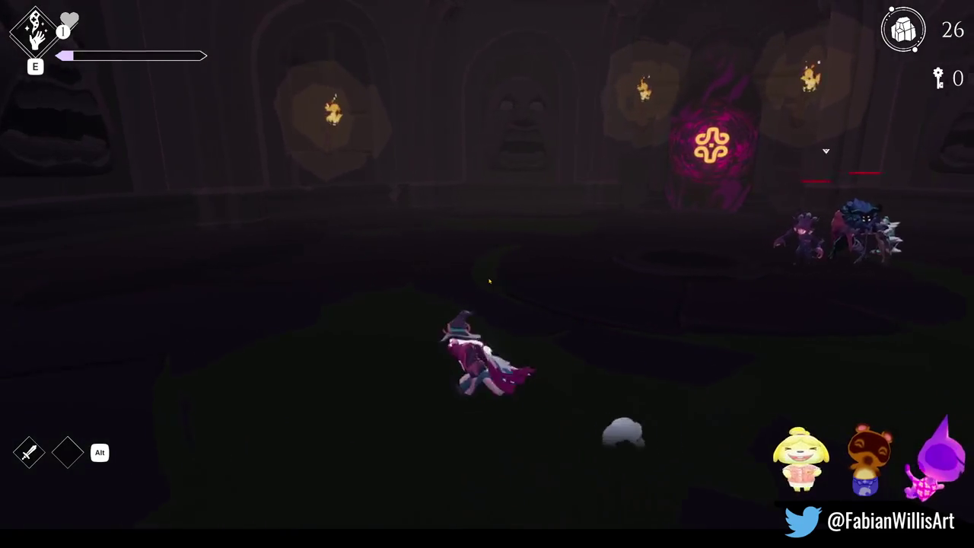
{"action": "key", "text": "space"}
{"action": "left_click", "coordinate": [490, 281]}
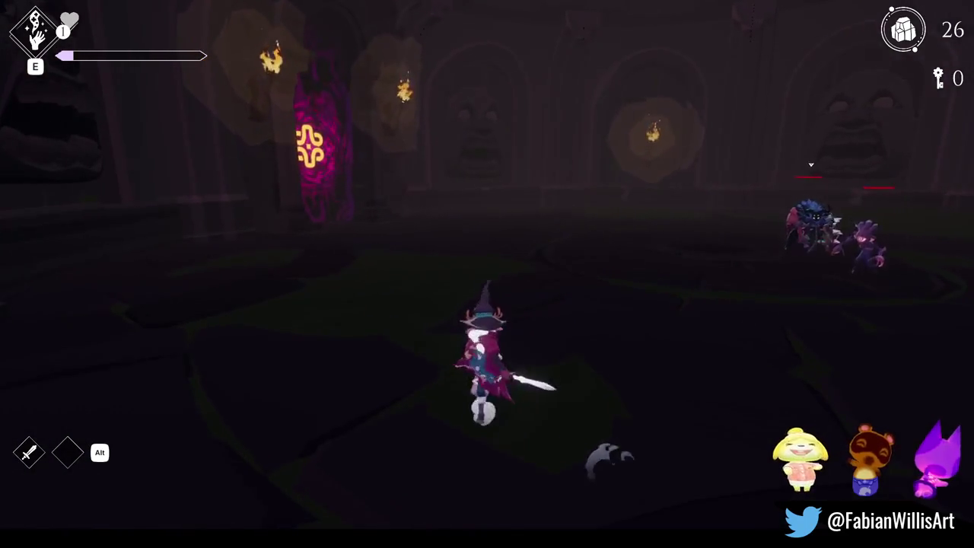
{"action": "key", "text": "Escape"}
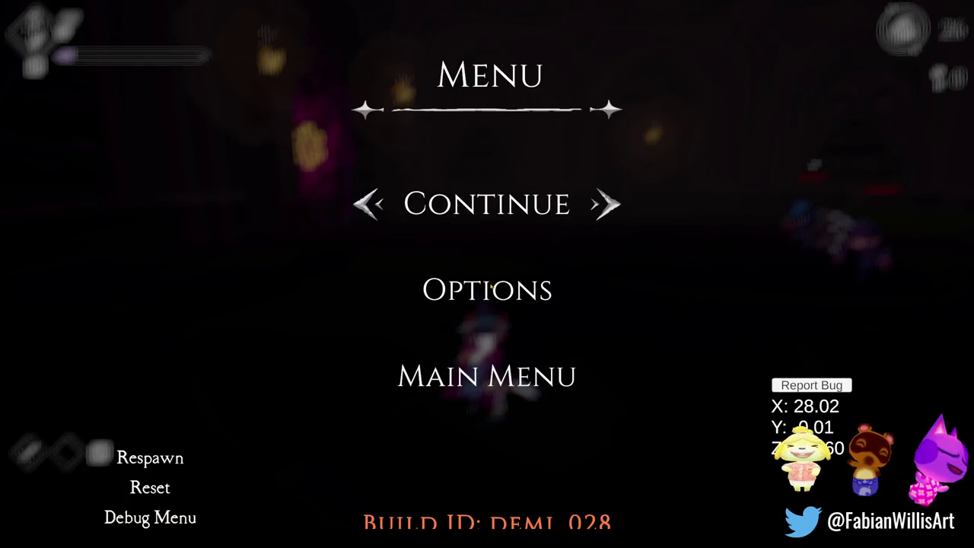
{"action": "key", "text": "Escape"}
{"action": "key", "text": "Escape"}
{"action": "key", "text": "Escape"}
{"action": "left_click", "coordinate": [491, 286]}
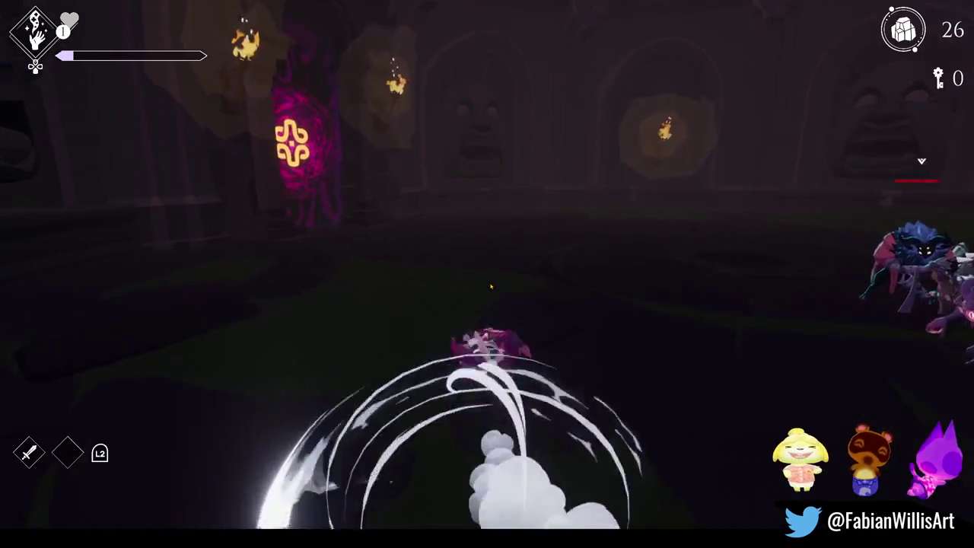
{"action": "key", "text": "space"}
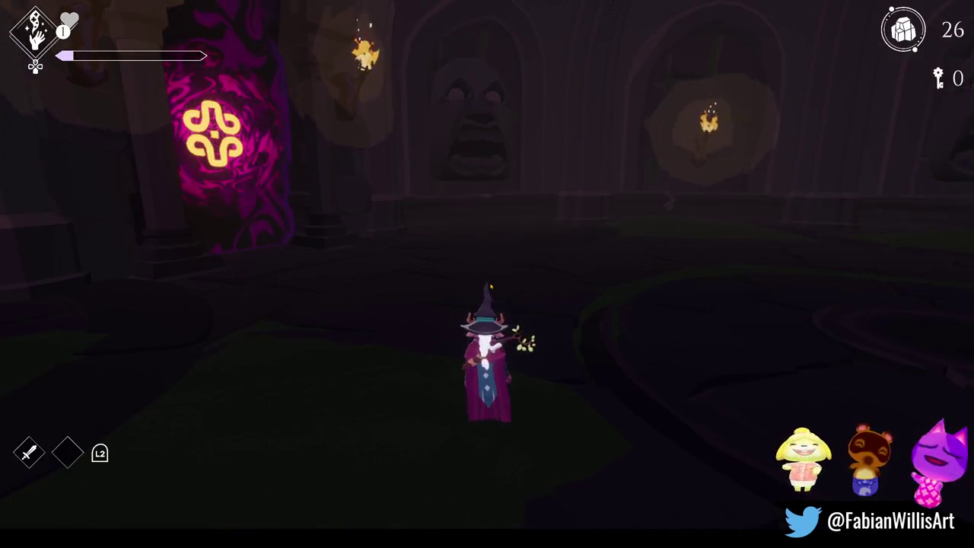
{"action": "left_click", "coordinate": [491, 286]}
{"action": "key", "text": "space"}
{"action": "key", "text": "Escape"}
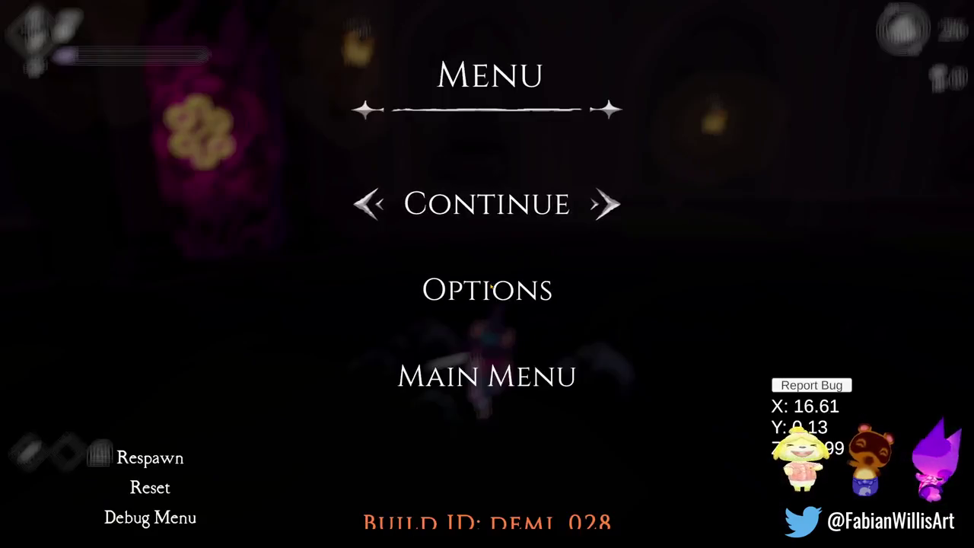
{"action": "left_click", "coordinate": [510, 237]}
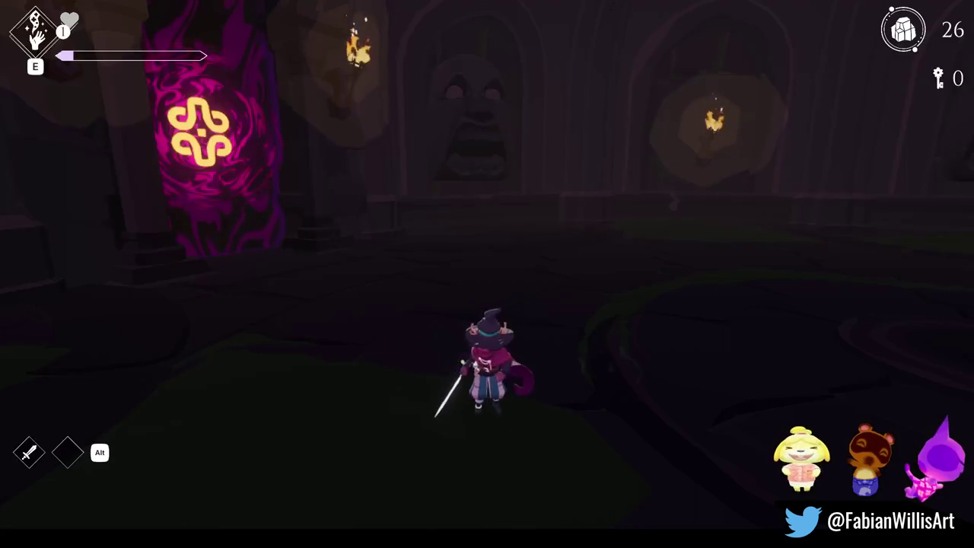
Defeat the spiked-shield enemy with a special attack, then head for the face-wall doorway.
{"action": "left_click", "coordinate": [510, 237]}
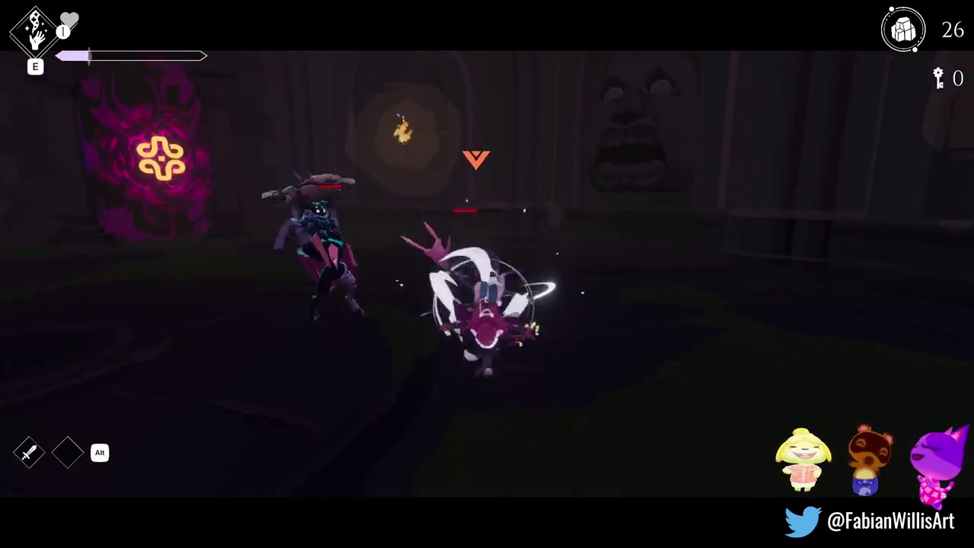
{"action": "key", "text": "space"}
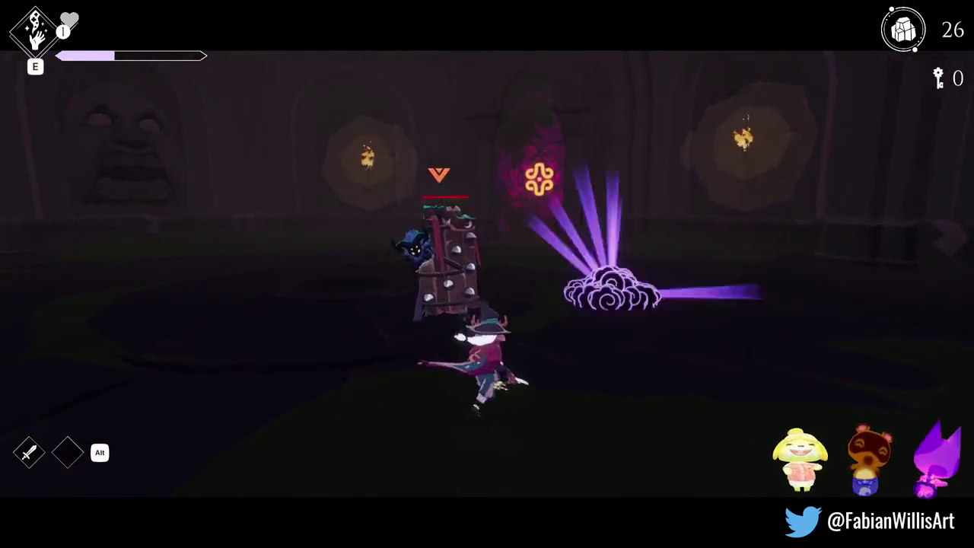
{"action": "key", "text": "space"}
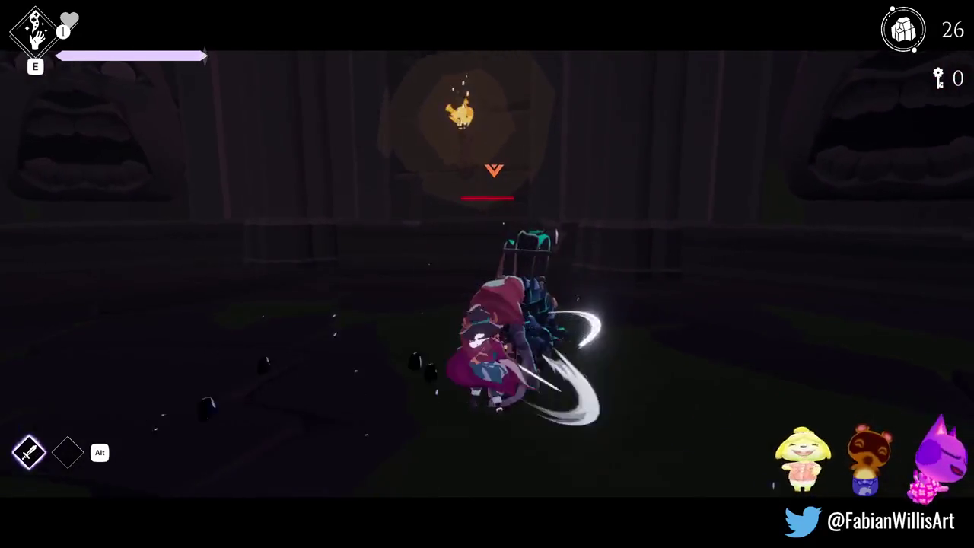
{"action": "key", "text": "space"}
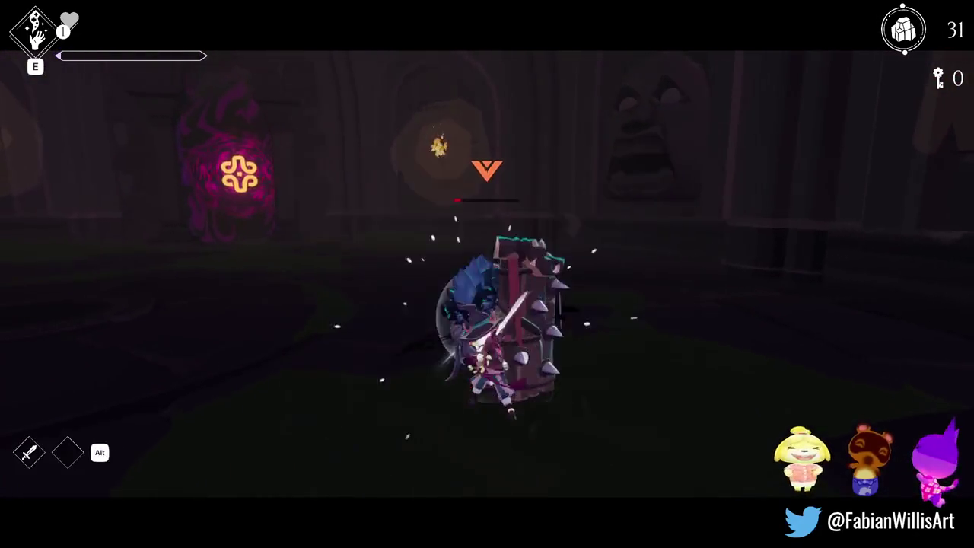
{"action": "key", "text": "space"}
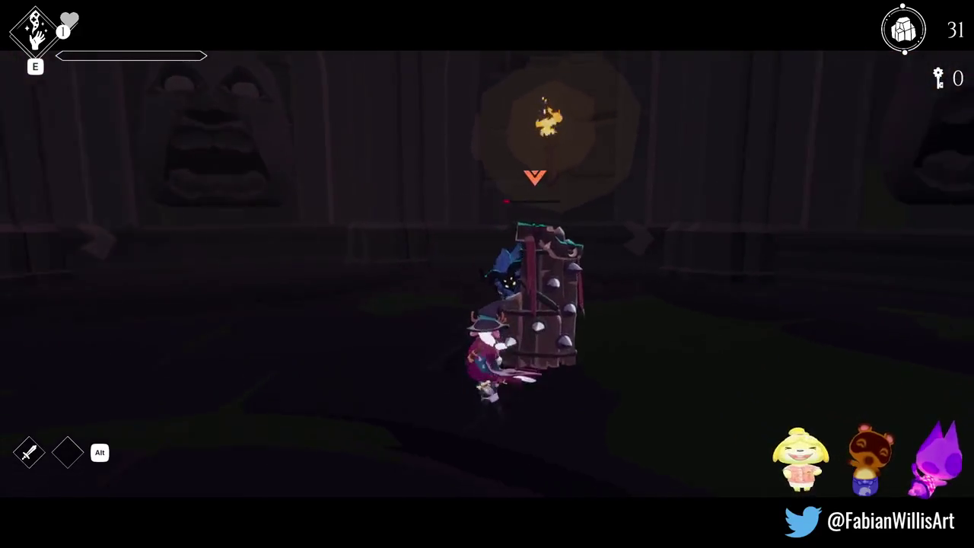
{"action": "key", "text": "alt"}
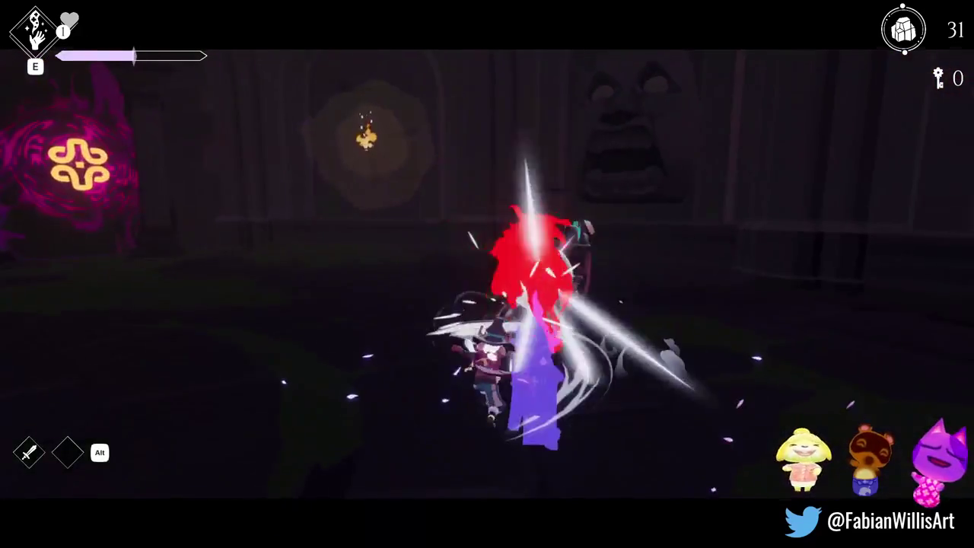
{"action": "key", "text": "space"}
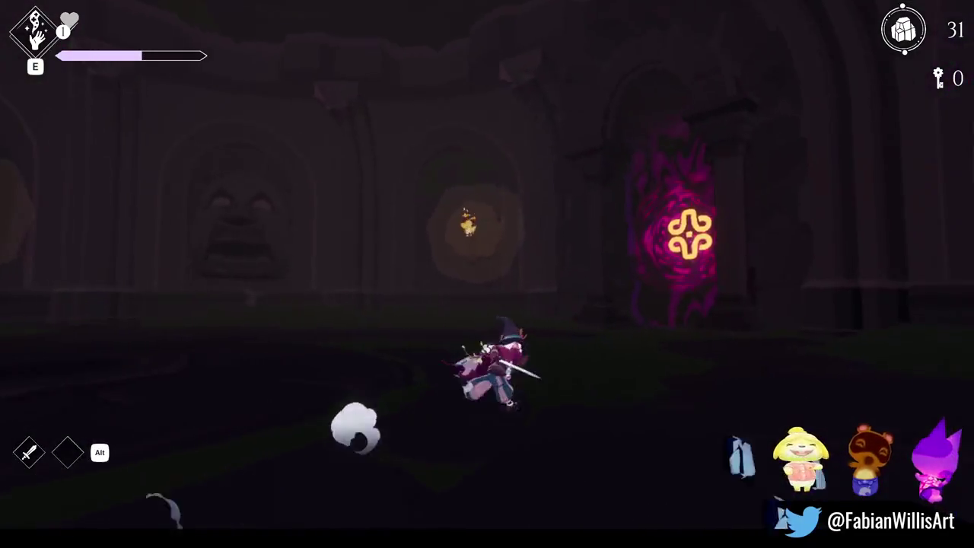
{"action": "key", "text": "space"}
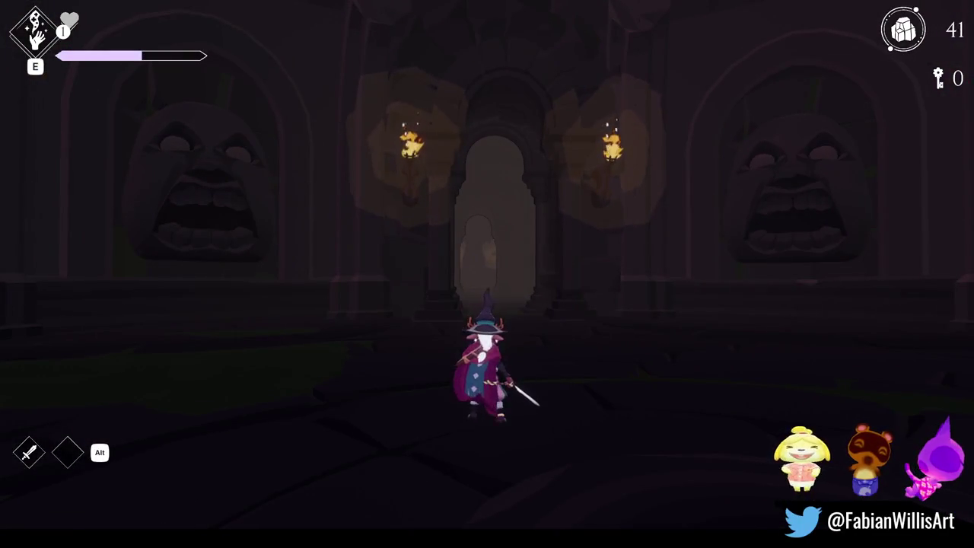
{"action": "key", "text": "w"}
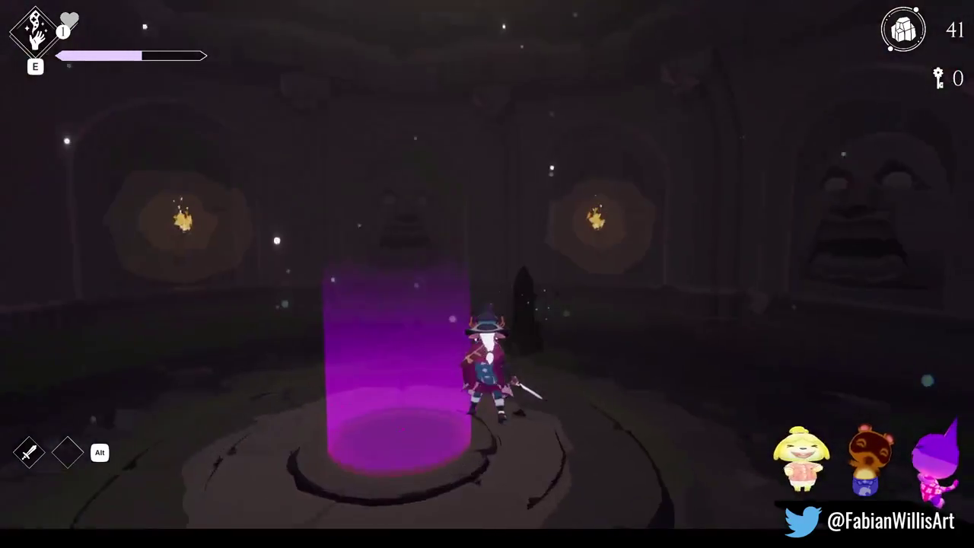
View the obelisk's Might upgrade, close the Upgrades screen, and return to the purple portal.
{"action": "key", "text": "f"}
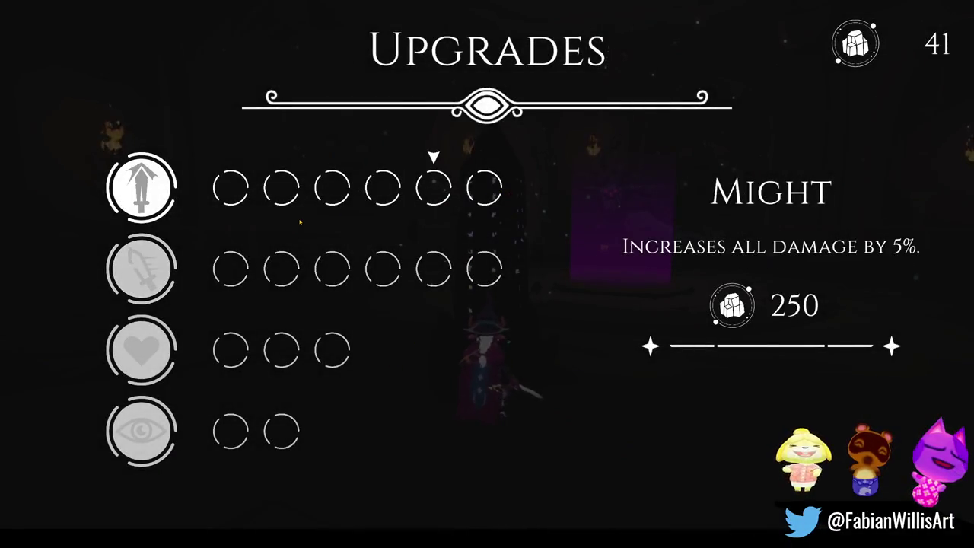
{"action": "key", "text": "Escape"}
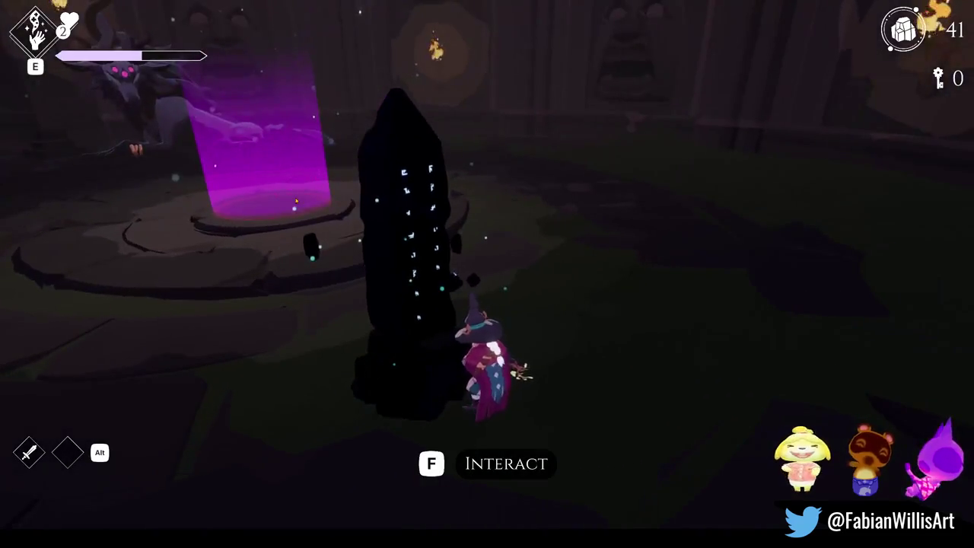
{"action": "key", "text": "d"}
{"action": "key", "text": "w"}
{"action": "left_click", "coordinate": [487, 274]}
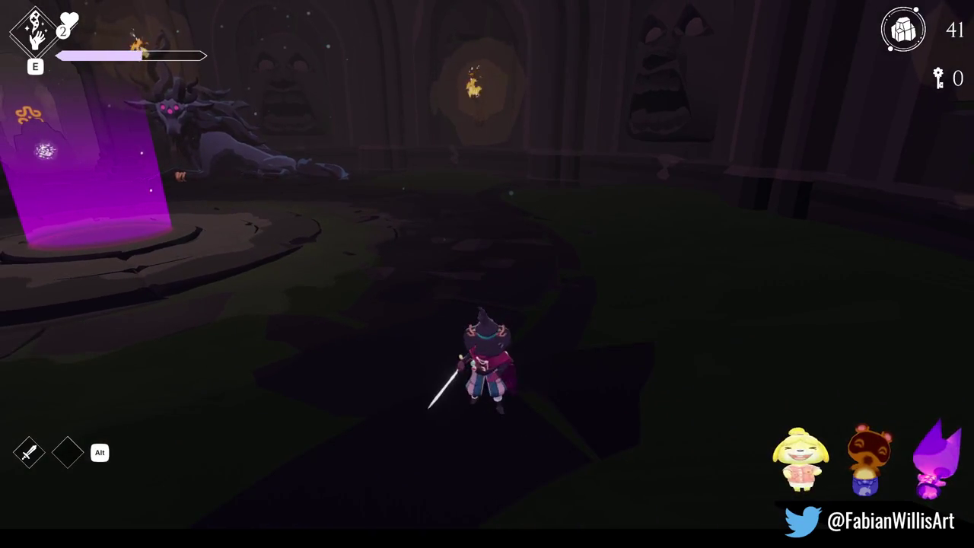
Toggle the debug cheat menu, then pause and resume play near the portal.
{"action": "key", "text": "grave"}
{"action": "key", "text": "grave"}
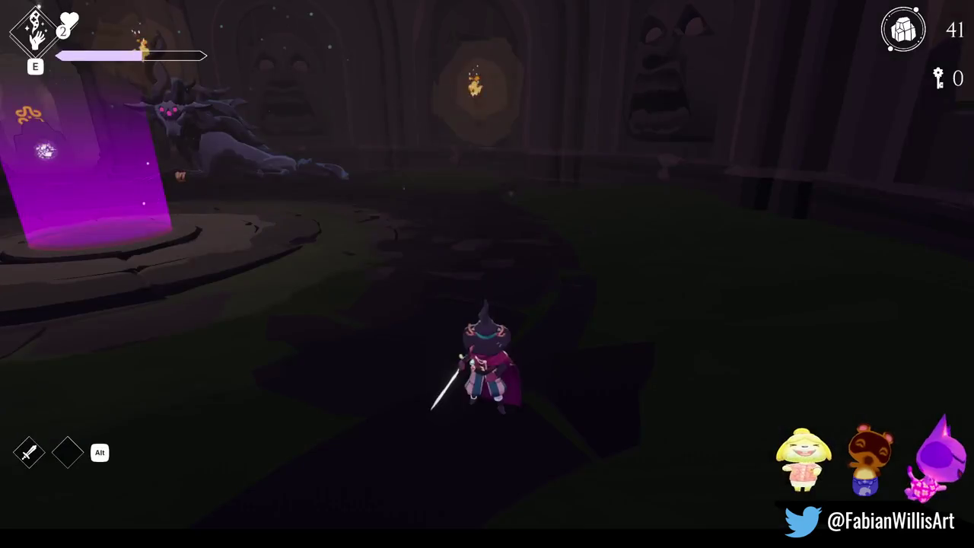
{"action": "key", "text": "grave"}
{"action": "key", "text": "grave"}
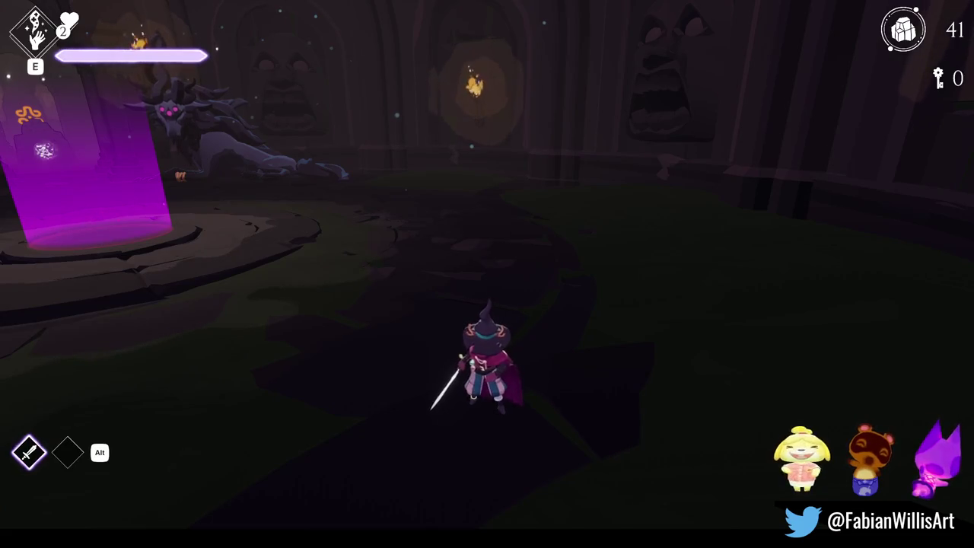
{"action": "left_click", "coordinate": [487, 274]}
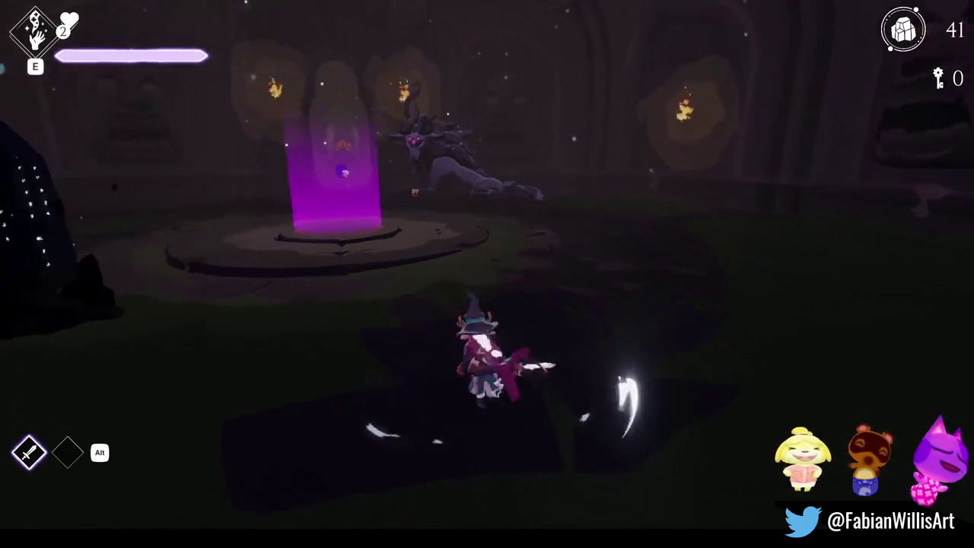
{"action": "key", "text": "Escape"}
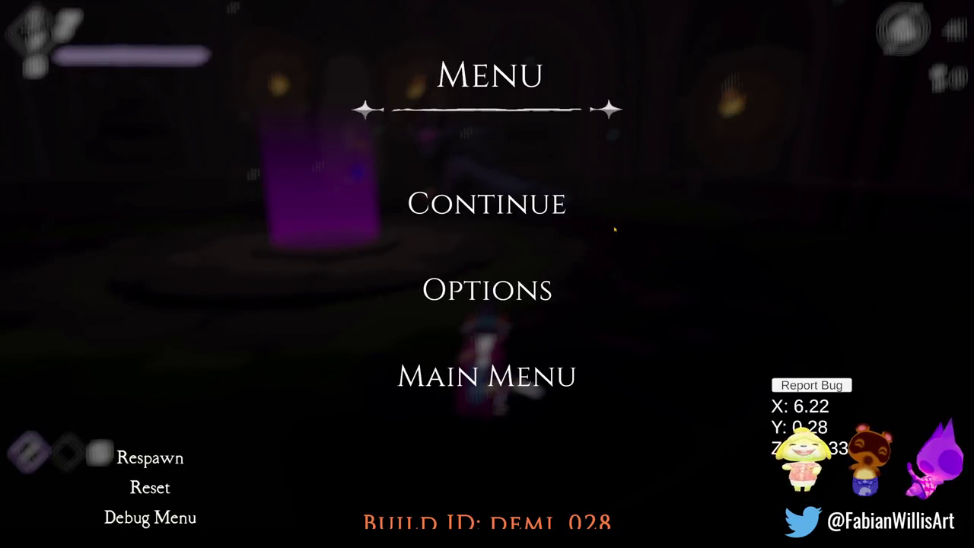
{"action": "key", "text": "Escape"}
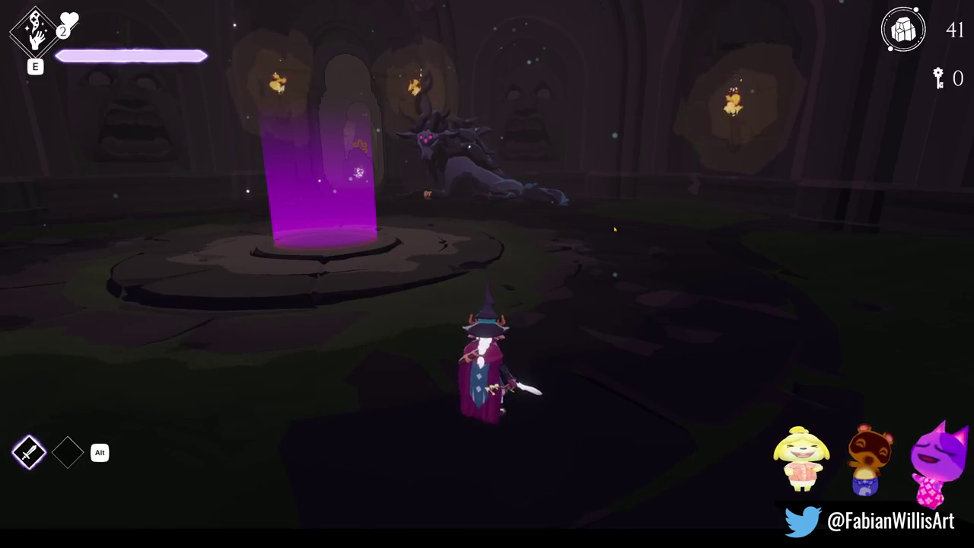
{"action": "left_click", "coordinate": [488, 278]}
Pause again, check the repository's commit history in GitHub Desktop, and return to the editor.
{"action": "key", "text": "Escape"}
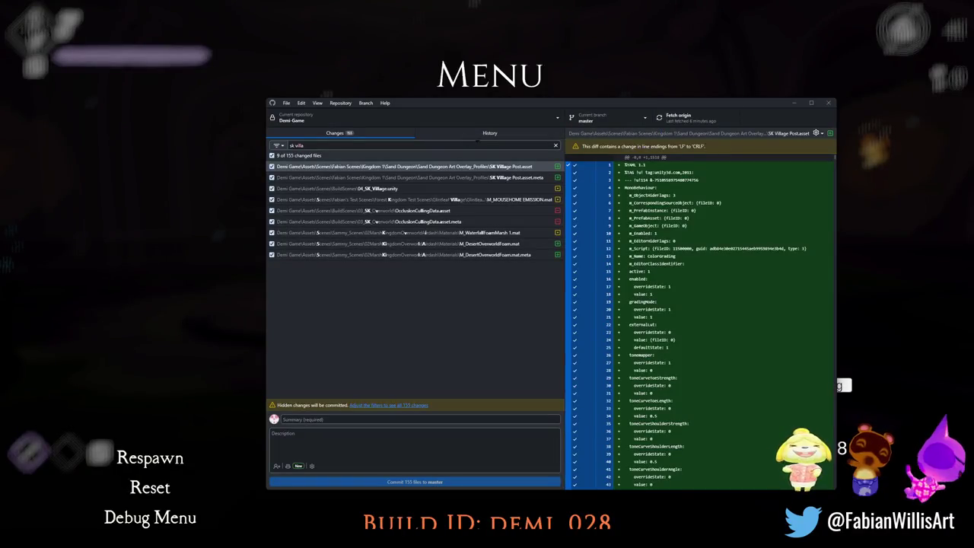
{"action": "left_click", "coordinate": [482, 140]}
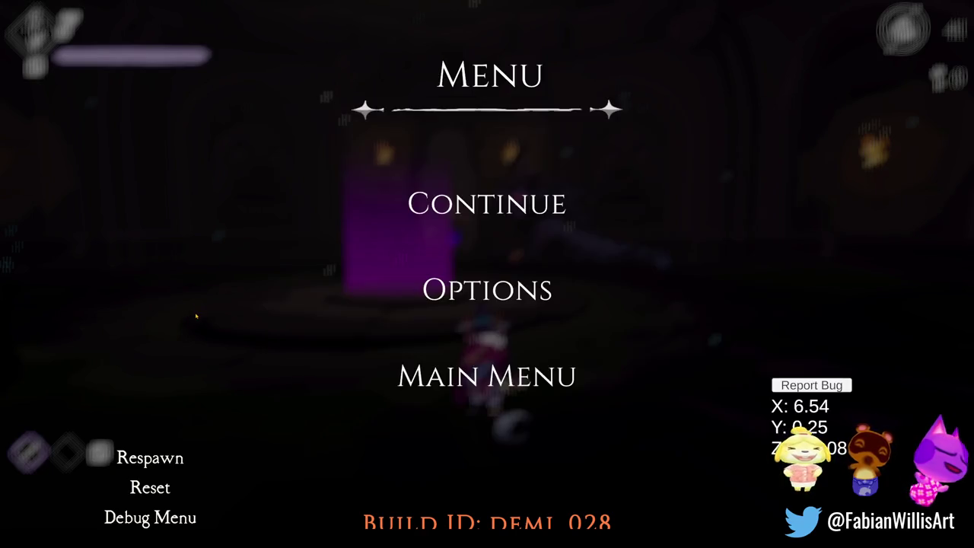
{"action": "left_click", "coordinate": [420, 209]}
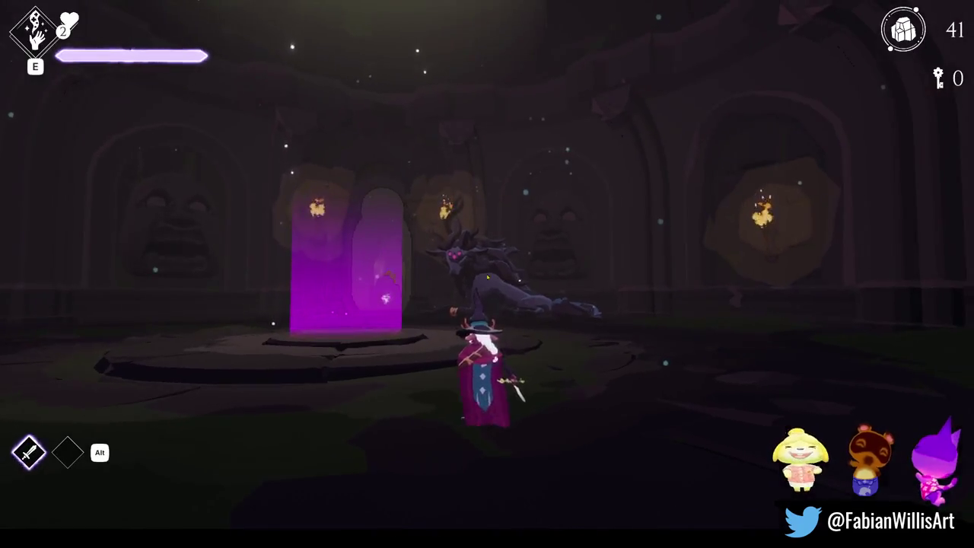
{"action": "key", "text": "Escape"}
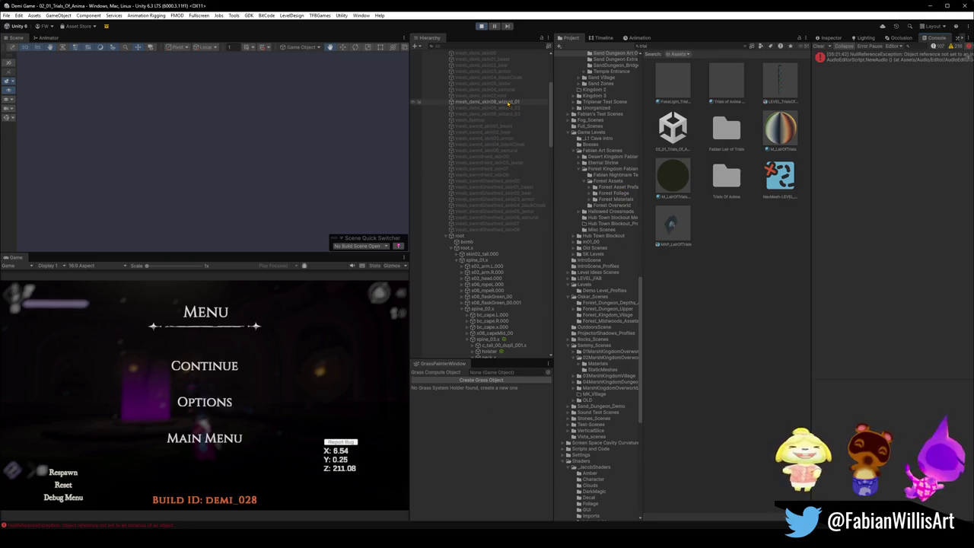
{"action": "key", "text": "Escape"}
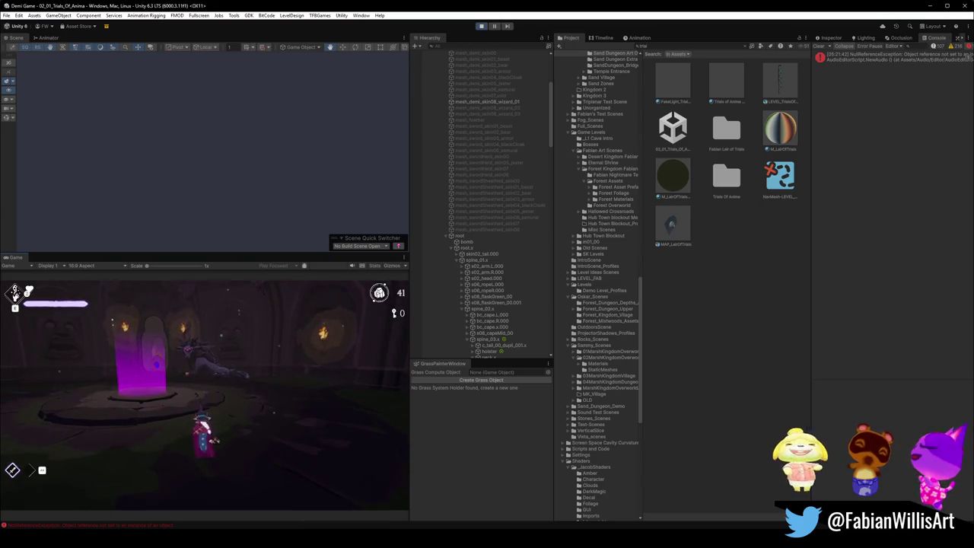
Switch the Game view to fullscreen with F10 and keep playing until currency reaches 102.
{"action": "key", "text": "F10"}
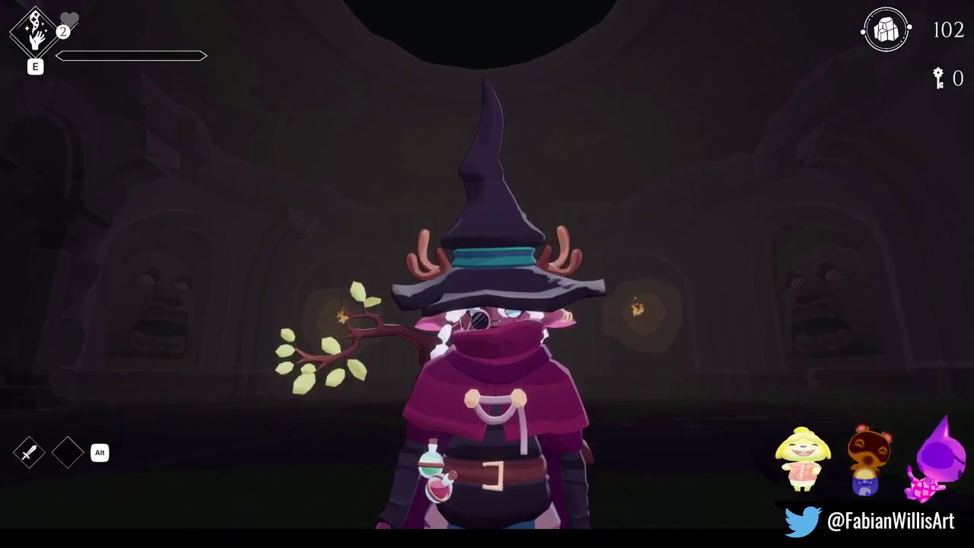
Move and roll the character, pause and unpause, then exit fullscreen to the editor with F11.
{"action": "key", "text": "w"}
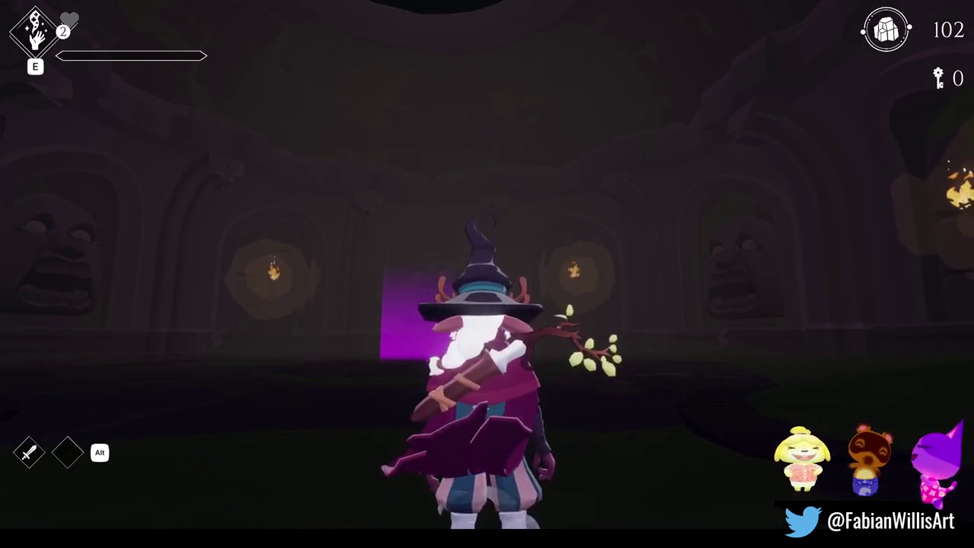
{"action": "key", "text": "a"}
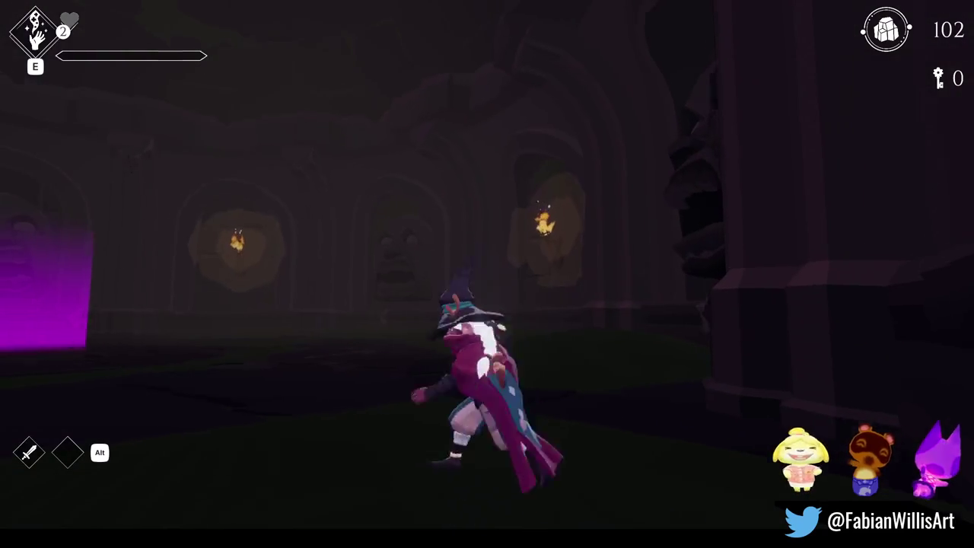
{"action": "key", "text": "space"}
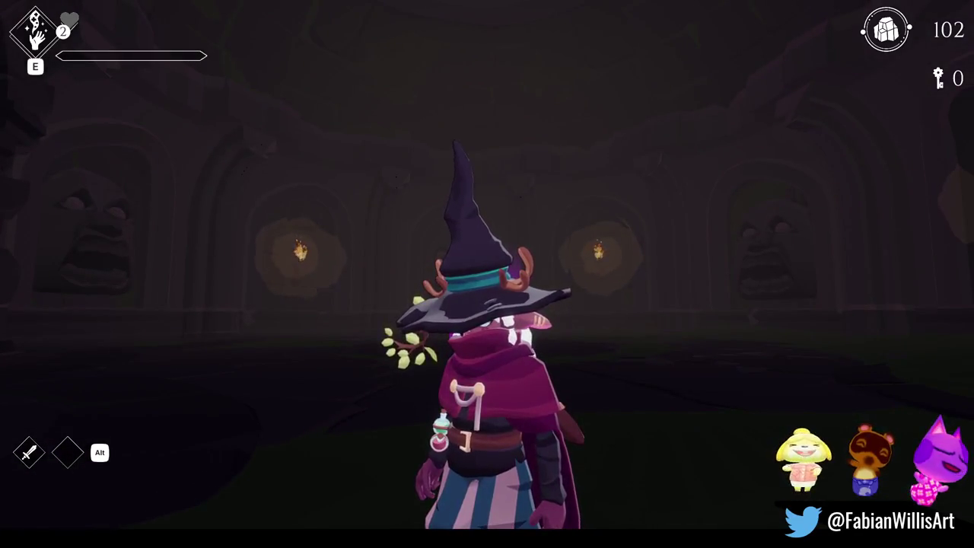
{"action": "key", "text": "Escape"}
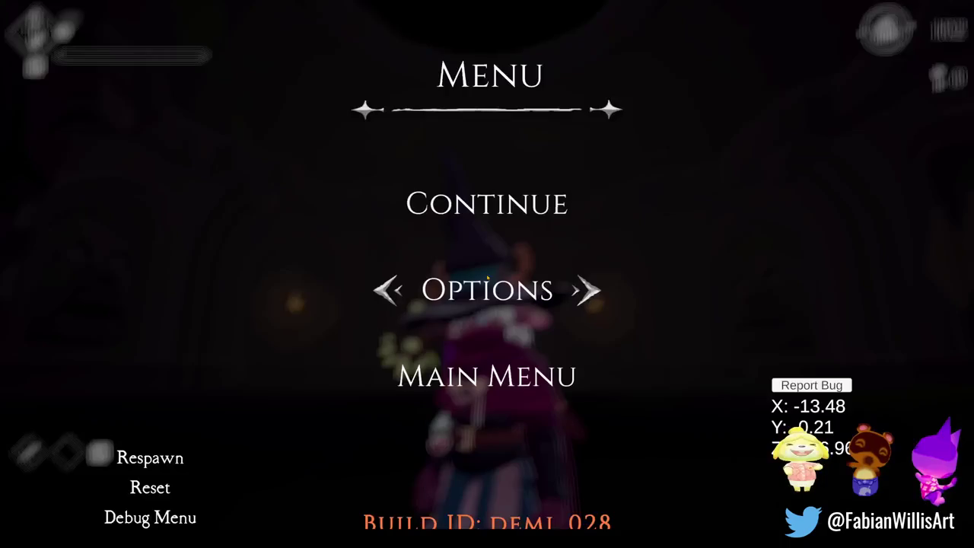
{"action": "key", "text": "Escape"}
{"action": "key", "text": "F11"}
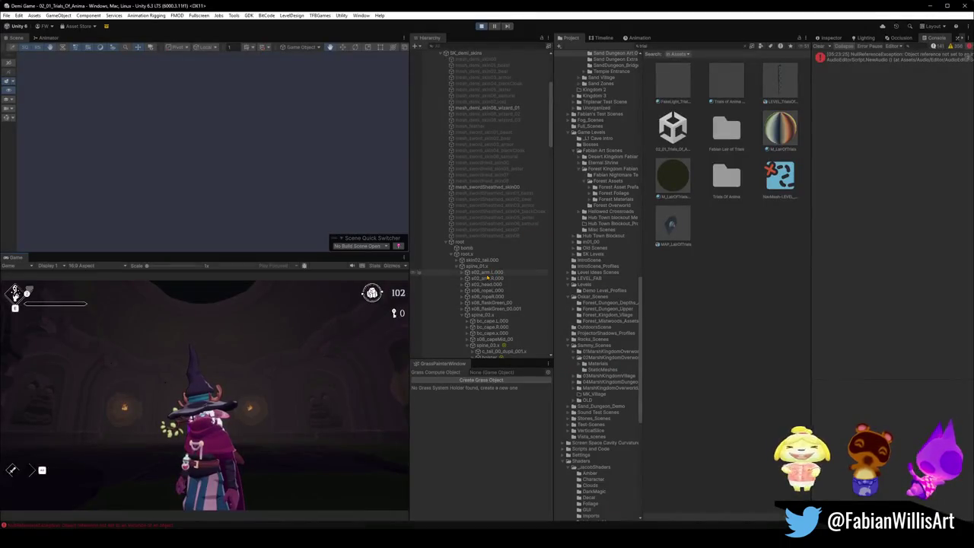
Inspect SK_demi_skins' components, then make the running Game view fullscreen with F10.
{"action": "key", "text": "super"}
{"action": "key", "text": "super"}
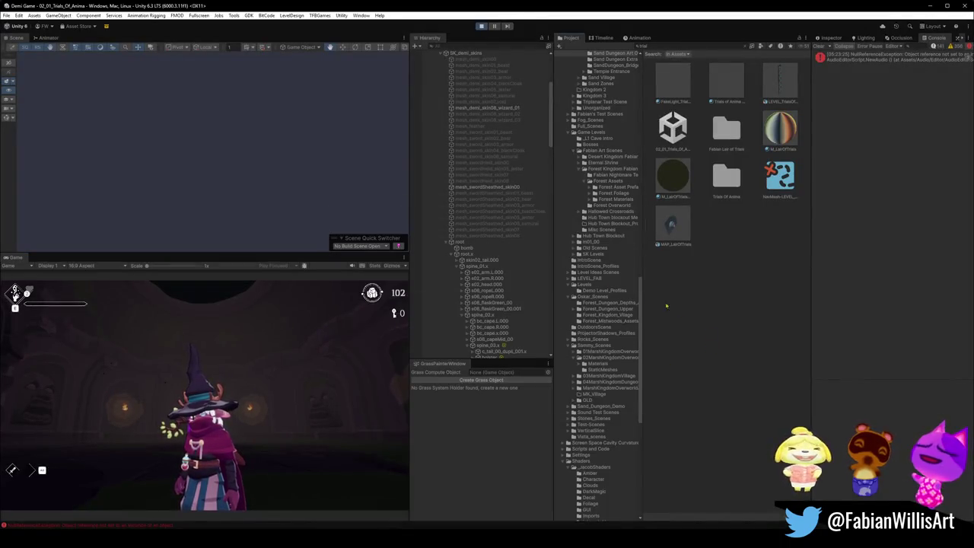
{"action": "scroll", "coordinate": [500, 189], "scroll_direction": "up", "scroll_amount": 3}
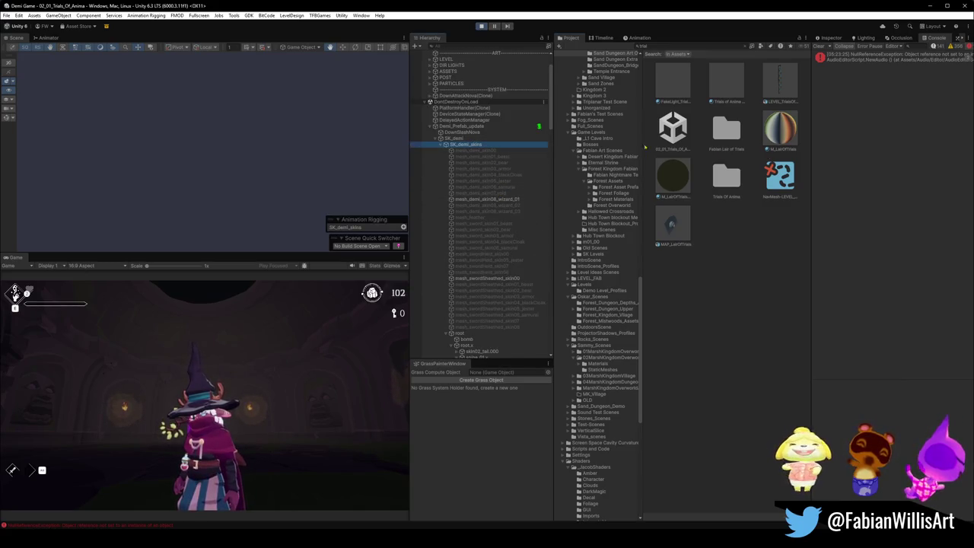
{"action": "left_click", "coordinate": [831, 38]}
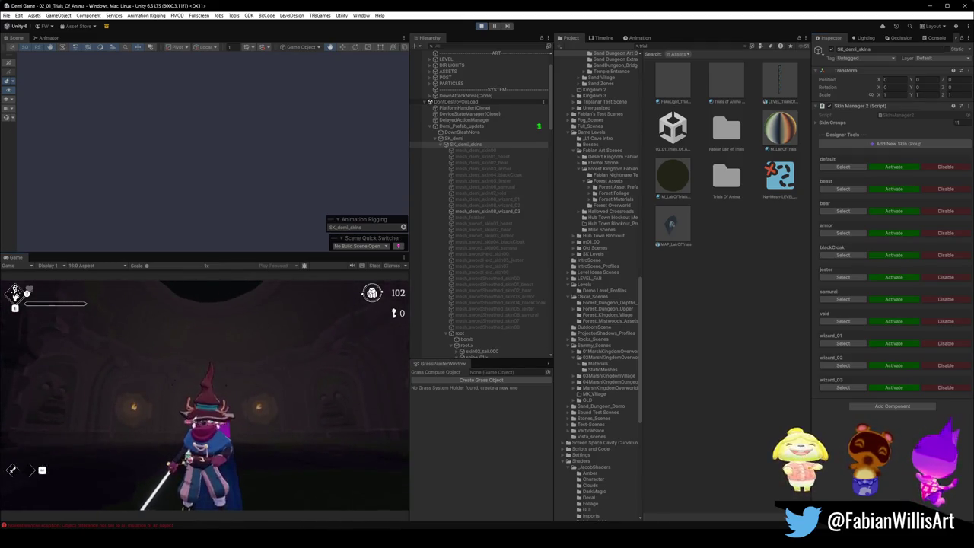
{"action": "key", "text": "F10"}
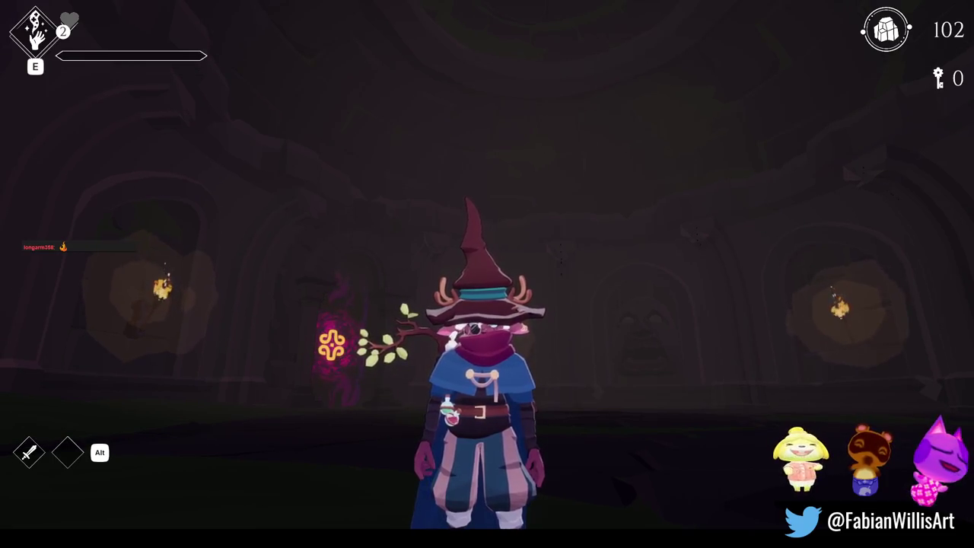
Walk the character deeper into the arena, then pause to leave fullscreen.
{"action": "key", "text": "w"}
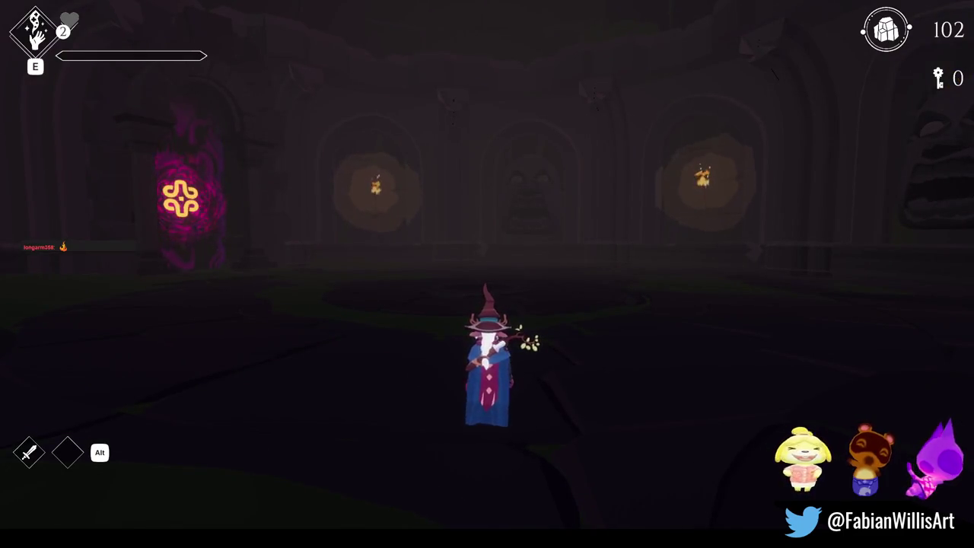
{"action": "key", "text": "Escape"}
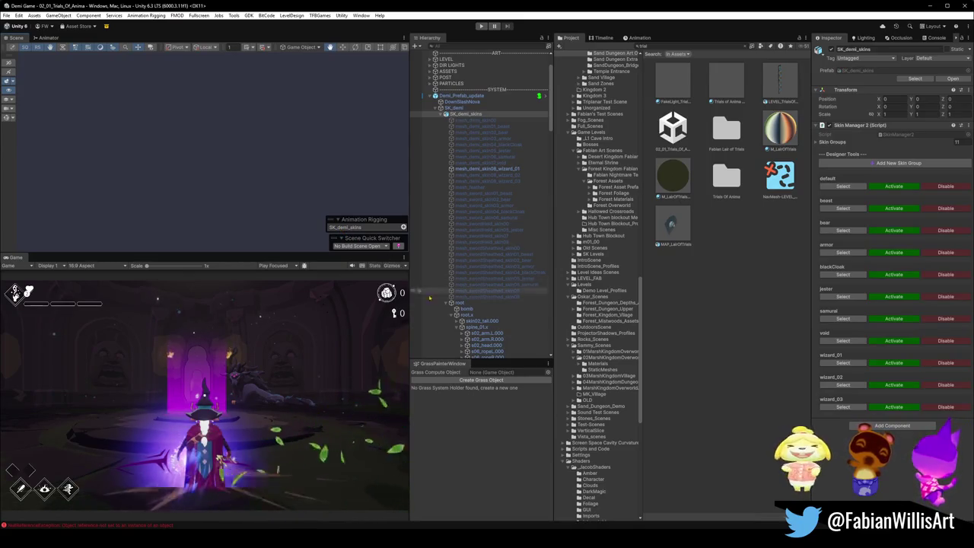
Inspect mesh_demi_skin08_wizard_01 and Demi_Prefab_update, then load the 03_SK_Overworld scene from the scene switcher.
{"action": "left_click", "coordinate": [491, 168]}
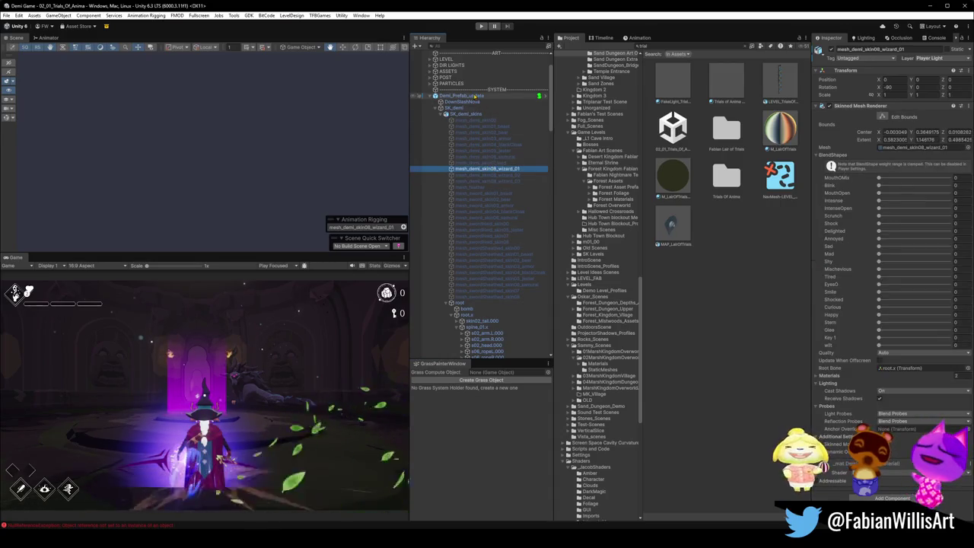
{"action": "left_click", "coordinate": [474, 96]}
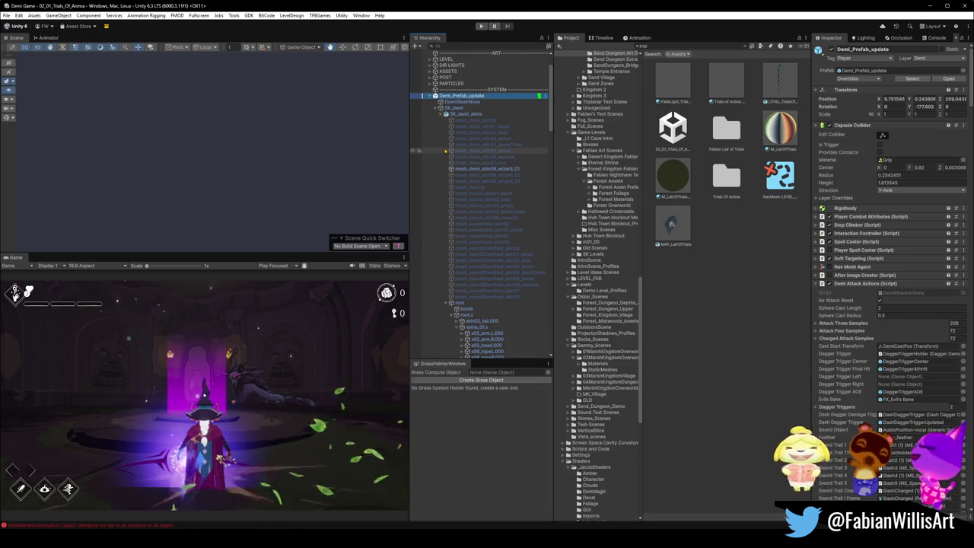
{"action": "left_click", "coordinate": [377, 246]}
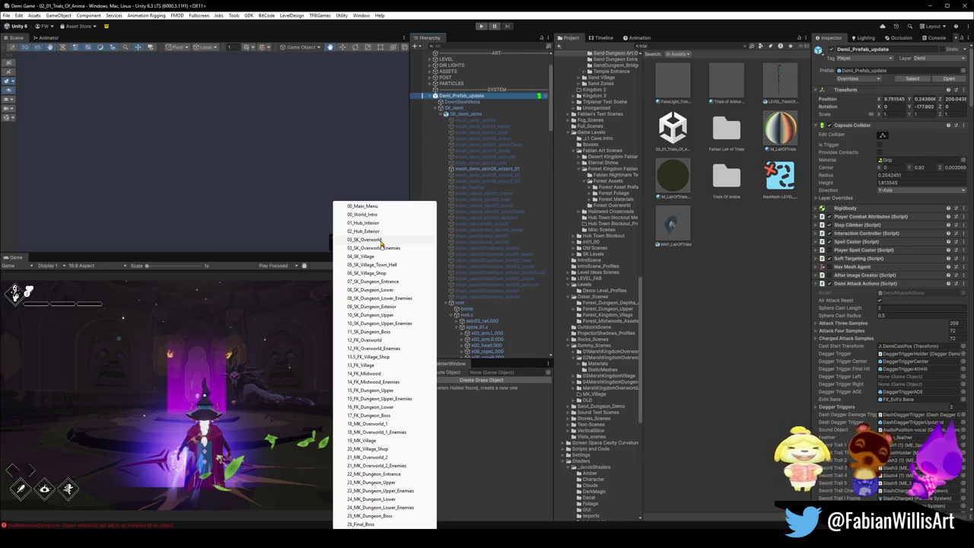
{"action": "left_click", "coordinate": [381, 241]}
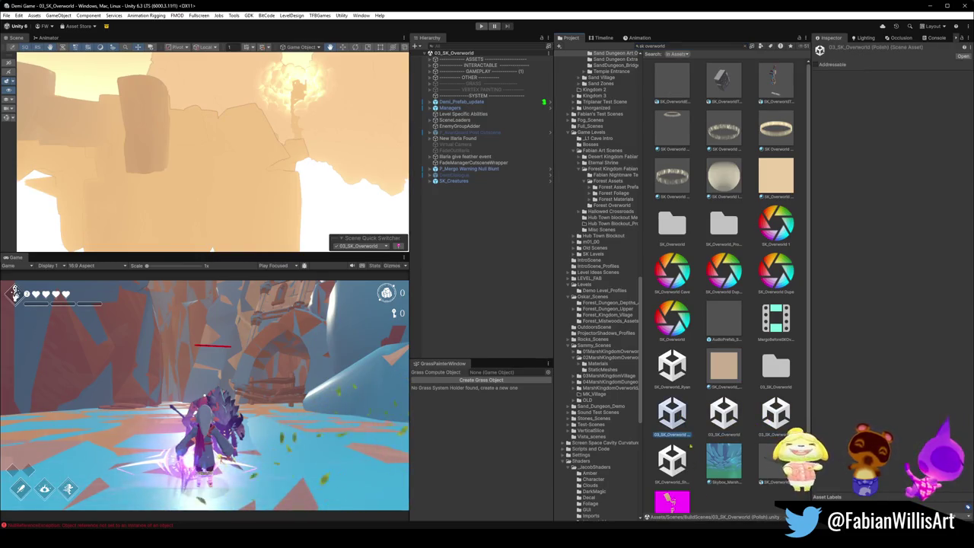
Load 03_SK_Overworld (Polish), expand Demi_Prefab_update to select SK_demi, and start Play mode.
{"action": "double_click", "coordinate": [695, 426]}
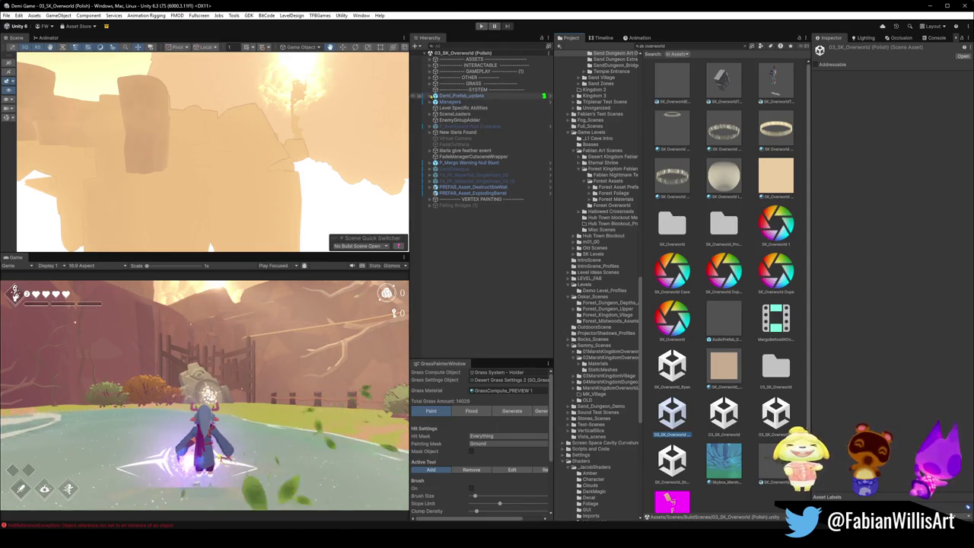
{"action": "left_click", "coordinate": [430, 96]}
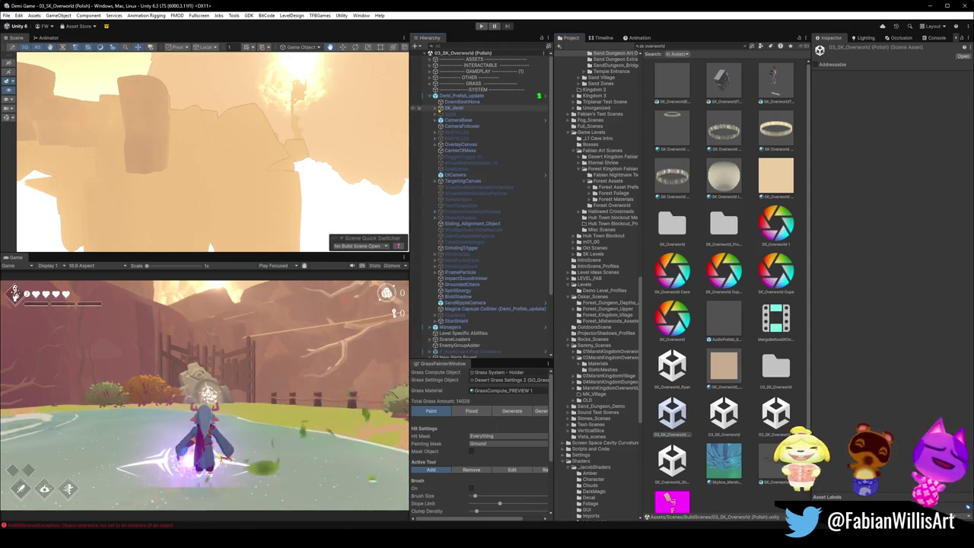
{"action": "left_click", "coordinate": [454, 107]}
{"action": "left_click", "coordinate": [440, 107]}
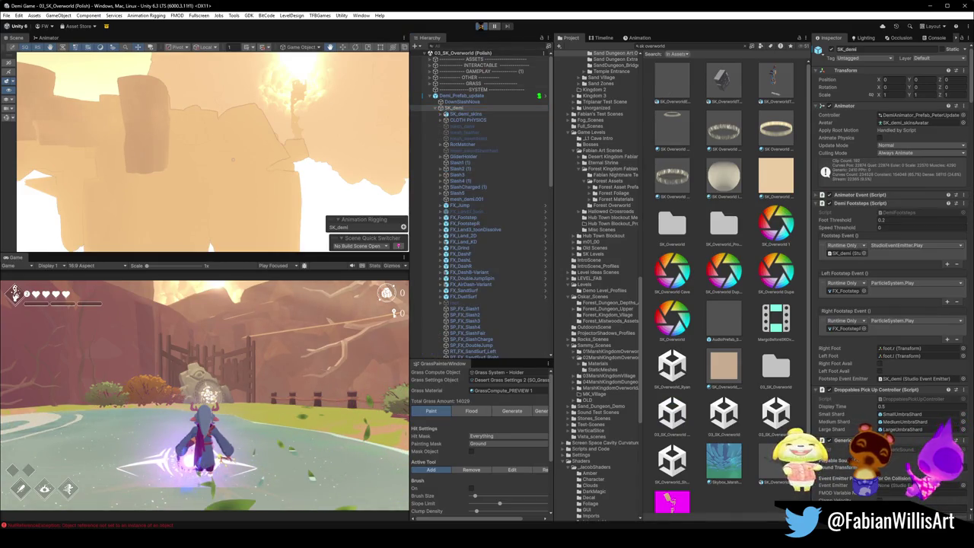
{"action": "left_click", "coordinate": [481, 26]}
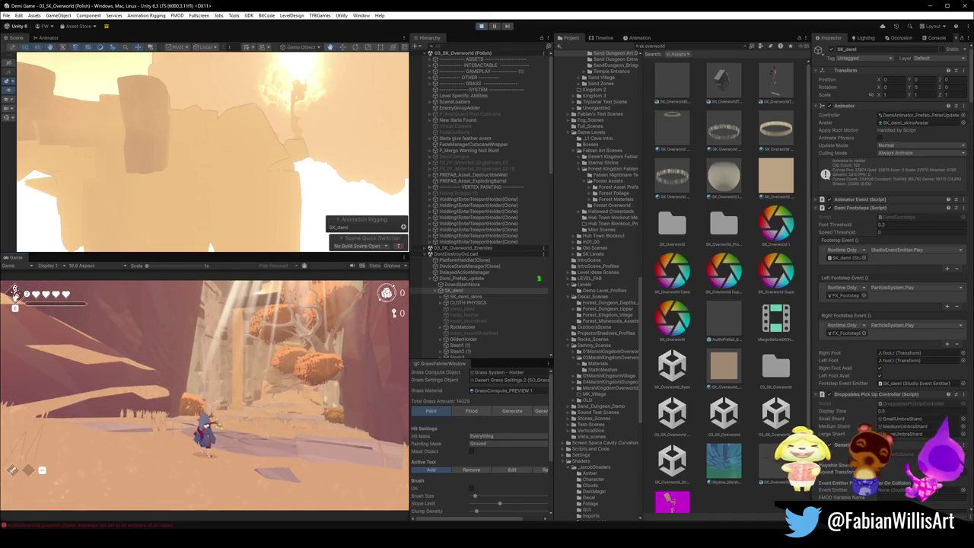
Dismiss the Windows Start menu, bring up the in-game pause menu, and exit Play mode.
{"action": "key", "text": "super"}
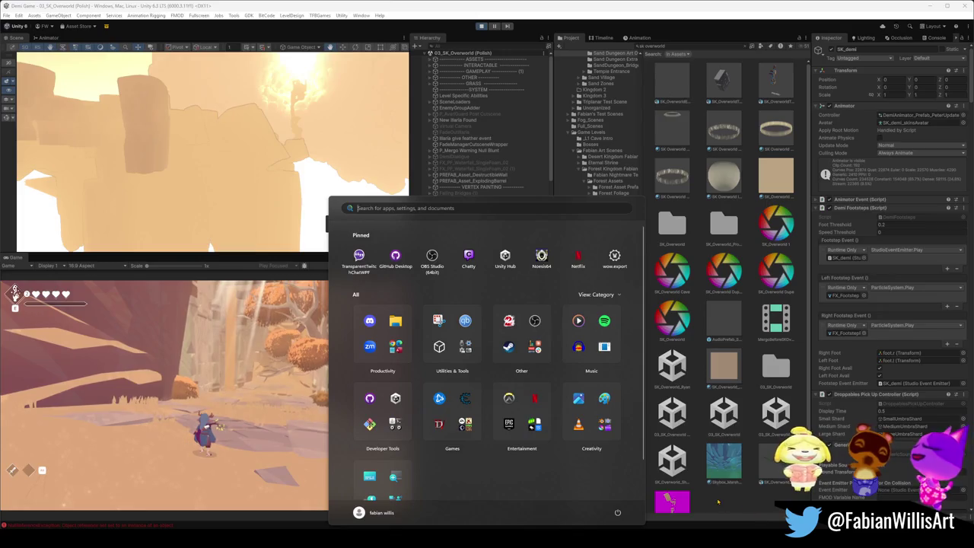
{"action": "left_click", "coordinate": [531, 267]}
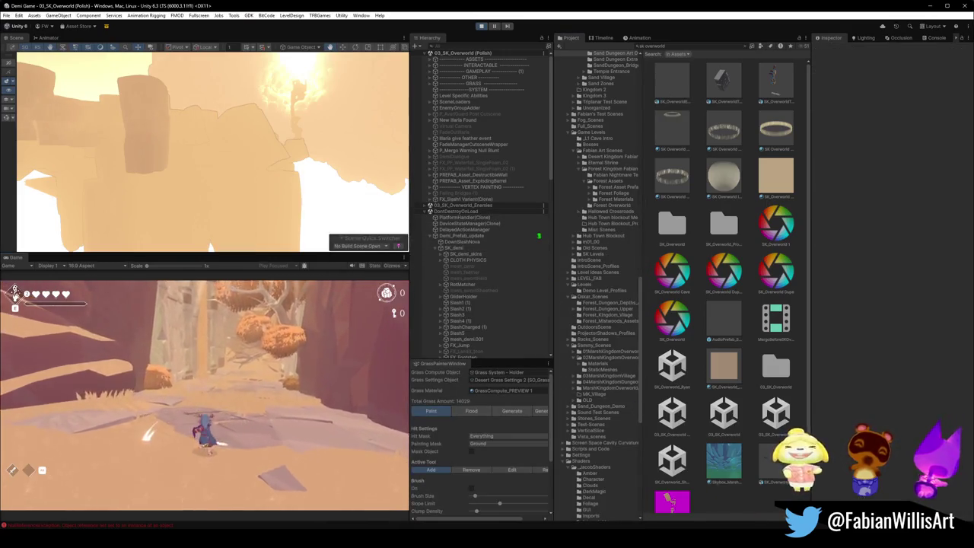
{"action": "key", "text": "super"}
{"action": "key", "text": "super"}
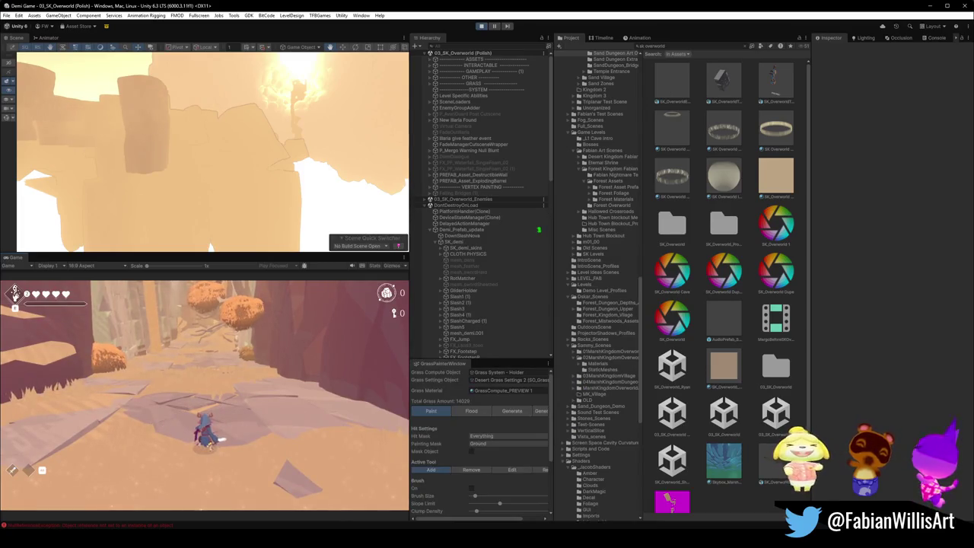
{"action": "key", "text": "Escape"}
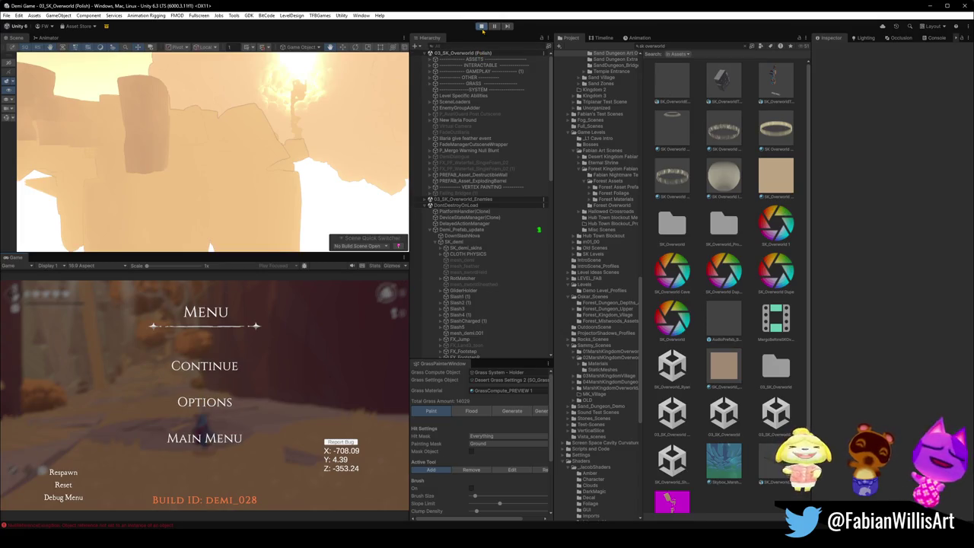
{"action": "left_click", "coordinate": [481, 26]}
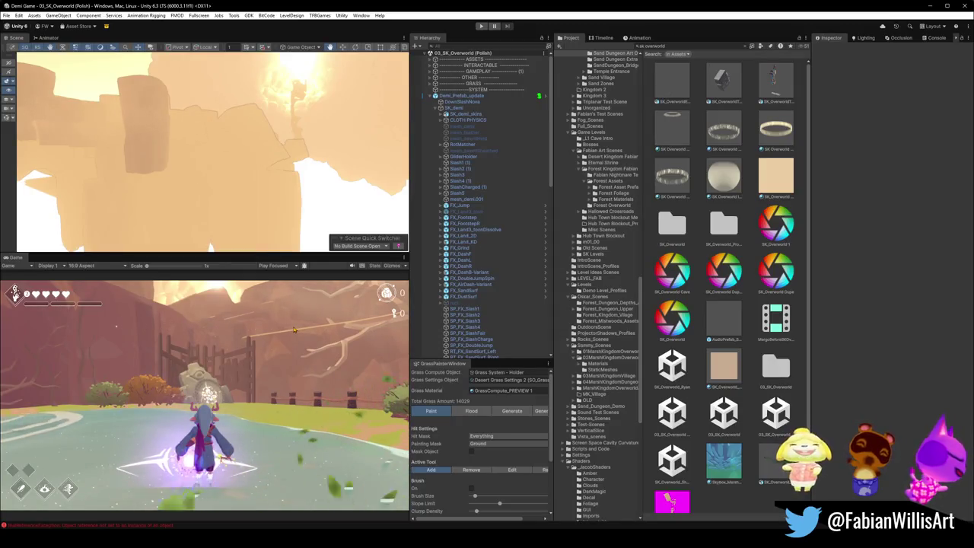
Close the build scene list without loading, then search assets for 'trial' and clear it.
{"action": "left_click", "coordinate": [358, 247]}
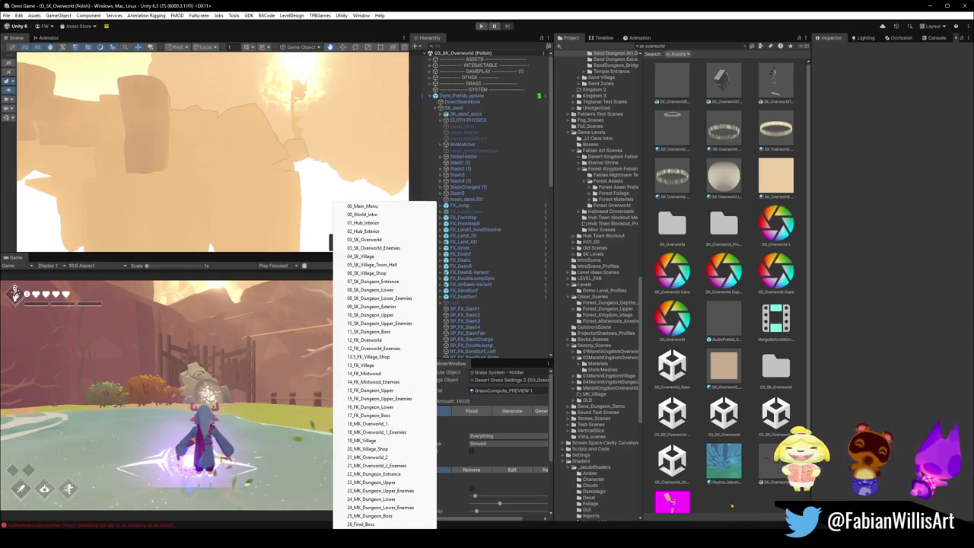
{"action": "key", "text": "Escape"}
{"action": "left_click", "coordinate": [685, 46]}
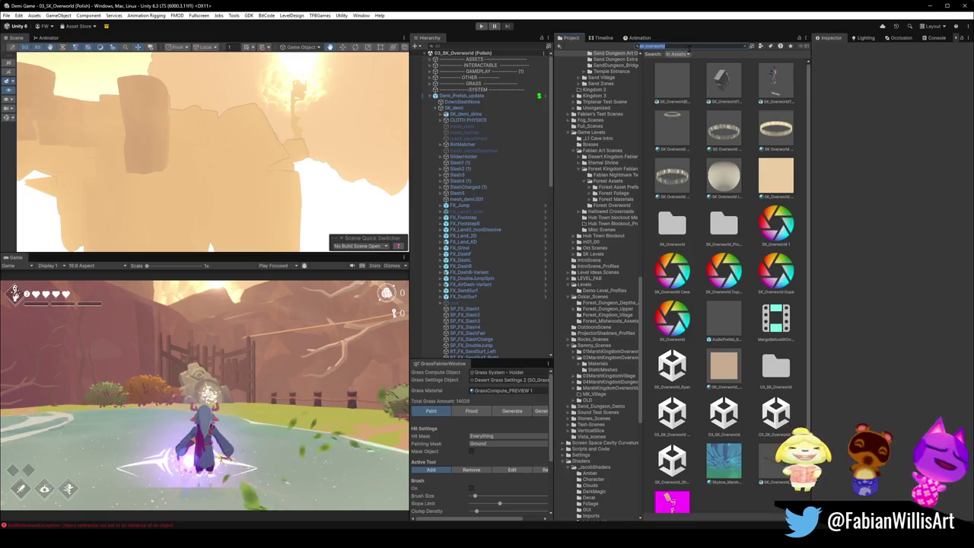
{"action": "type", "text": "trial"}
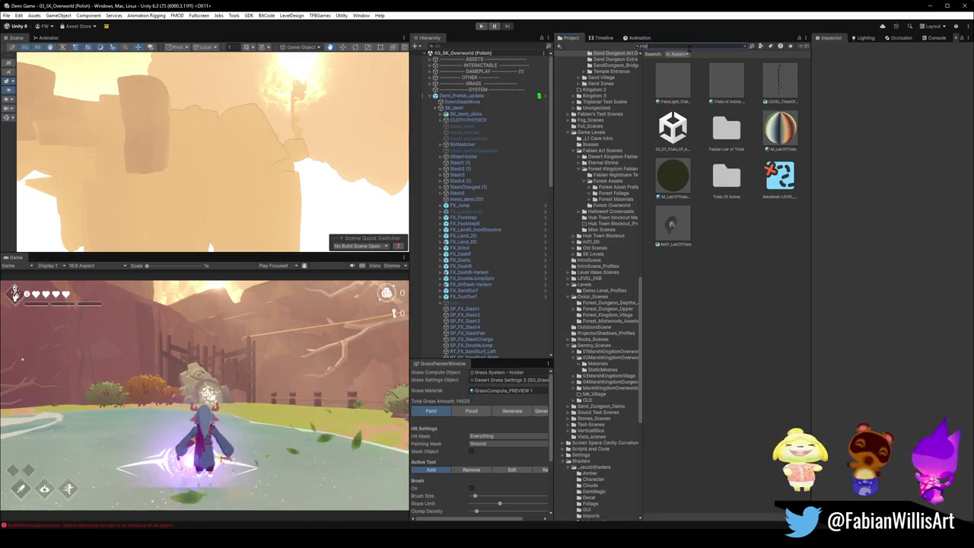
{"action": "key", "text": "Escape"}
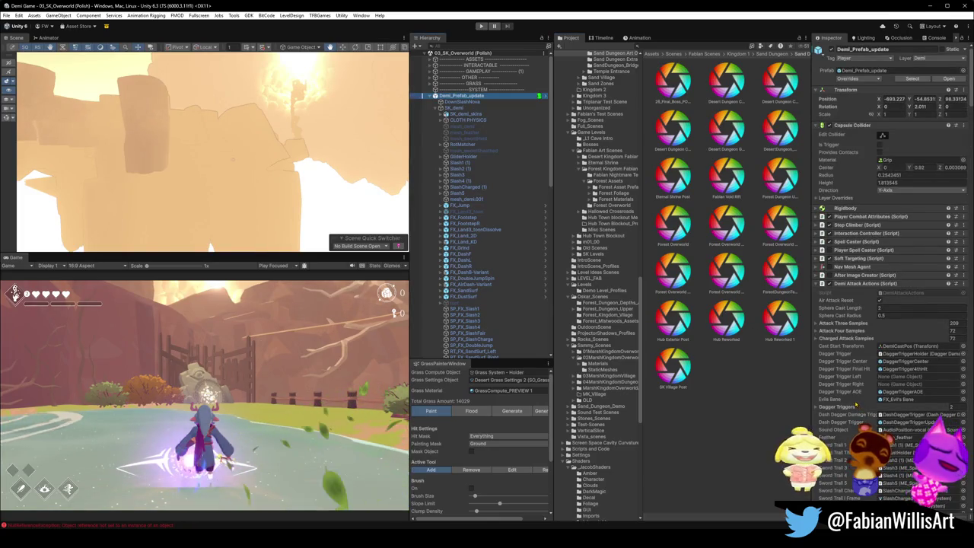
Scroll through Demi_Prefab_update's Inspector components, then deselect everything in the Hierarchy.
{"action": "scroll", "coordinate": [856, 405], "scroll_direction": "down", "scroll_amount": 3}
{"action": "scroll", "coordinate": [856, 405], "scroll_direction": "down", "scroll_amount": 2}
{"action": "scroll", "coordinate": [856, 404], "scroll_direction": "down", "scroll_amount": 2}
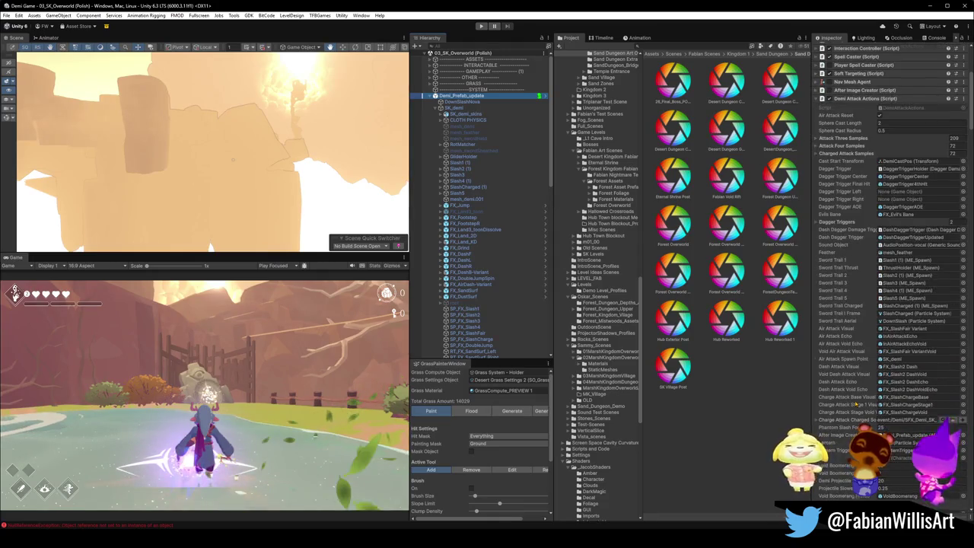
{"action": "scroll", "coordinate": [855, 405], "scroll_direction": "down", "scroll_amount": 3}
{"action": "scroll", "coordinate": [855, 405], "scroll_direction": "down", "scroll_amount": 3}
{"action": "scroll", "coordinate": [855, 405], "scroll_direction": "down", "scroll_amount": 4}
{"action": "scroll", "coordinate": [856, 405], "scroll_direction": "down", "scroll_amount": 4}
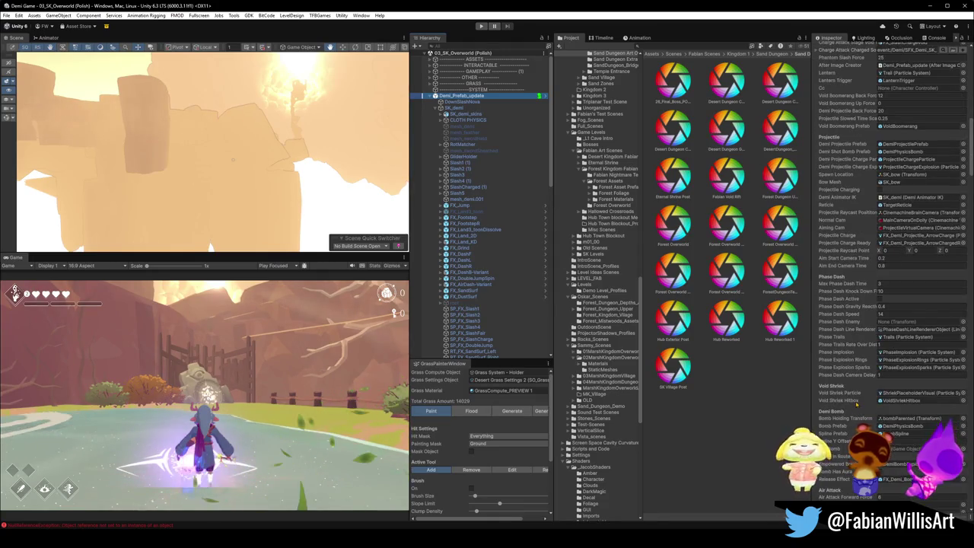
{"action": "scroll", "coordinate": [856, 405], "scroll_direction": "down", "scroll_amount": 3}
{"action": "scroll", "coordinate": [857, 405], "scroll_direction": "down", "scroll_amount": 3}
{"action": "scroll", "coordinate": [857, 405], "scroll_direction": "down", "scroll_amount": 3}
{"action": "scroll", "coordinate": [857, 407], "scroll_direction": "down", "scroll_amount": 3}
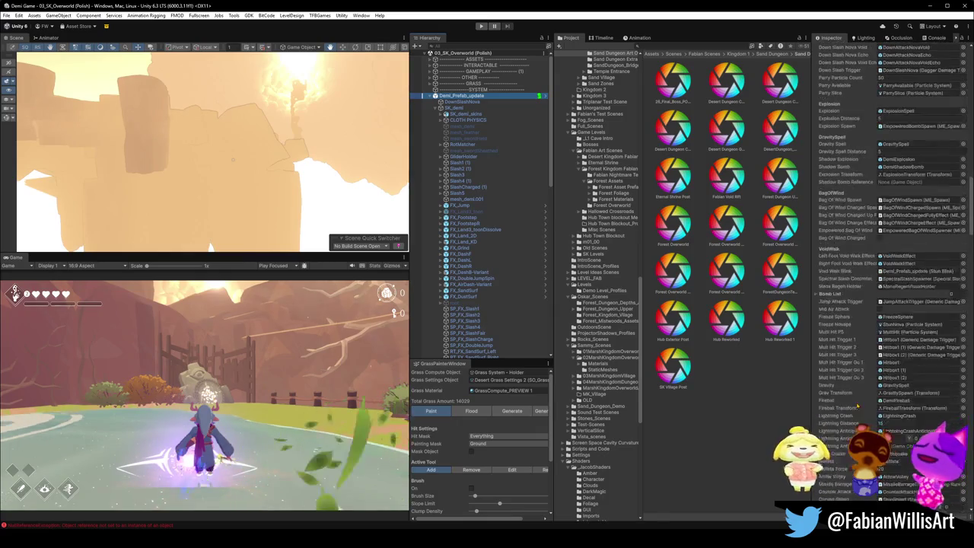
{"action": "scroll", "coordinate": [858, 407], "scroll_direction": "down", "scroll_amount": 2}
{"action": "scroll", "coordinate": [858, 408], "scroll_direction": "down", "scroll_amount": 2}
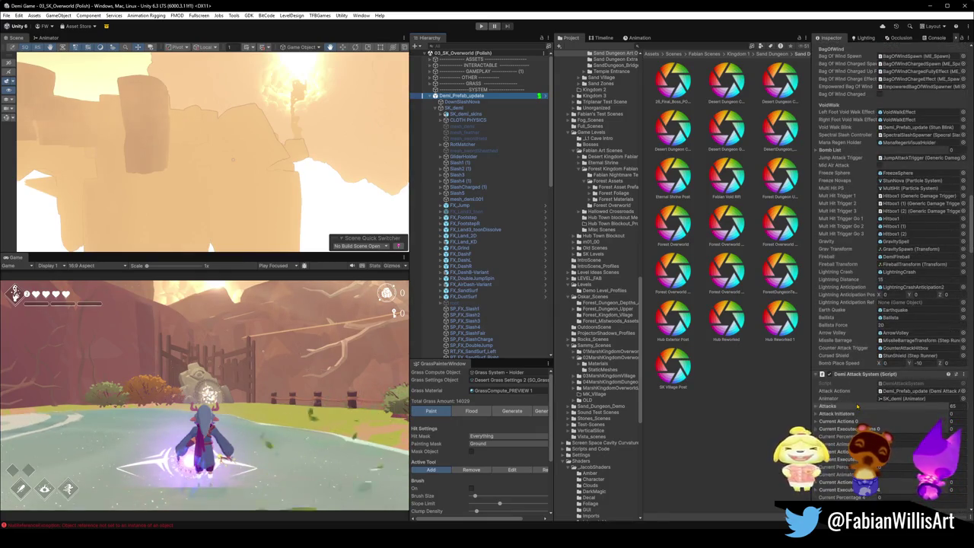
{"action": "scroll", "coordinate": [858, 405], "scroll_direction": "down", "scroll_amount": 2}
{"action": "scroll", "coordinate": [858, 411], "scroll_direction": "down", "scroll_amount": 2}
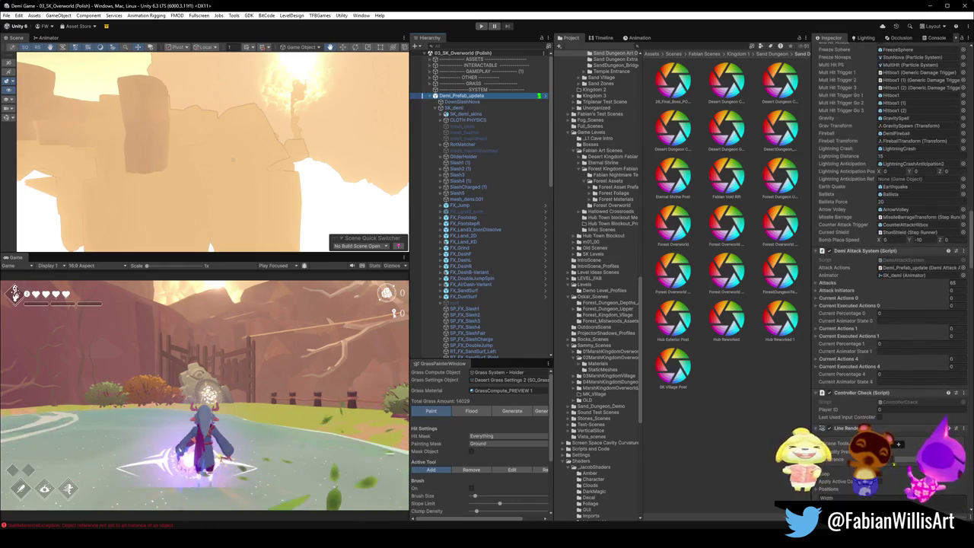
{"action": "scroll", "coordinate": [858, 411], "scroll_direction": "down", "scroll_amount": 2}
{"action": "scroll", "coordinate": [858, 411], "scroll_direction": "down", "scroll_amount": 1}
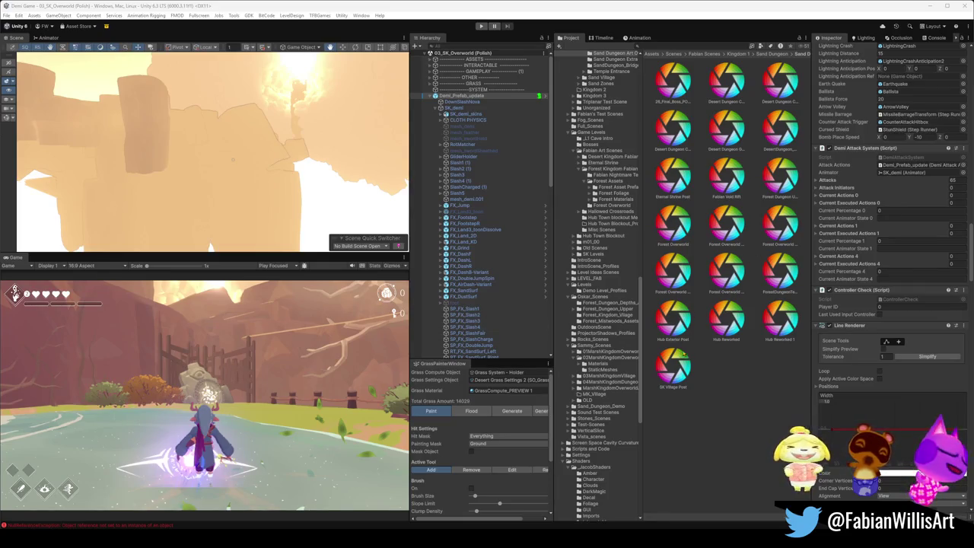
{"action": "scroll", "coordinate": [851, 418], "scroll_direction": "down", "scroll_amount": 2}
{"action": "scroll", "coordinate": [851, 418], "scroll_direction": "down", "scroll_amount": 2}
{"action": "scroll", "coordinate": [852, 419], "scroll_direction": "down", "scroll_amount": 4}
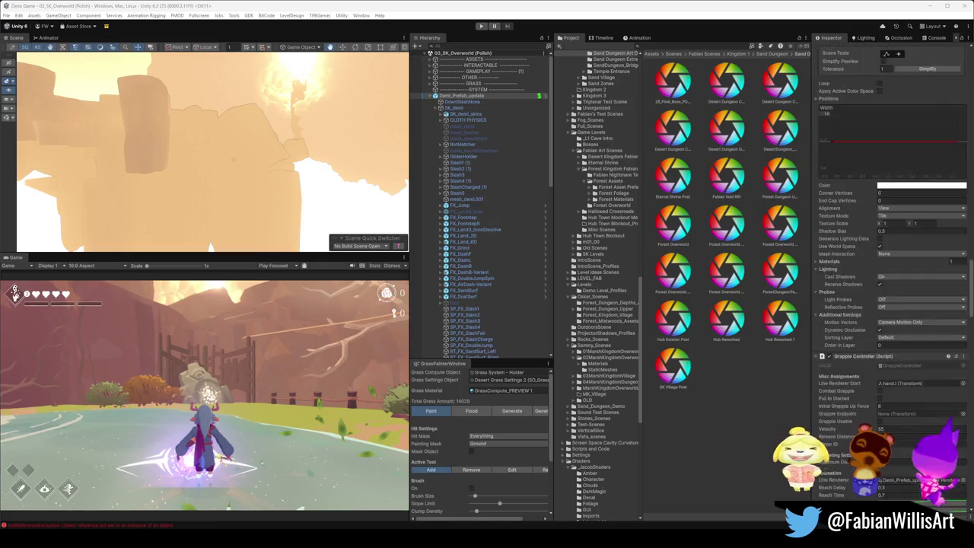
{"action": "scroll", "coordinate": [860, 388], "scroll_direction": "down", "scroll_amount": 4}
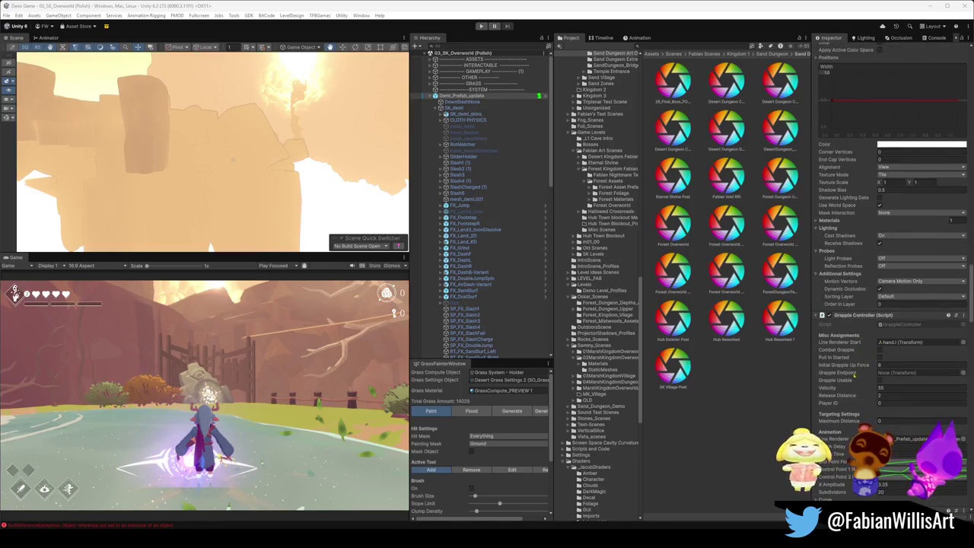
{"action": "scroll", "coordinate": [864, 364], "scroll_direction": "down", "scroll_amount": 1}
{"action": "scroll", "coordinate": [864, 364], "scroll_direction": "down", "scroll_amount": 1}
{"action": "scroll", "coordinate": [890, 274], "scroll_direction": "down", "scroll_amount": 3}
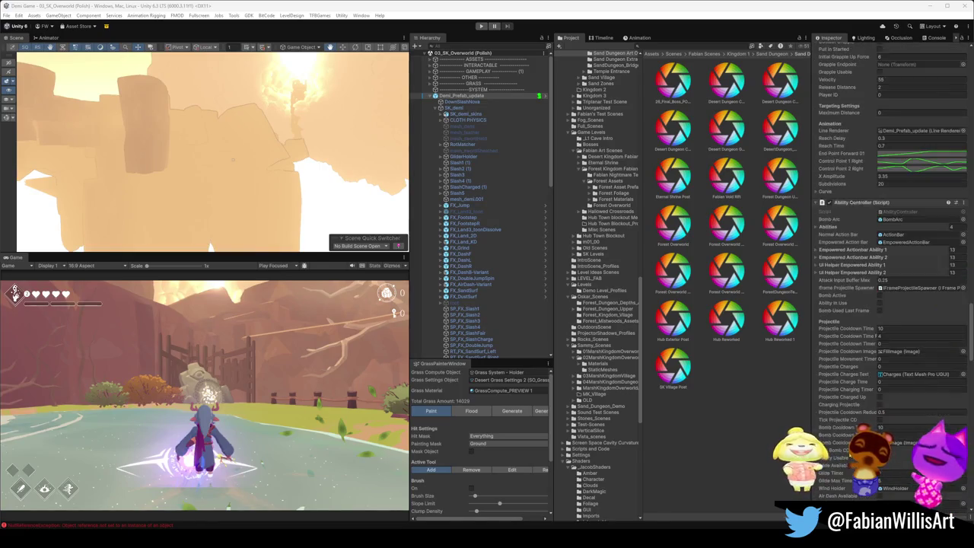
{"action": "scroll", "coordinate": [891, 274], "scroll_direction": "down", "scroll_amount": 2}
{"action": "scroll", "coordinate": [890, 274], "scroll_direction": "down", "scroll_amount": 3}
{"action": "scroll", "coordinate": [891, 274], "scroll_direction": "down", "scroll_amount": 3}
{"action": "scroll", "coordinate": [890, 274], "scroll_direction": "down", "scroll_amount": 4}
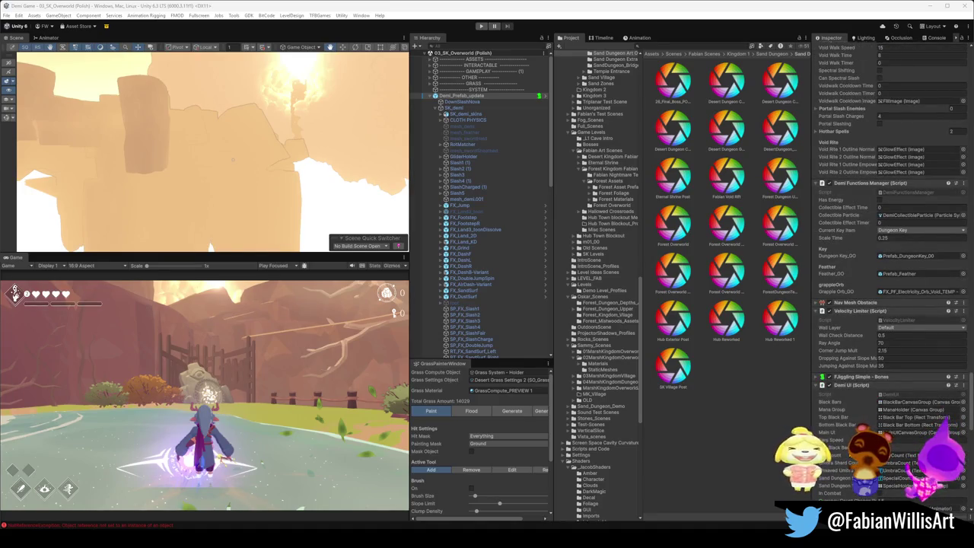
{"action": "scroll", "coordinate": [890, 274], "scroll_direction": "down", "scroll_amount": 3}
{"action": "scroll", "coordinate": [890, 274], "scroll_direction": "down", "scroll_amount": 3}
{"action": "scroll", "coordinate": [891, 274], "scroll_direction": "down", "scroll_amount": 4}
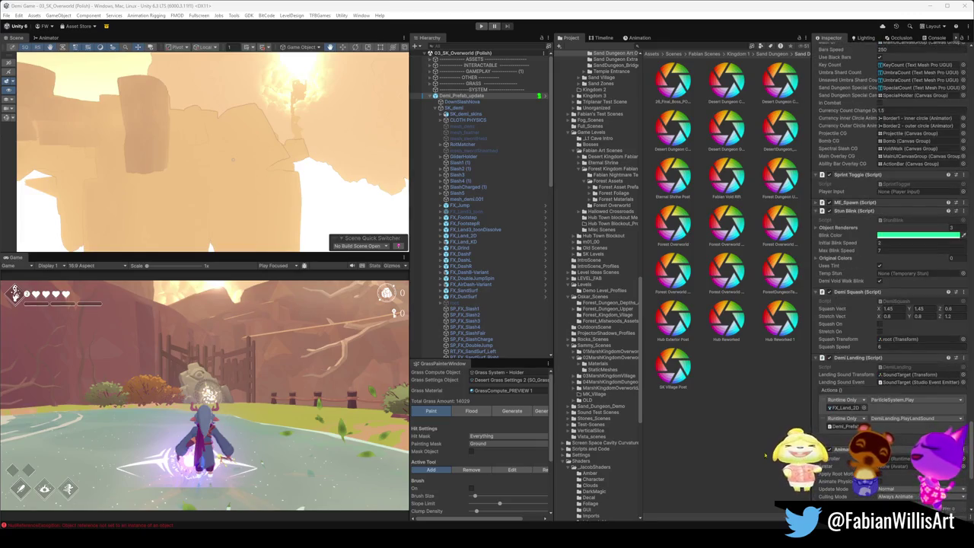
{"action": "scroll", "coordinate": [890, 274], "scroll_direction": "down", "scroll_amount": 3}
{"action": "scroll", "coordinate": [836, 446], "scroll_direction": "down", "scroll_amount": 2}
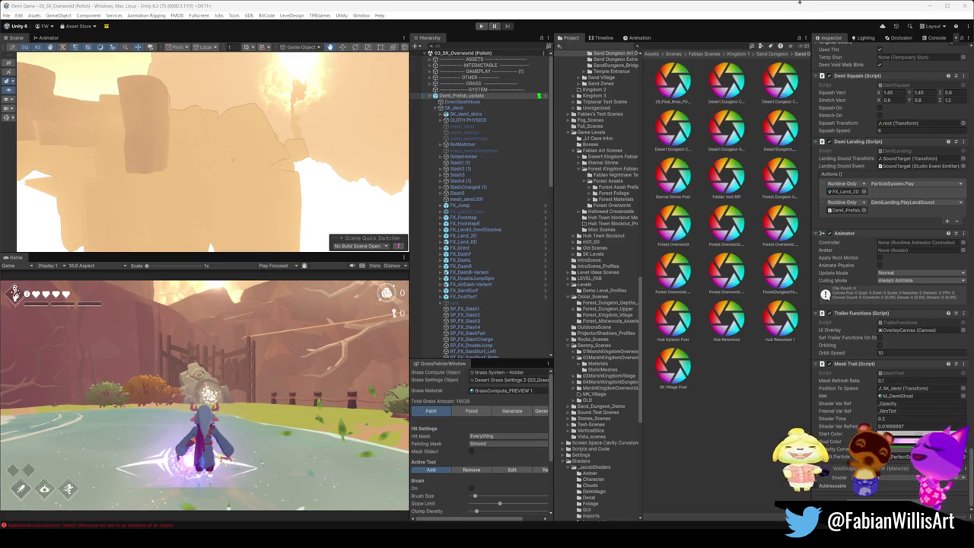
{"action": "left_click", "coordinate": [726, 423]}
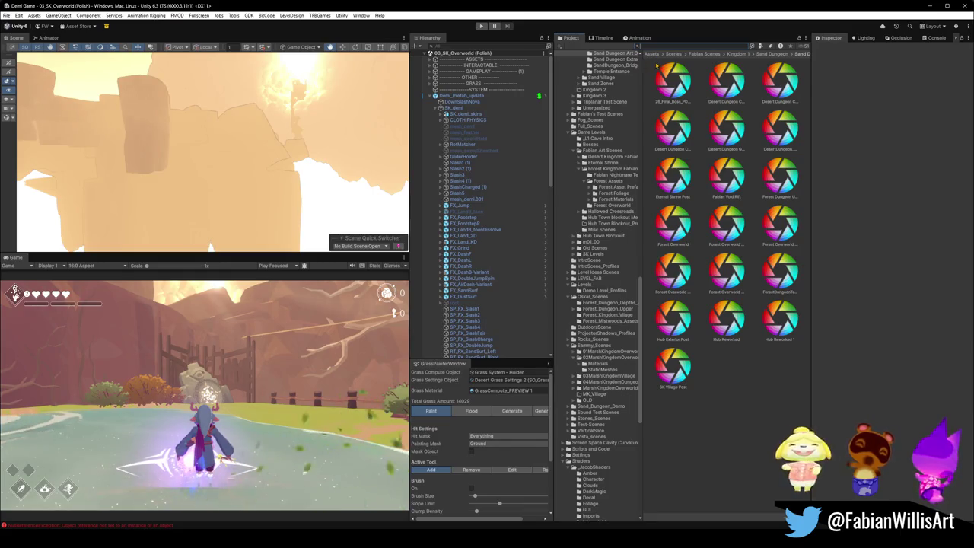
Find and load the Trials_Of_Anima scene from the Project search, then start Play mode.
{"action": "type", "text": "trial"}
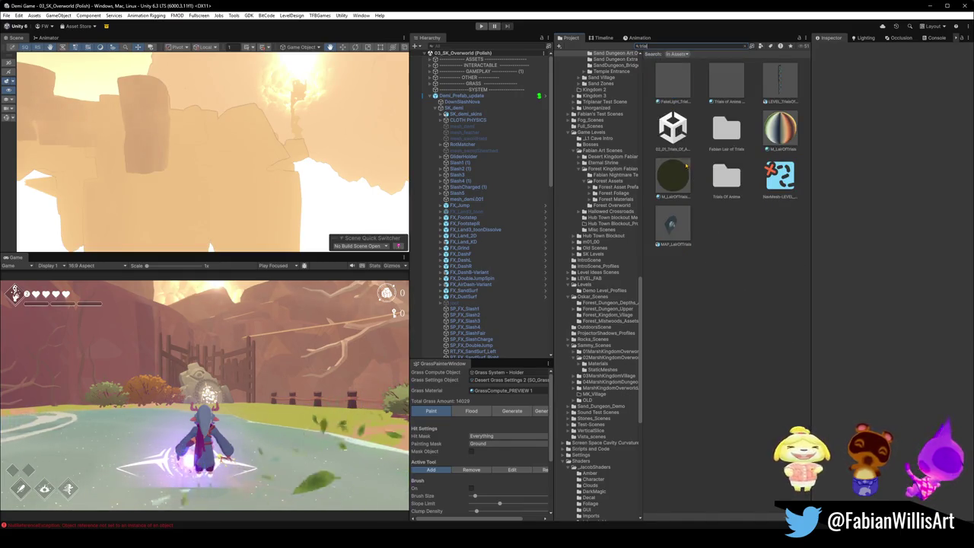
{"action": "left_click", "coordinate": [678, 127]}
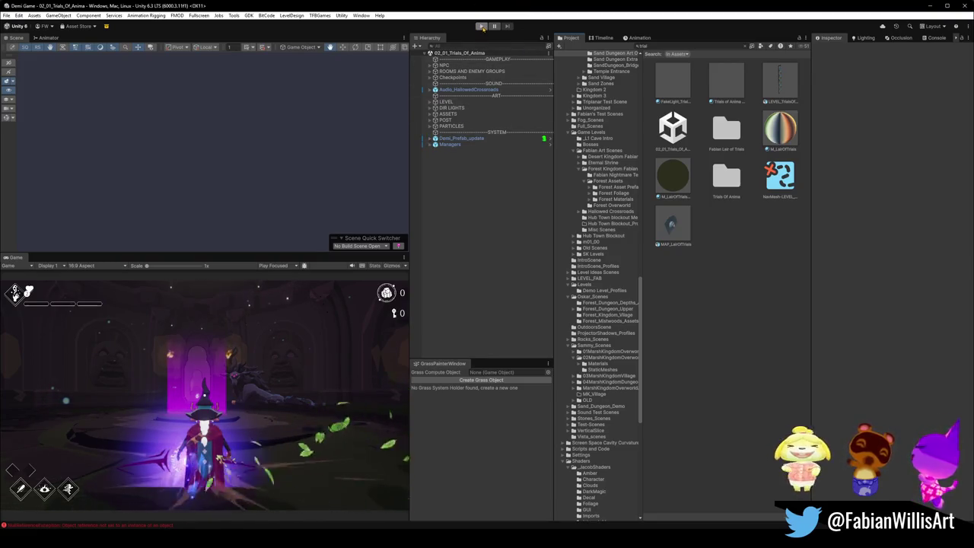
{"action": "left_click", "coordinate": [481, 26]}
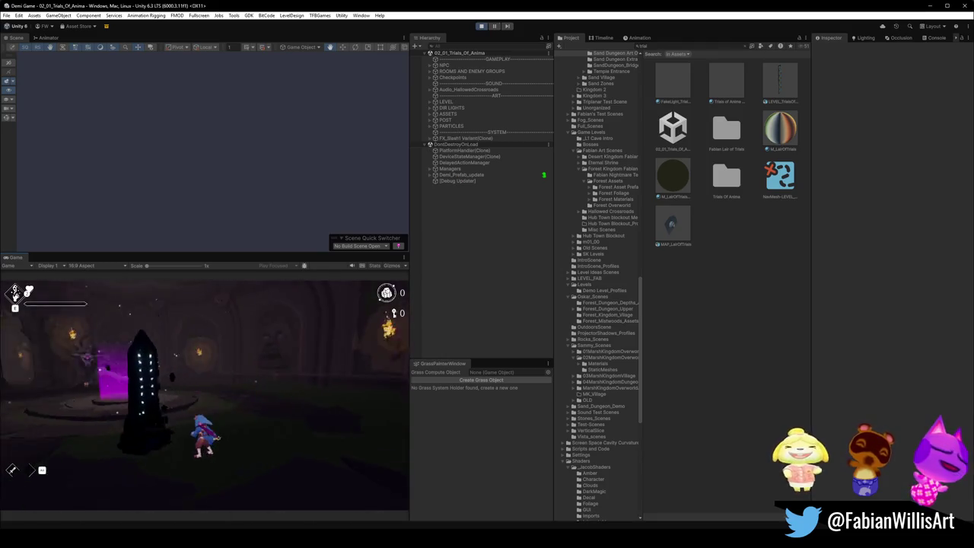
In the fullscreen F1 debug menu, toggle Perf Monitor, UI and ToggleRenderer, and enable Projectile CD.
{"action": "key", "text": "F1"}
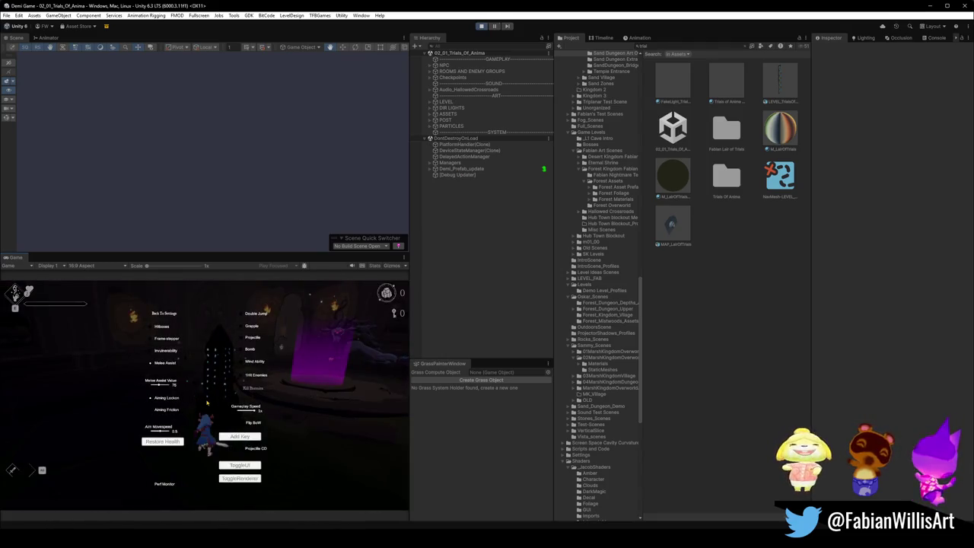
{"action": "key", "text": "F10"}
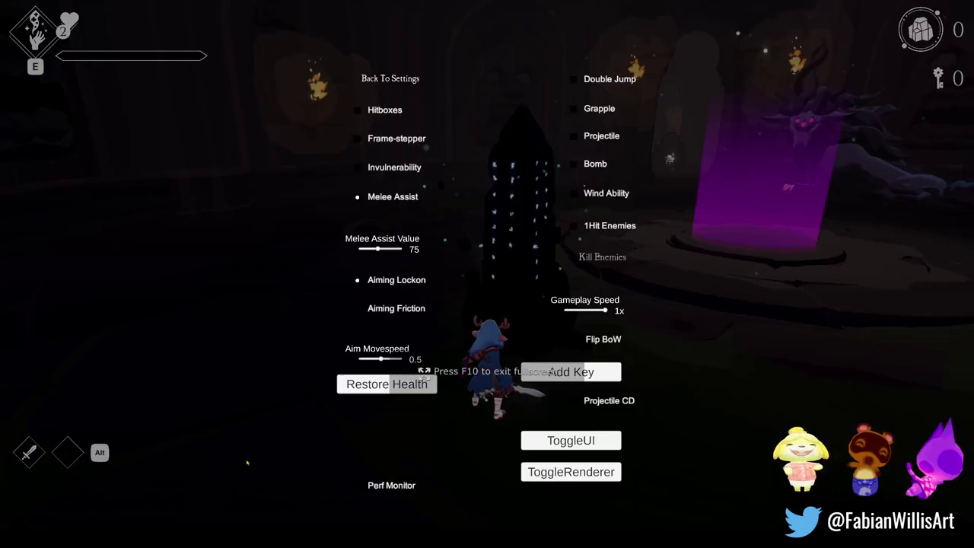
{"action": "left_click", "coordinate": [396, 487]}
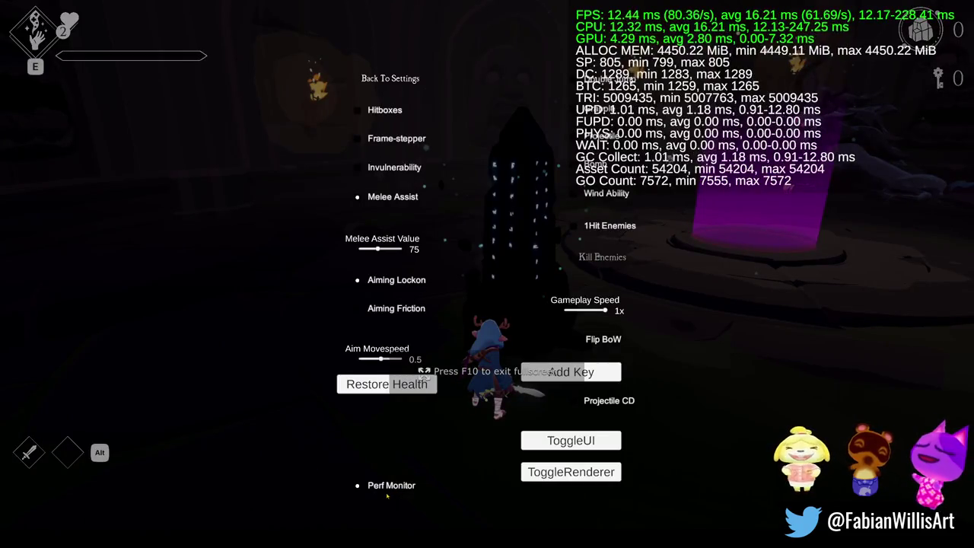
{"action": "left_click", "coordinate": [397, 486]}
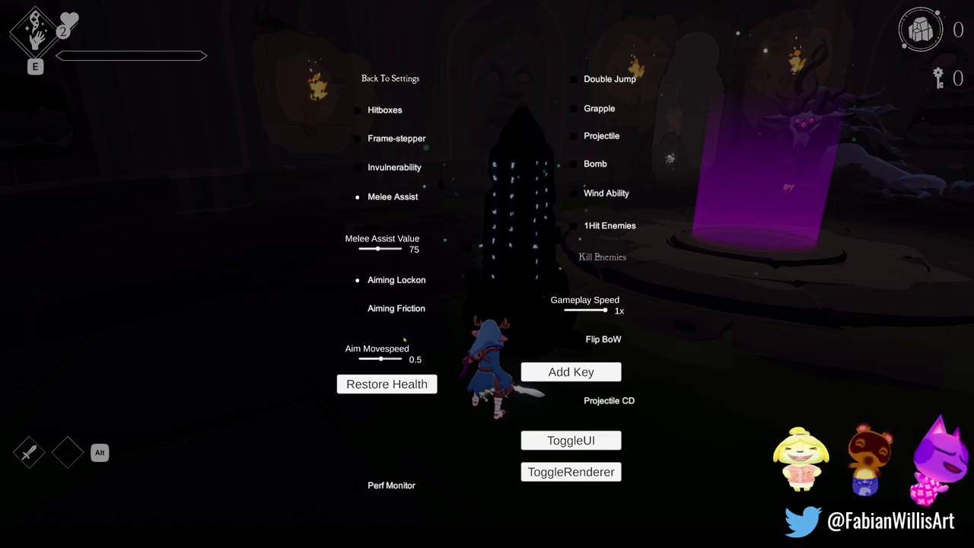
{"action": "left_click", "coordinate": [563, 441]}
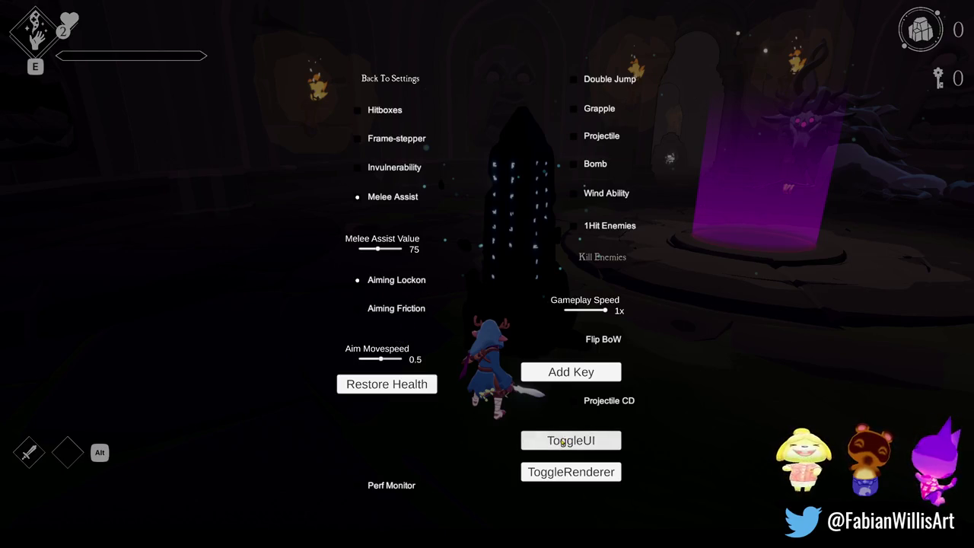
{"action": "left_click", "coordinate": [556, 470]}
{"action": "left_click", "coordinate": [556, 470]}
{"action": "left_click", "coordinate": [573, 401]}
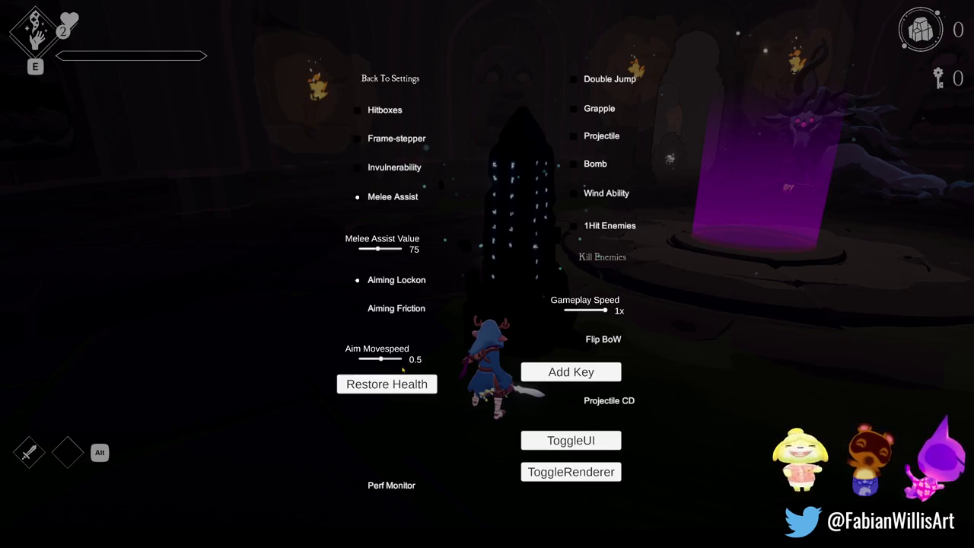
{"action": "key", "text": "Escape"}
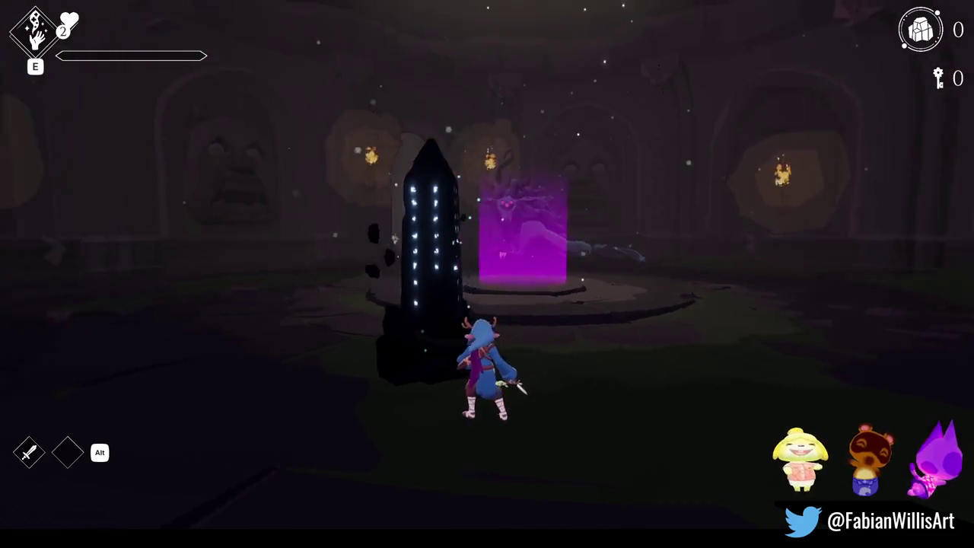
Run toward the portal, leave fullscreen with F11, and leave the game paused at its Menu.
{"action": "key", "text": "w"}
{"action": "key", "text": "Escape"}
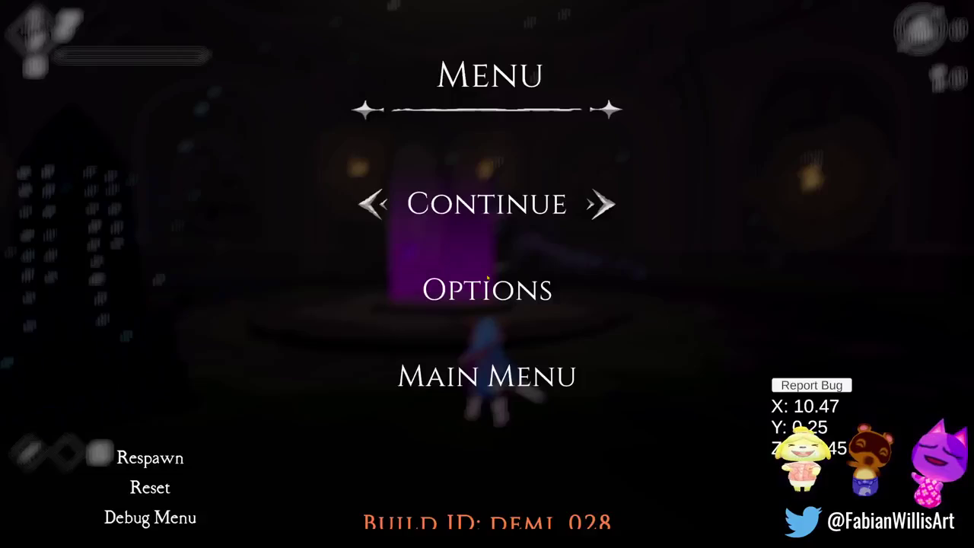
{"action": "key", "text": "F11"}
{"action": "key", "text": "Down"}
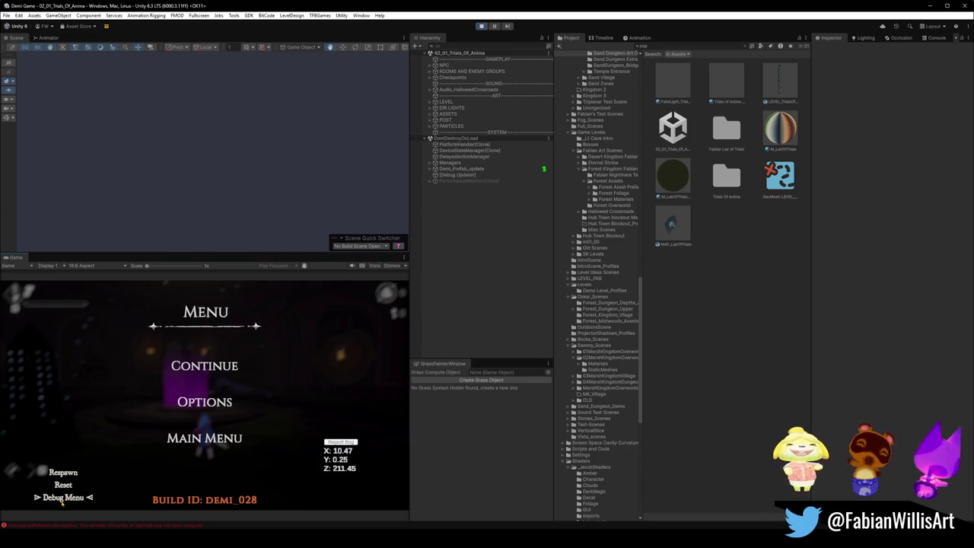
{"action": "left_click", "coordinate": [63, 501]}
{"action": "key", "text": "Escape"}
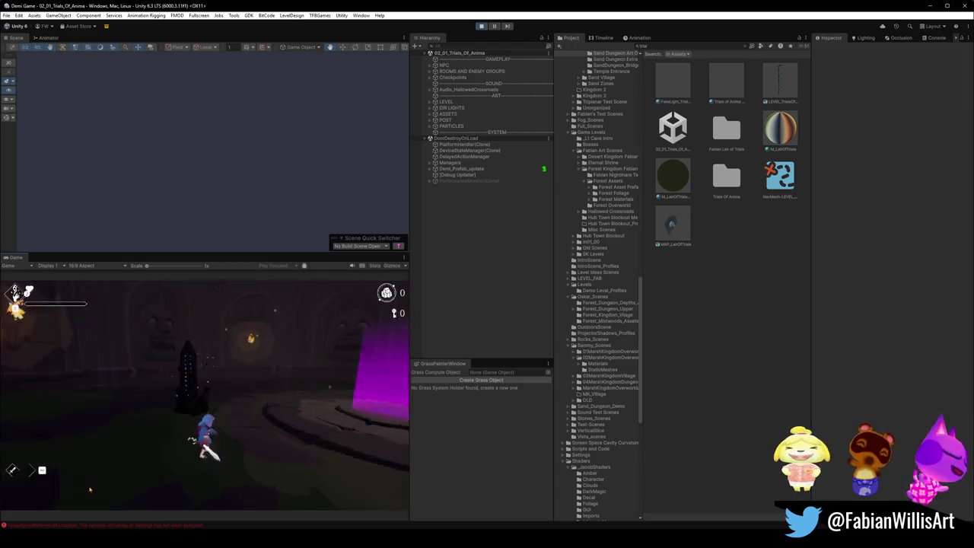
{"action": "key", "text": "Escape"}
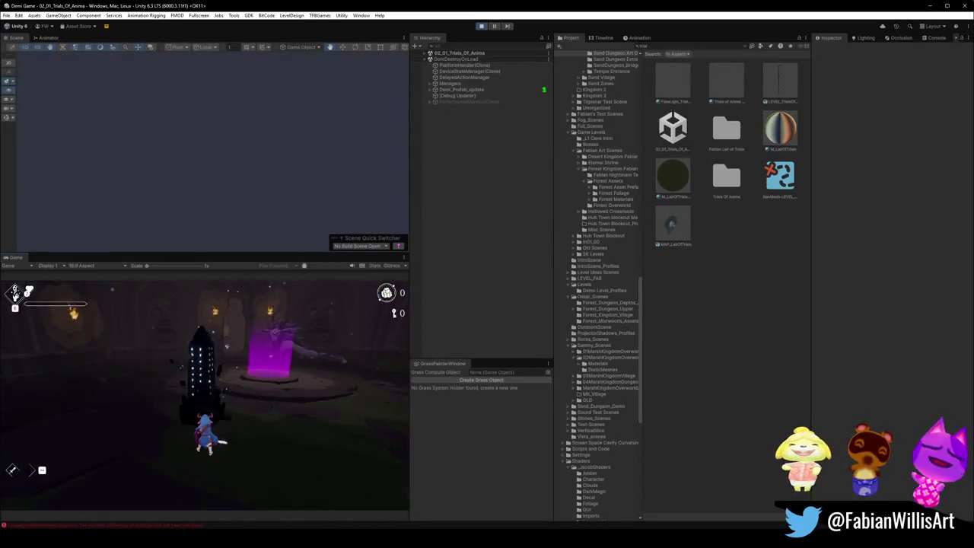
{"action": "key", "text": "Escape"}
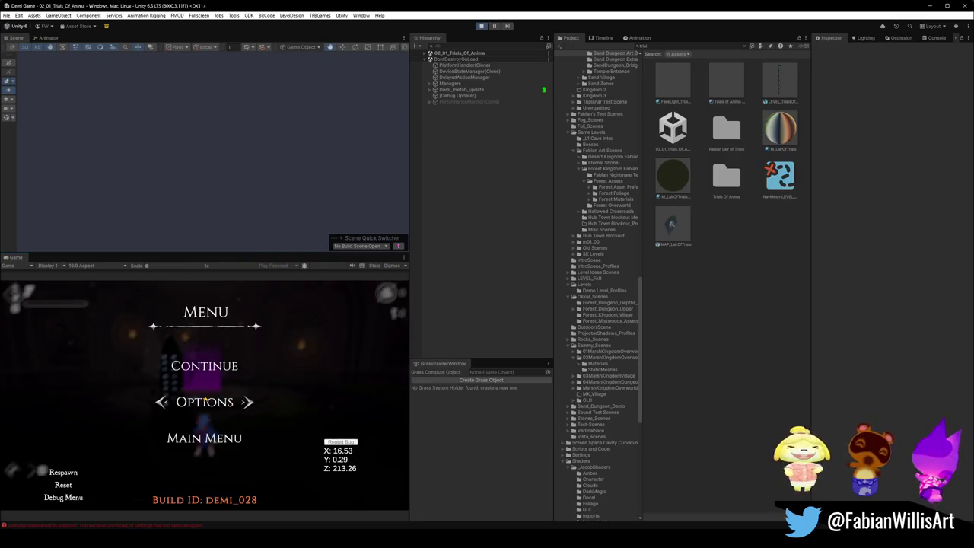
{"action": "left_click", "coordinate": [459, 97]}
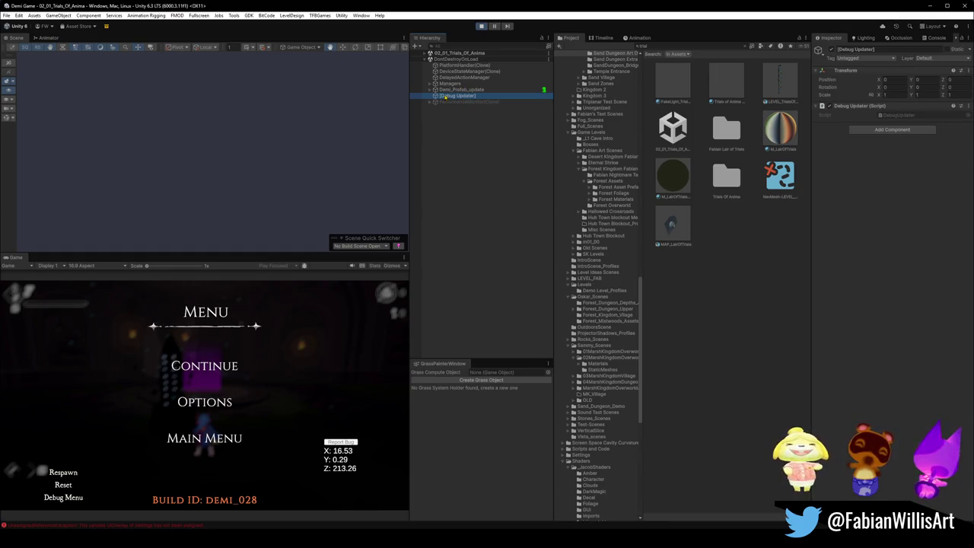
Expand Demi_Prefab_update and then its OverlayCanvas child in the Hierarchy.
{"action": "left_click", "coordinate": [449, 89]}
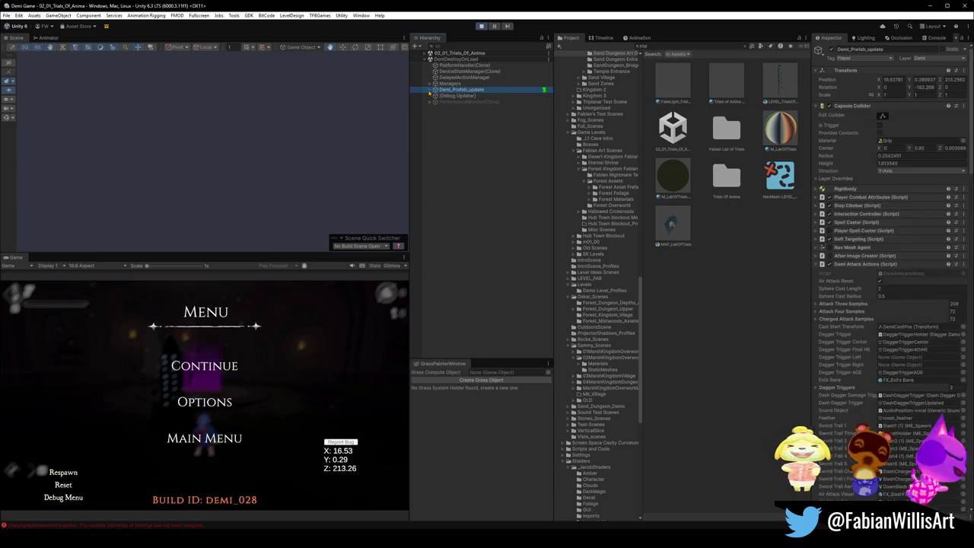
{"action": "left_click", "coordinate": [430, 89]}
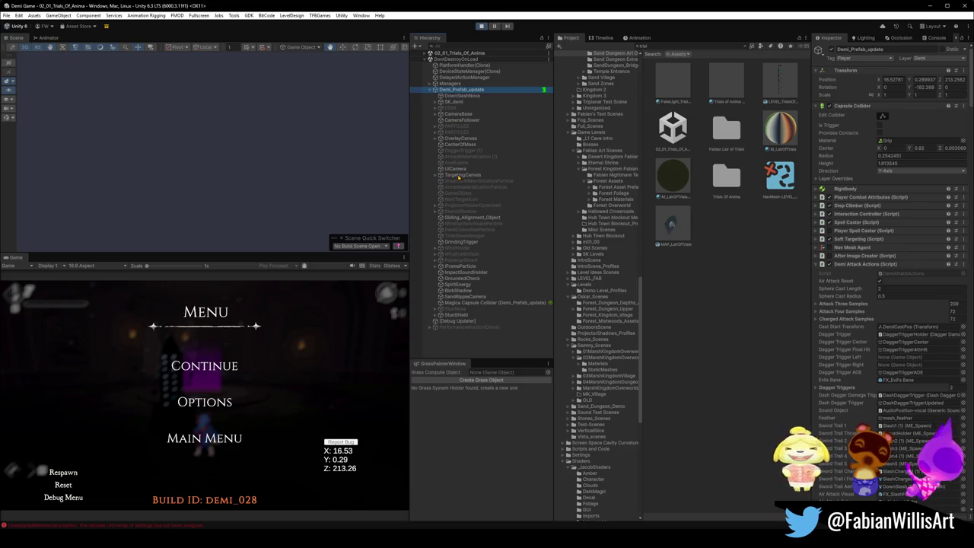
{"action": "left_click", "coordinate": [461, 139]}
{"action": "left_click", "coordinate": [437, 138]}
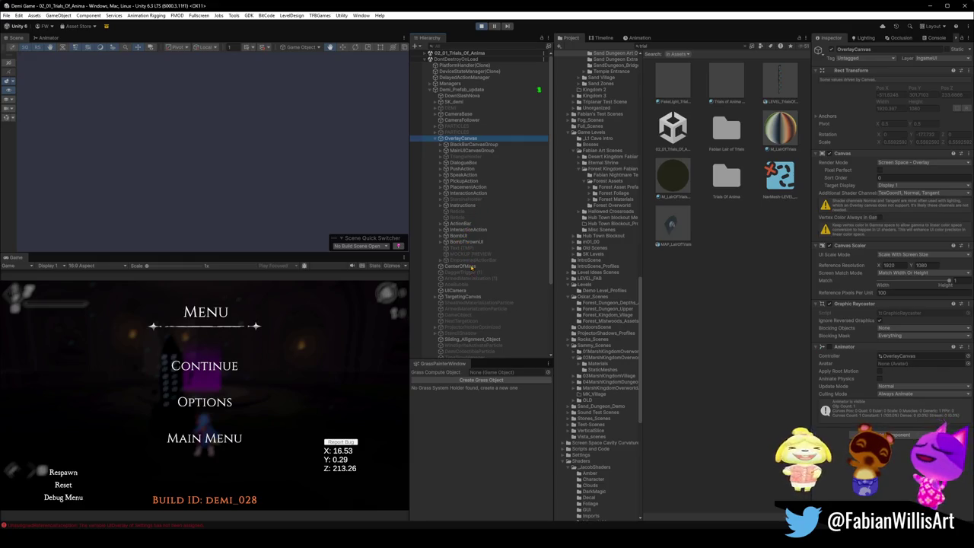
{"action": "left_click", "coordinate": [459, 223]}
{"action": "left_click", "coordinate": [466, 199]}
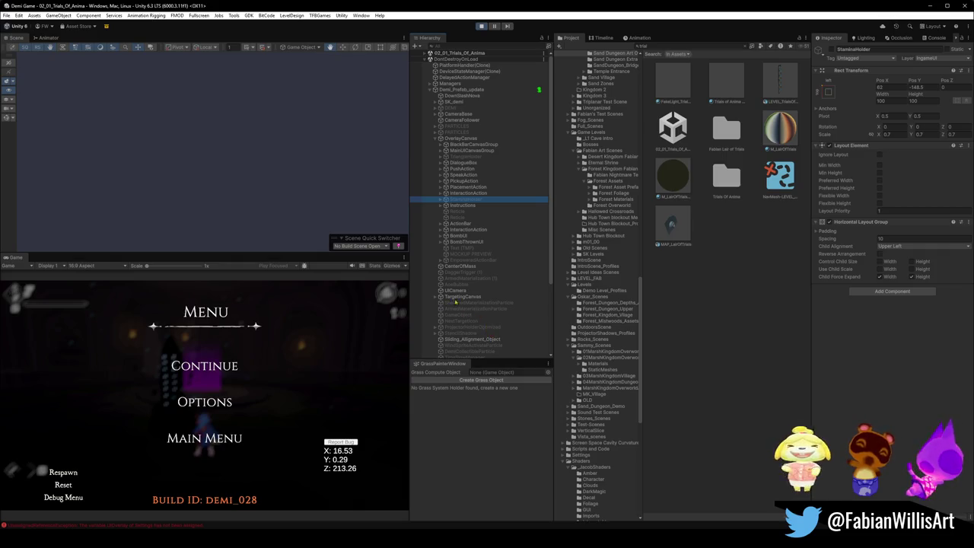
{"action": "left_click", "coordinate": [455, 290]}
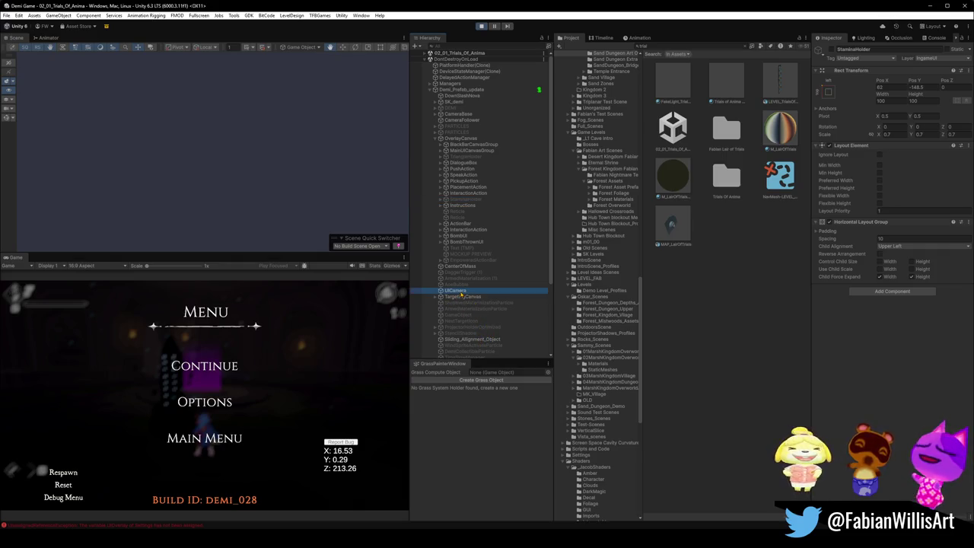
{"action": "left_click", "coordinate": [829, 49]}
{"action": "left_click", "coordinate": [821, 50]}
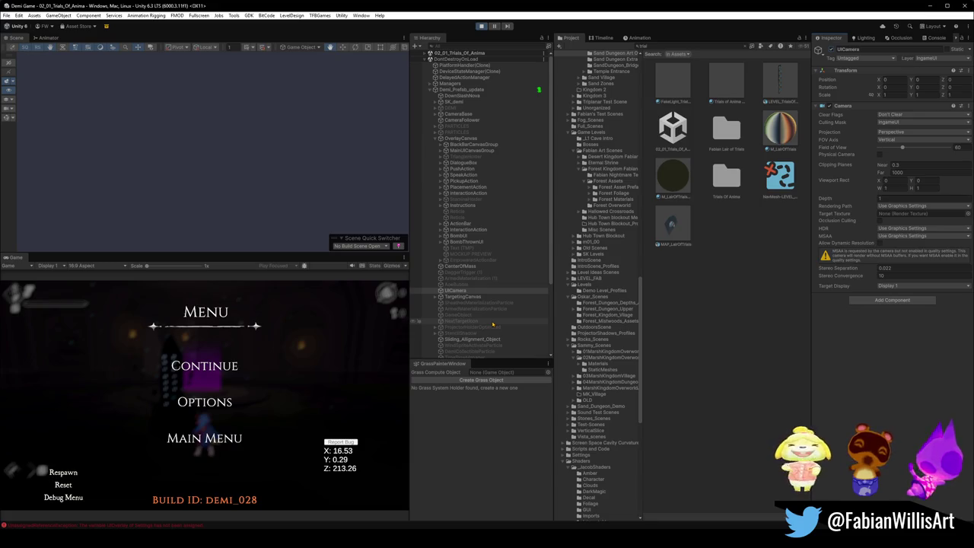
{"action": "scroll", "coordinate": [493, 324], "scroll_direction": "down", "scroll_amount": 3}
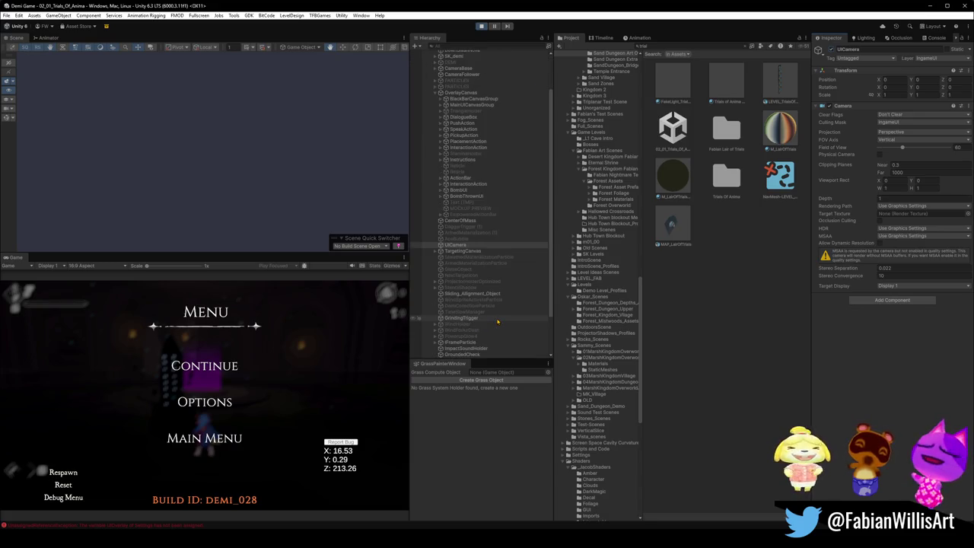
{"action": "scroll", "coordinate": [496, 318], "scroll_direction": "down", "scroll_amount": 3}
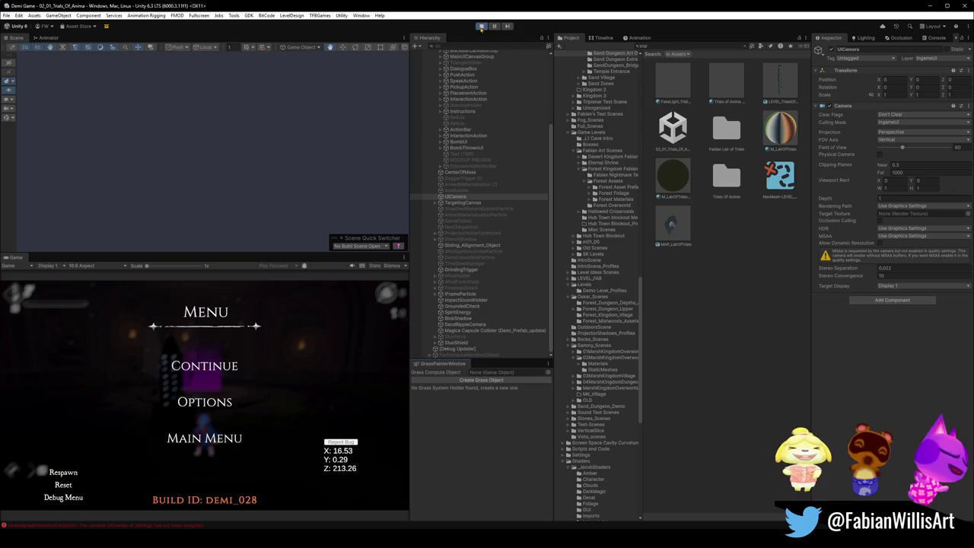
{"action": "left_click", "coordinate": [481, 26]}
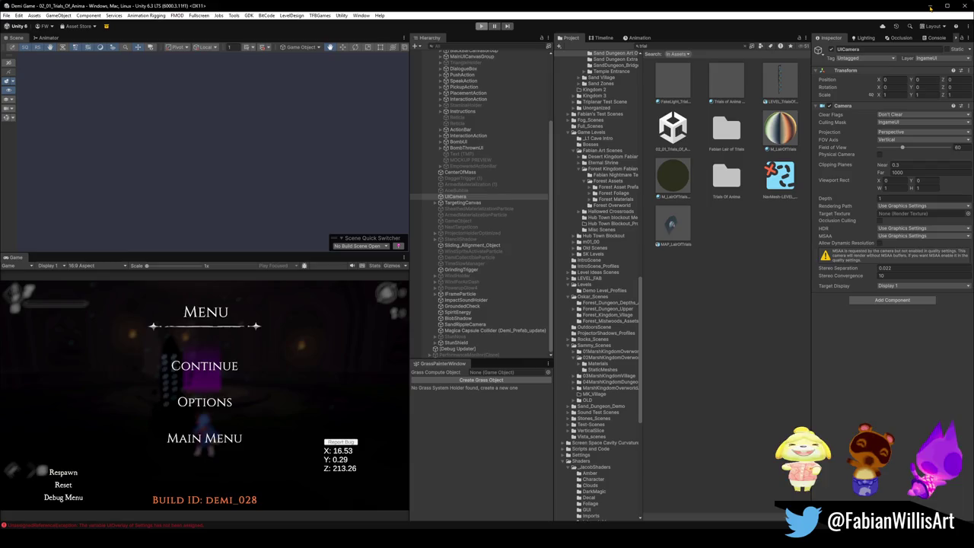
Check Blender briefly, then switch the running game to 04_SK_Village and select SK_VILLAGE.
{"action": "left_click", "coordinate": [931, 6]}
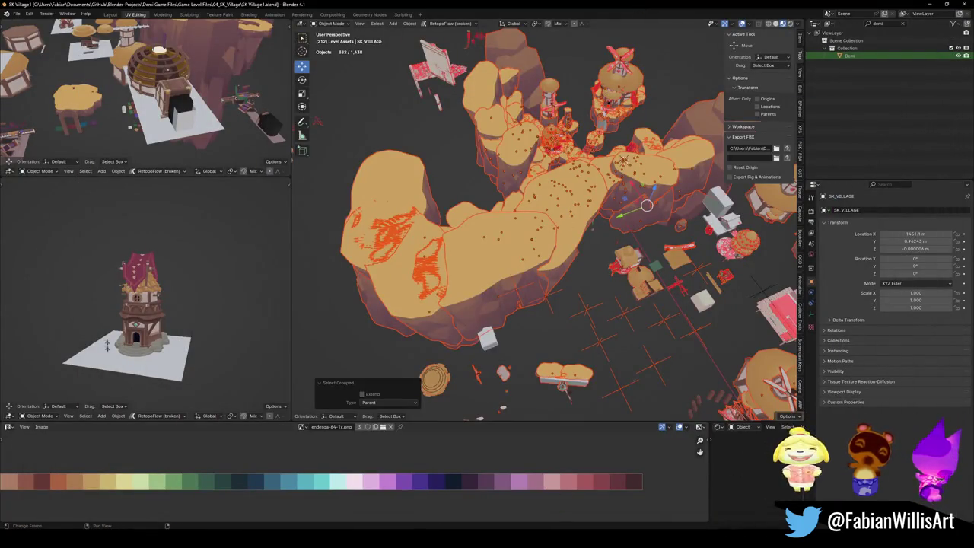
{"action": "key", "text": "alt+Tab"}
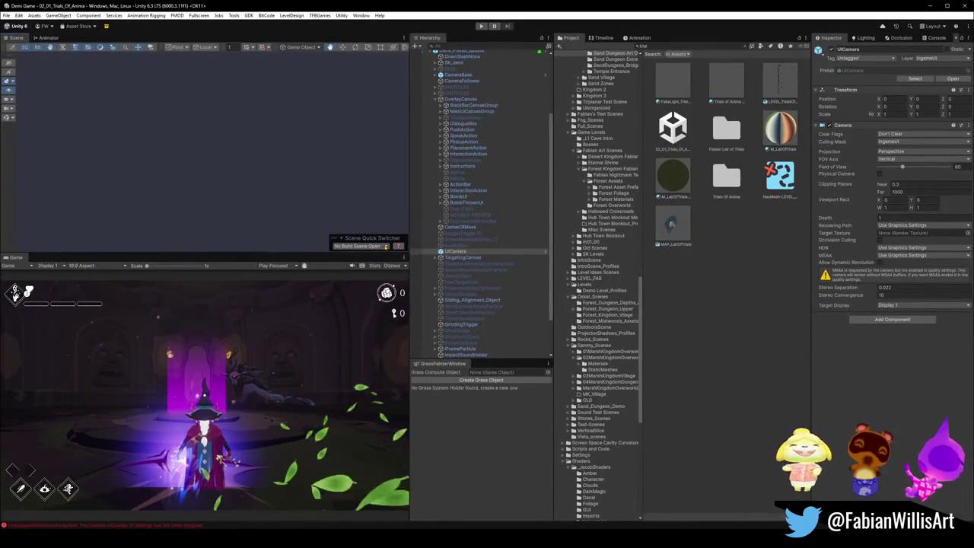
{"action": "left_click", "coordinate": [381, 246]}
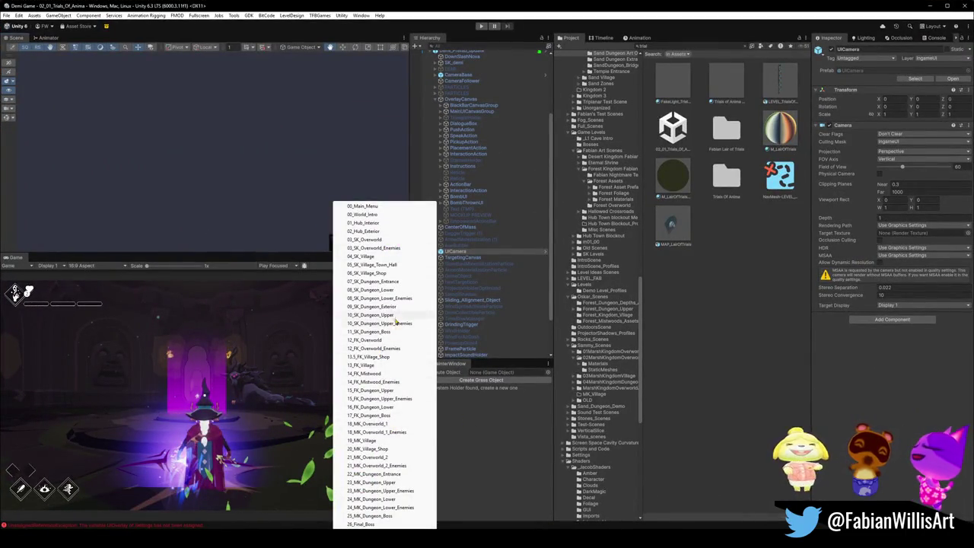
{"action": "left_click", "coordinate": [398, 247]}
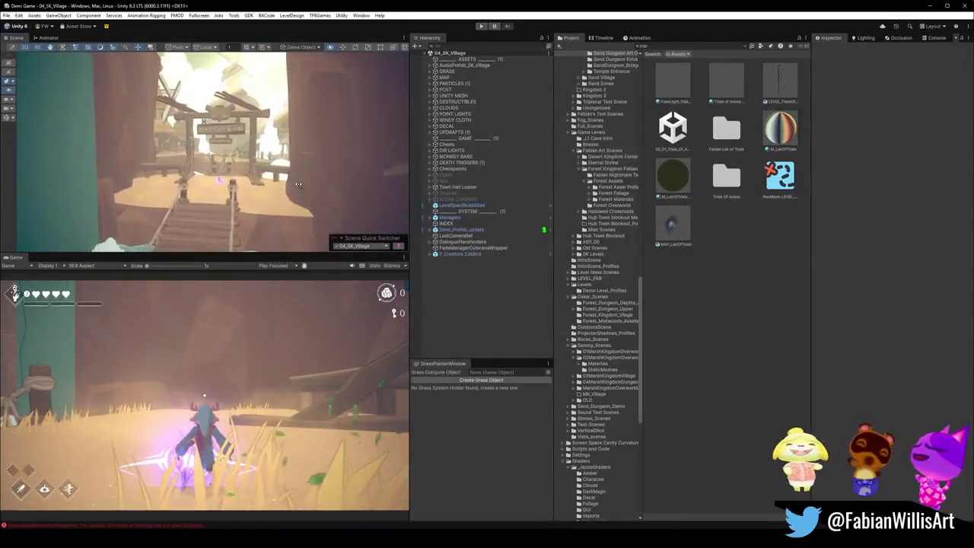
{"action": "left_click", "coordinate": [331, 216]}
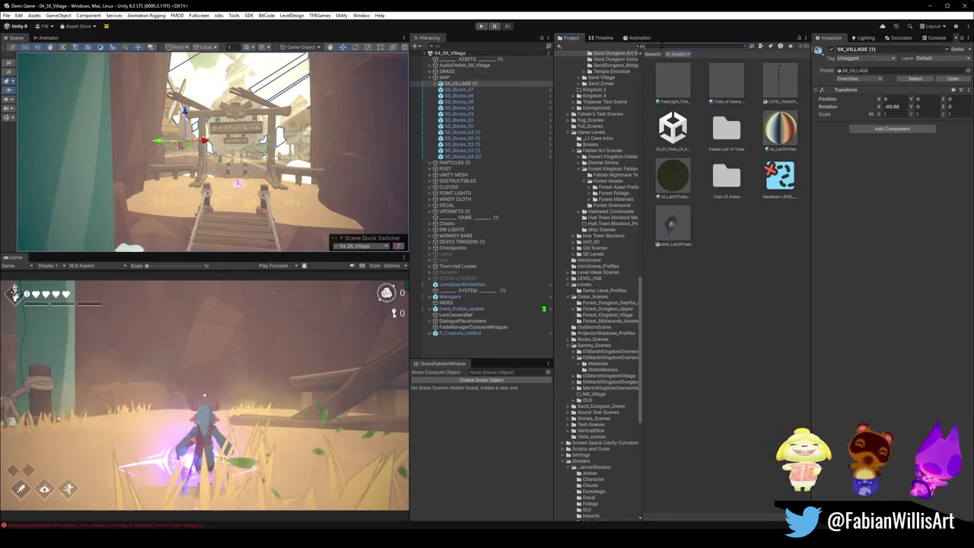
Search 'sk_village' and compare import settings of SK_VILLAGE_INTERIOR_00, SK_VILLAGE and SK_VILLAGE.001, then minimize Unity.
{"action": "type", "text": "sk_"}
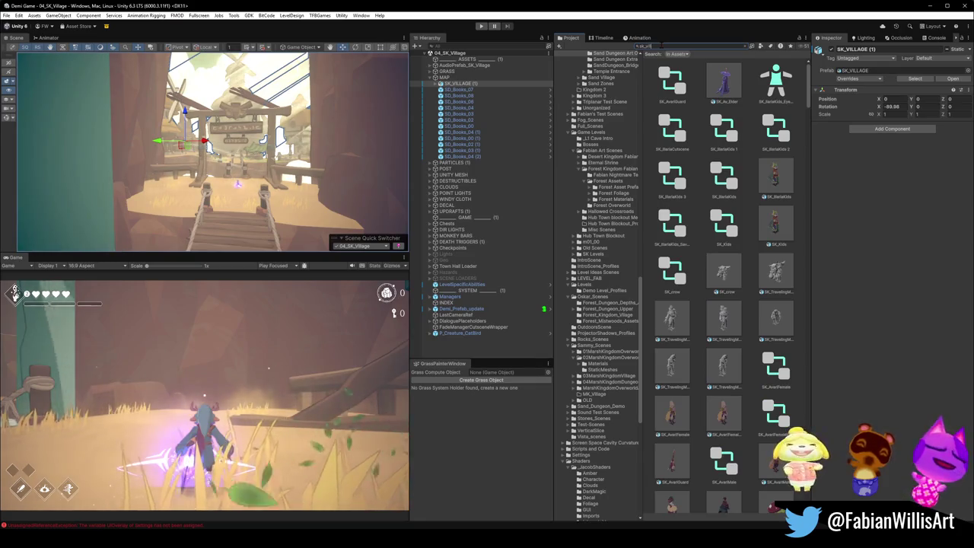
{"action": "type", "text": "village"}
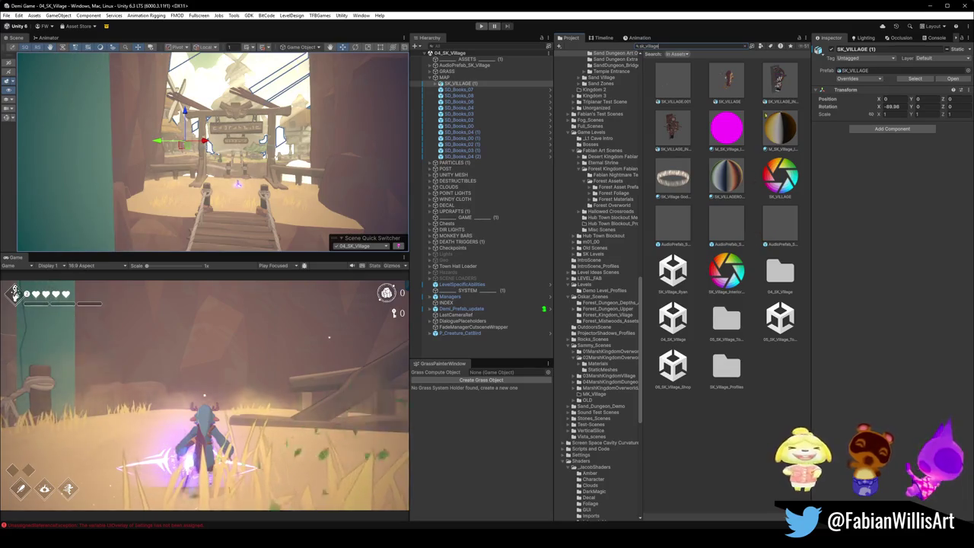
{"action": "left_click", "coordinate": [778, 79]}
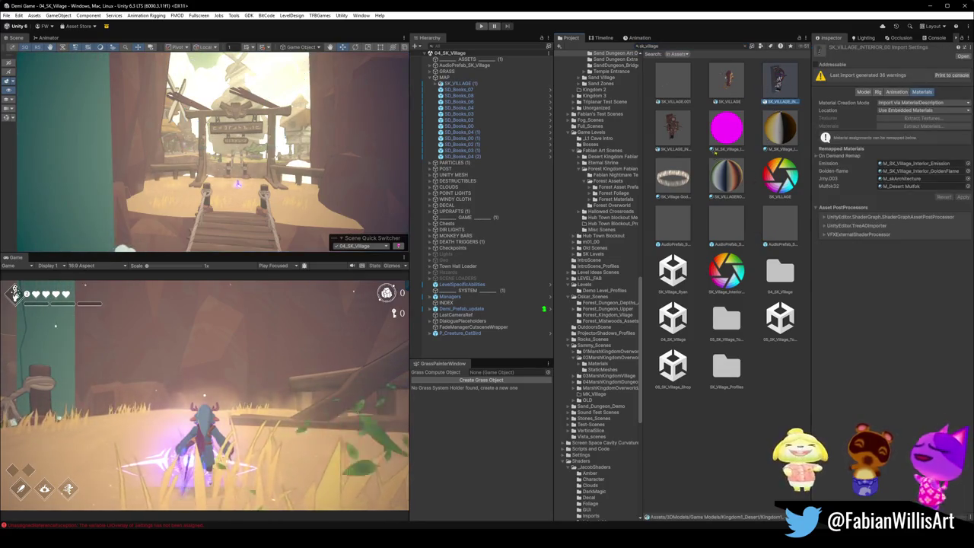
{"action": "left_click", "coordinate": [728, 79]}
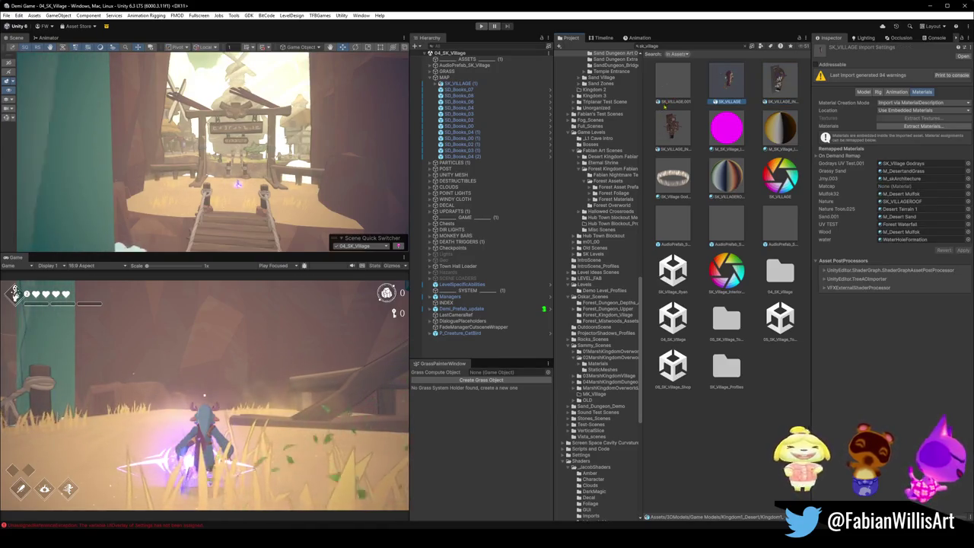
{"action": "left_click", "coordinate": [673, 89]}
{"action": "left_click", "coordinate": [727, 99]}
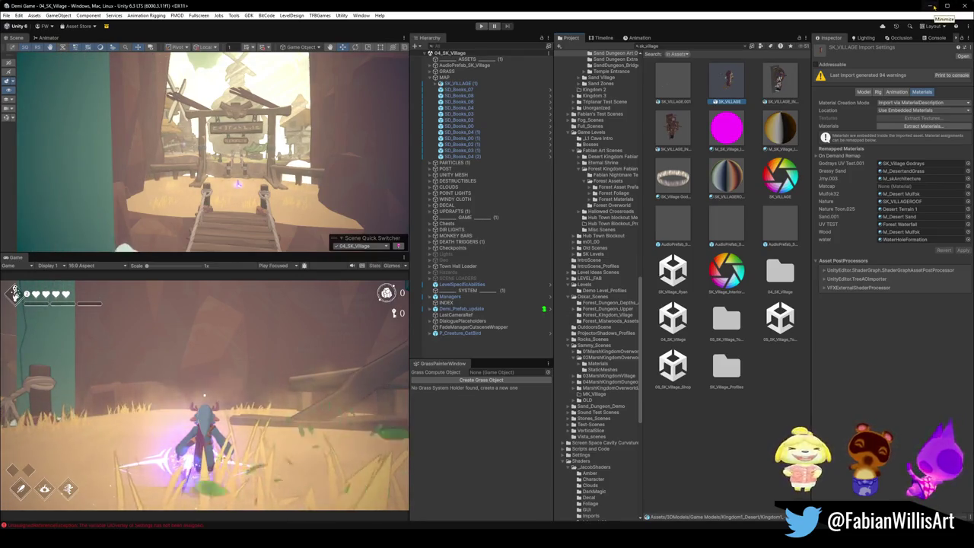
{"action": "left_click", "coordinate": [934, 6]}
Clear the selection, orbit over the village, and try moving SK_VILLAGE with G.
{"action": "middle_click_drag", "start_coordinate": [544, 229], "coordinate": [518, 248]}
{"action": "key", "text": "alt+a"}
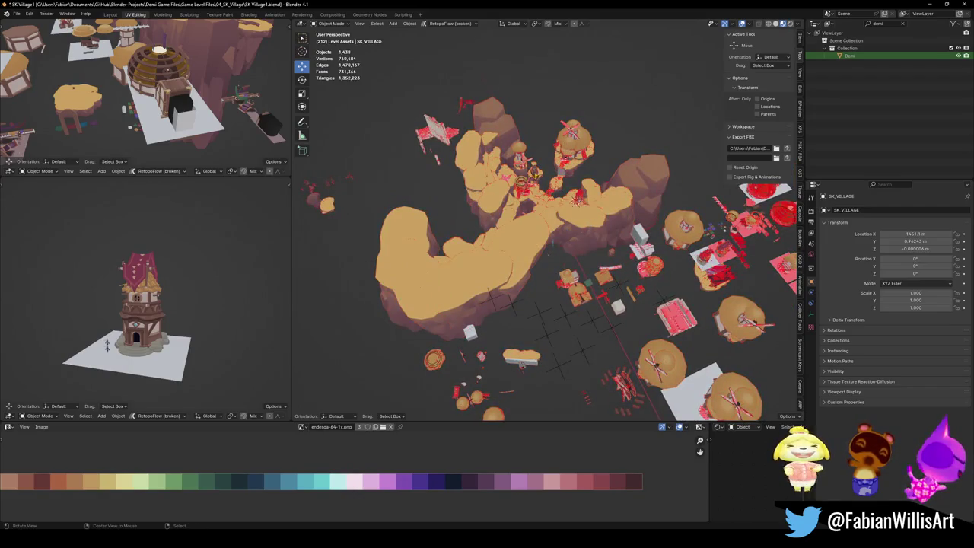
{"action": "scroll", "coordinate": [570, 205], "scroll_direction": "up", "scroll_amount": 8}
{"action": "middle_click_drag", "start_coordinate": [556, 221], "coordinate": [569, 206]}
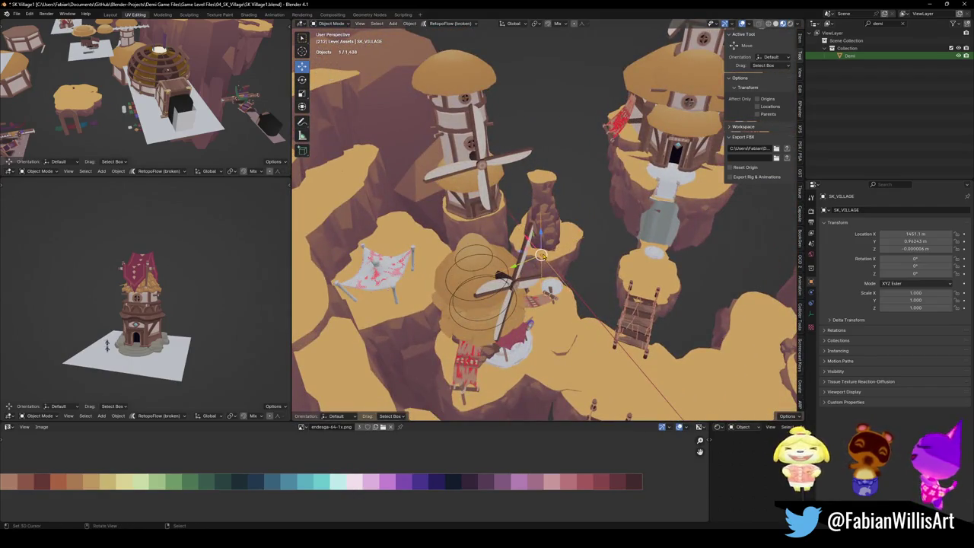
{"action": "scroll", "coordinate": [577, 246], "scroll_direction": "down", "scroll_amount": 6}
{"action": "middle_click_drag", "start_coordinate": [577, 247], "coordinate": [714, 166]}
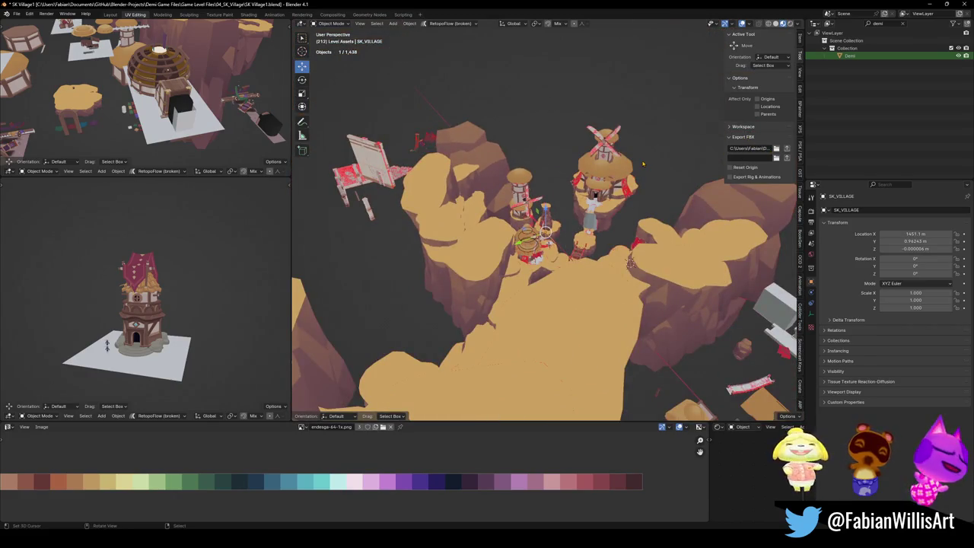
{"action": "scroll", "coordinate": [636, 162], "scroll_direction": "down", "scroll_amount": 5}
{"action": "scroll", "coordinate": [635, 162], "scroll_direction": "up", "scroll_amount": 5}
{"action": "middle_click_drag", "start_coordinate": [636, 162], "coordinate": [525, 198]}
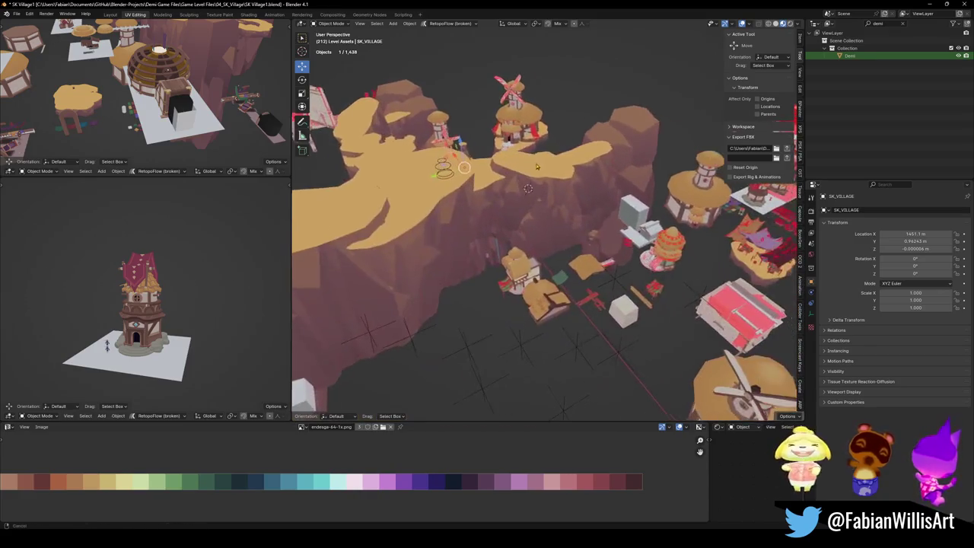
{"action": "key", "text": "g"}
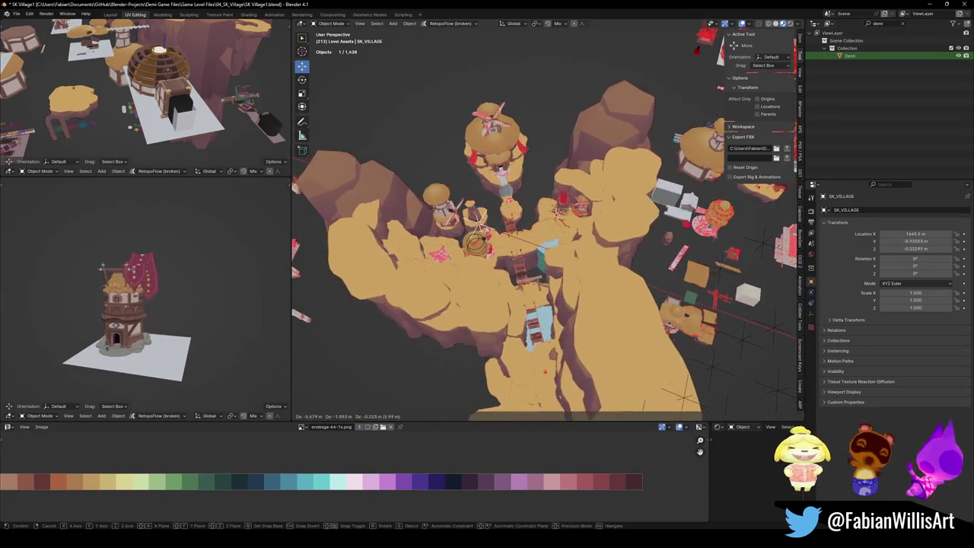
{"action": "left_click", "coordinate": [530, 254]}
{"action": "key", "text": "g"}
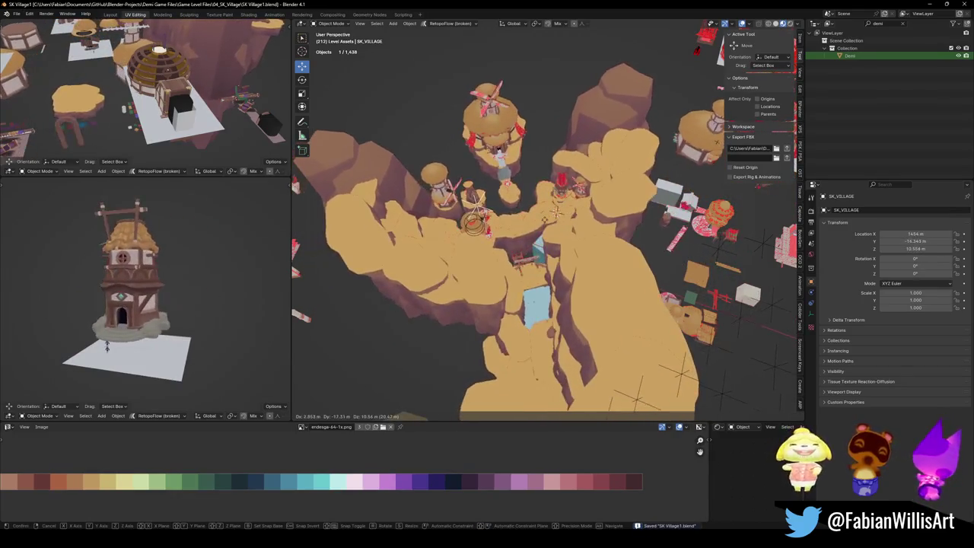
{"action": "left_click", "coordinate": [542, 221]}
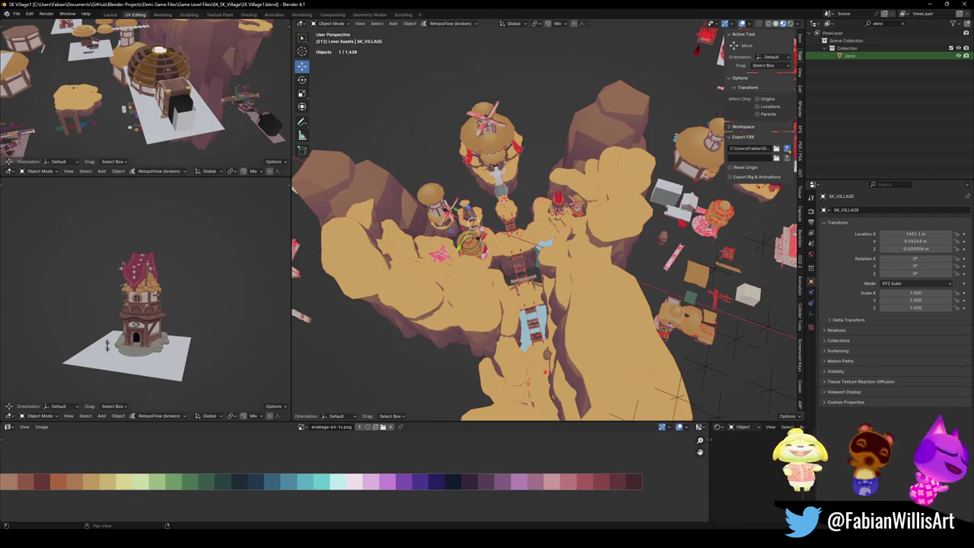
Select all 382 village objects, start a move but cancel it, then return to Unity.
{"action": "key", "text": "a"}
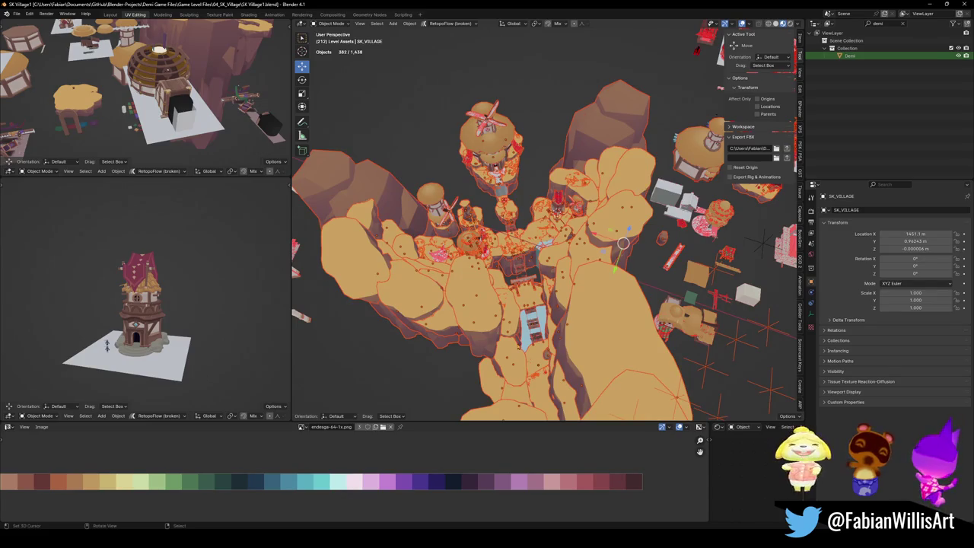
{"action": "key", "text": "g"}
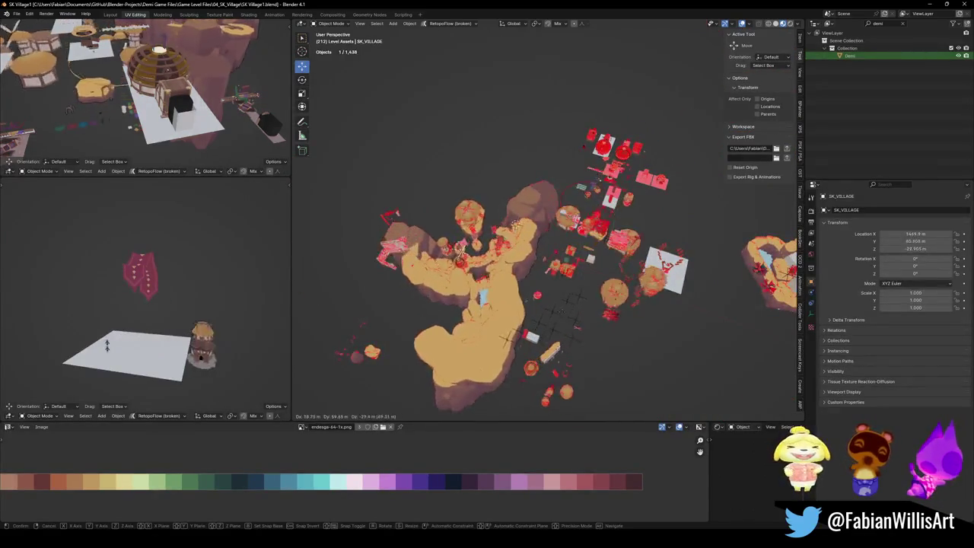
{"action": "key", "text": "Escape"}
{"action": "scroll", "coordinate": [518, 229], "scroll_direction": "up", "scroll_amount": 5}
{"action": "mouse_move", "coordinate": [518, 228]}
{"action": "middle_mouse_down"}
{"action": "mouse_move", "coordinate": [533, 198]}
{"action": "mouse_move", "coordinate": [572, 290]}
{"action": "middle_mouse_up"}
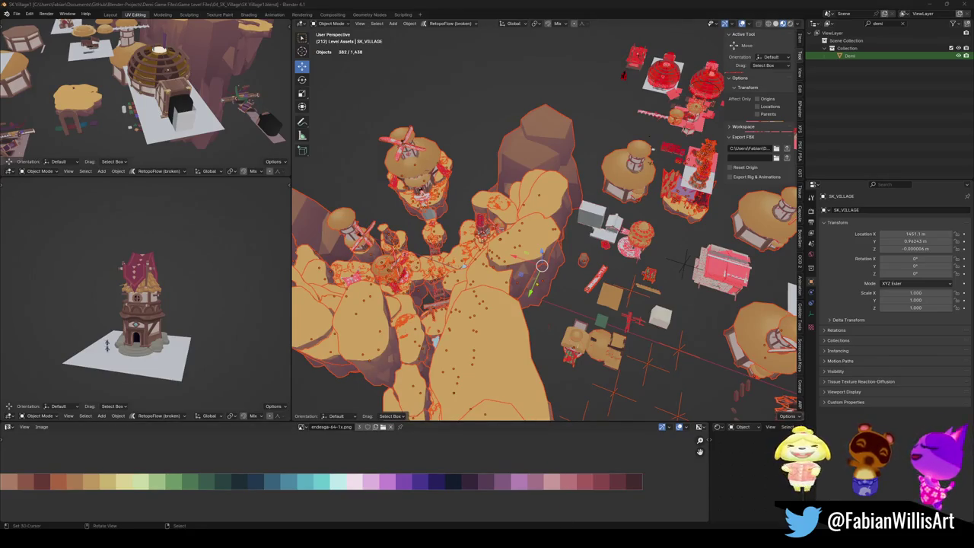
{"action": "key", "text": "alt+Tab"}
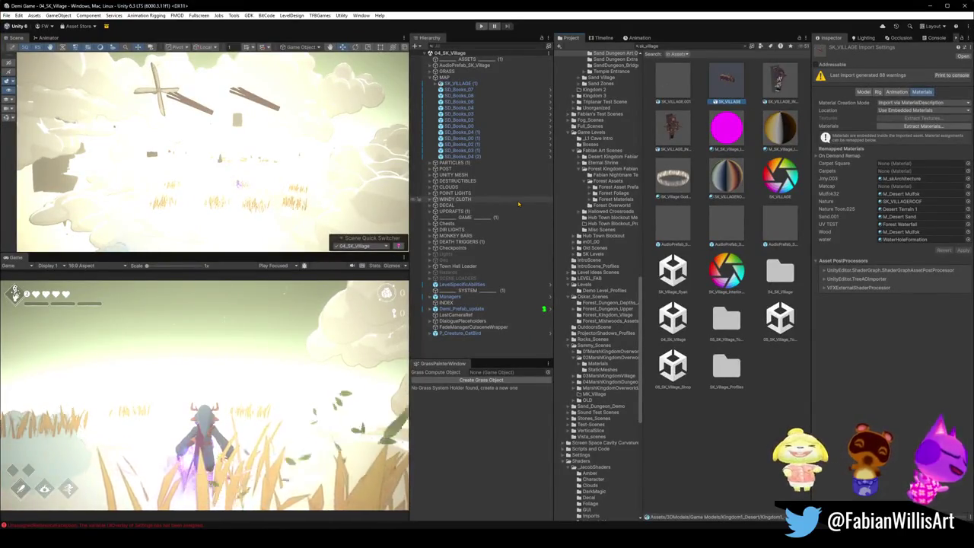
Select SK_VILLAGE (1), frame it, and orbit the Scene view around it.
{"action": "left_click", "coordinate": [461, 84]}
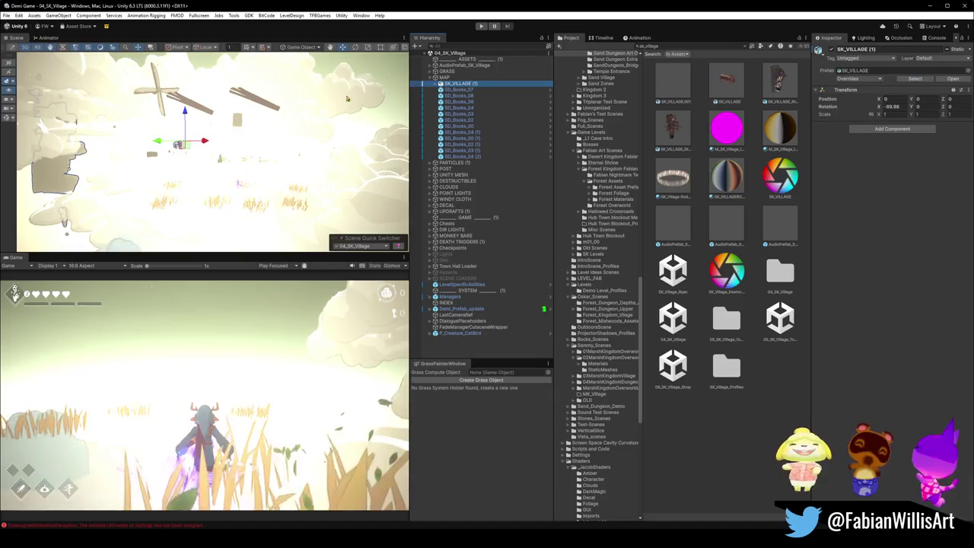
{"action": "key", "text": "f"}
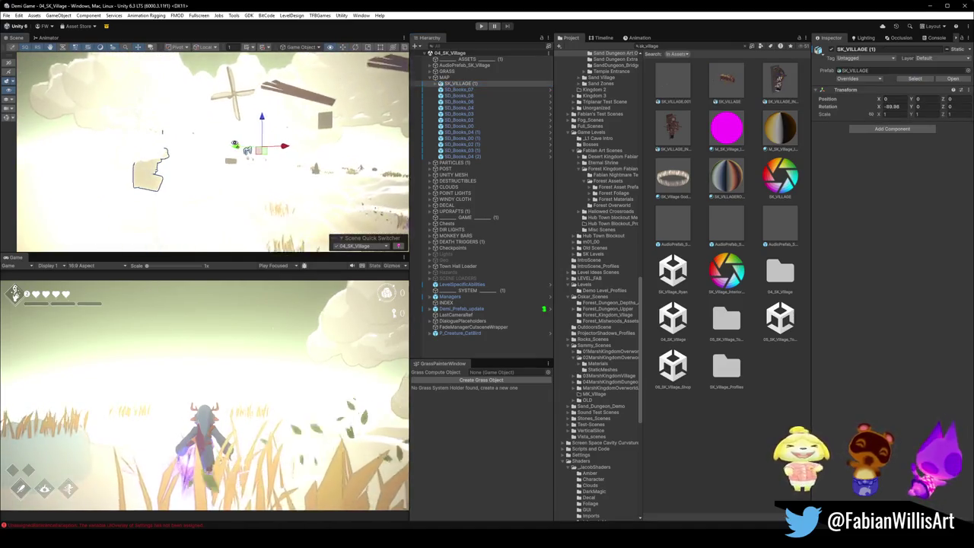
{"action": "mouse_move", "coordinate": [235, 144]}
{"action": "left_mouse_down", "text": "alt"}
{"action": "mouse_move", "coordinate": [257, 145]}
{"action": "mouse_move", "coordinate": [239, 208]}
{"action": "mouse_move", "coordinate": [322, 208]}
{"action": "mouse_move", "coordinate": [332, 238]}
{"action": "mouse_move", "coordinate": [382, 206]}
{"action": "mouse_move", "coordinate": [267, 207]}
{"action": "mouse_move", "coordinate": [268, 177]}
{"action": "left_mouse_up", "text": "alt"}
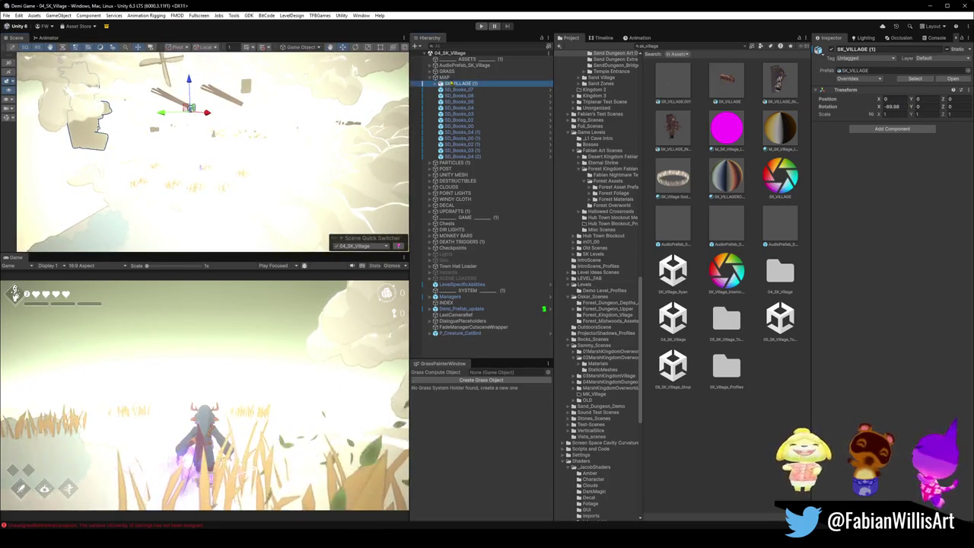
Try dragging SK_VILLAGE (1) out of MAP, undo it, and return to Blender.
{"action": "left_click_drag", "start_coordinate": [448, 76], "coordinate": [448, 77]}
{"action": "key", "text": "ctrl+z"}
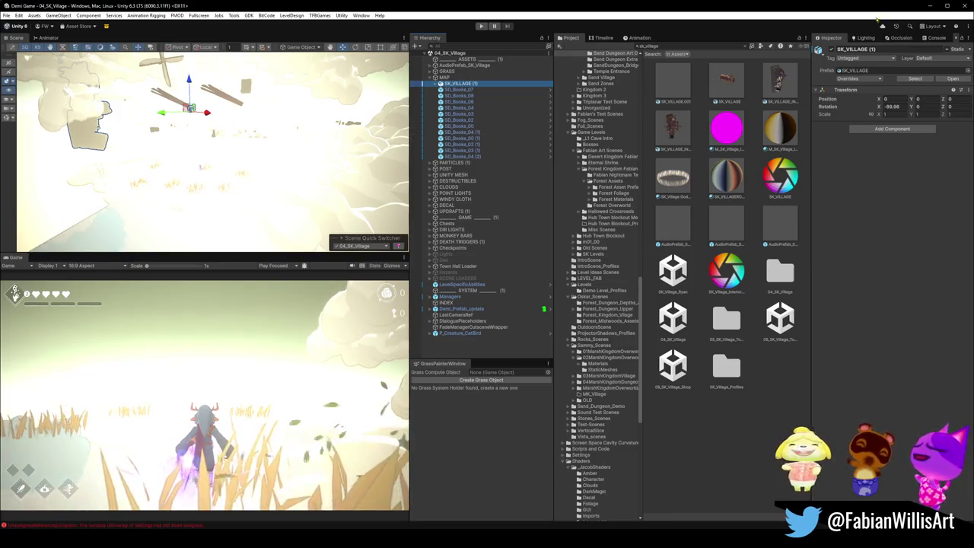
{"action": "left_click", "coordinate": [922, 11]}
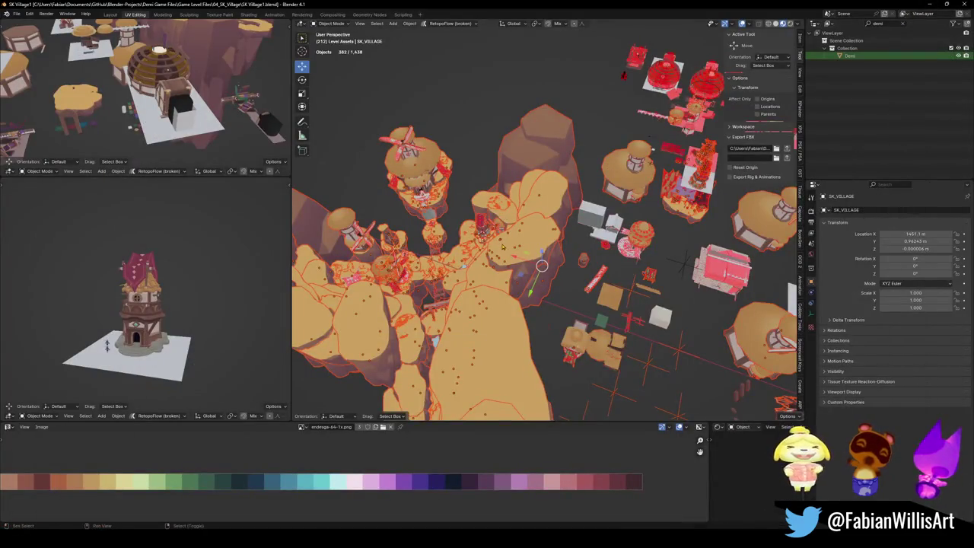
Open the FBX export browser, check the SK_VILLAGE_INTERIOR asset's menu, and return to SK Village1 in Blender.
{"action": "middle_click_drag", "start_coordinate": [502, 246], "coordinate": [521, 235], "text": "shift"}
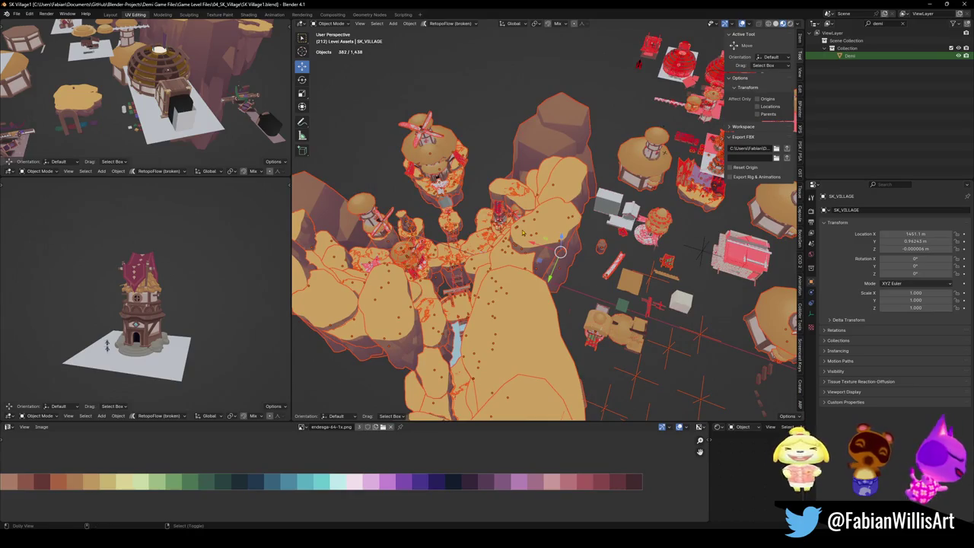
{"action": "key", "text": "ctrl+e"}
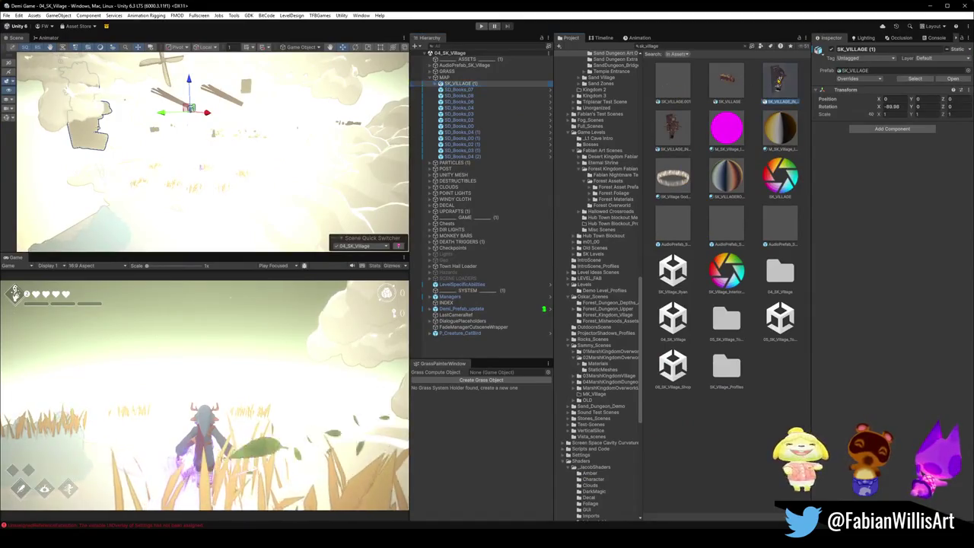
{"action": "left_click", "coordinate": [780, 79]}
{"action": "right_click", "coordinate": [779, 79]}
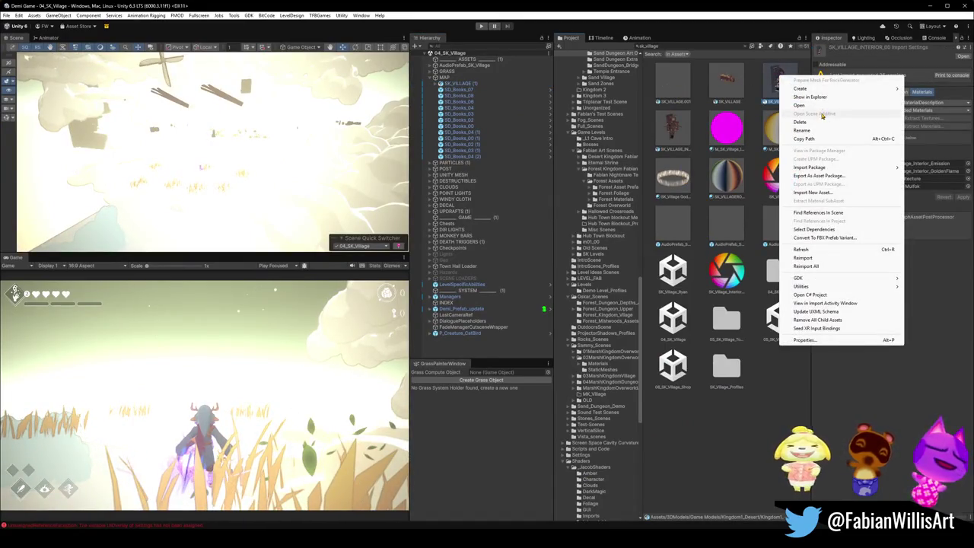
{"action": "left_click", "coordinate": [811, 98]}
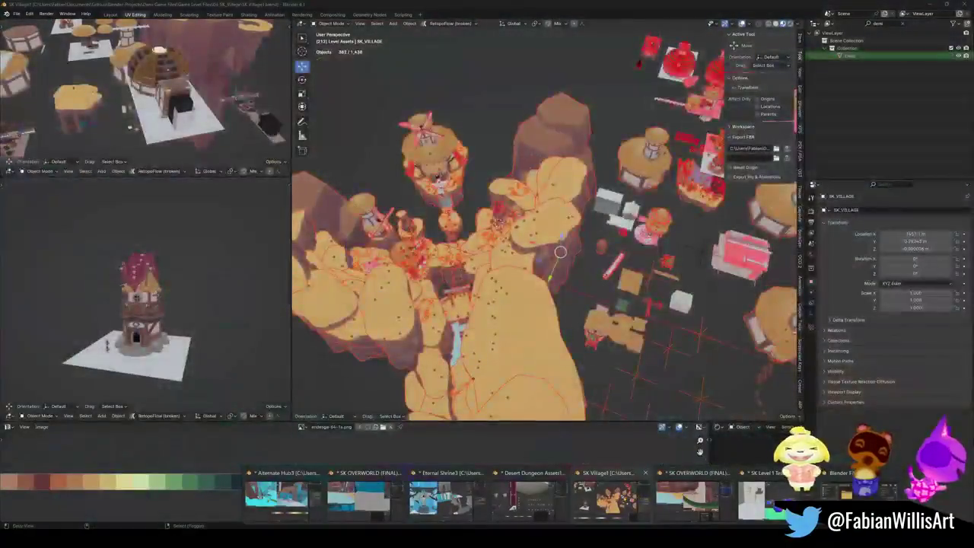
{"action": "left_click", "coordinate": [607, 498]}
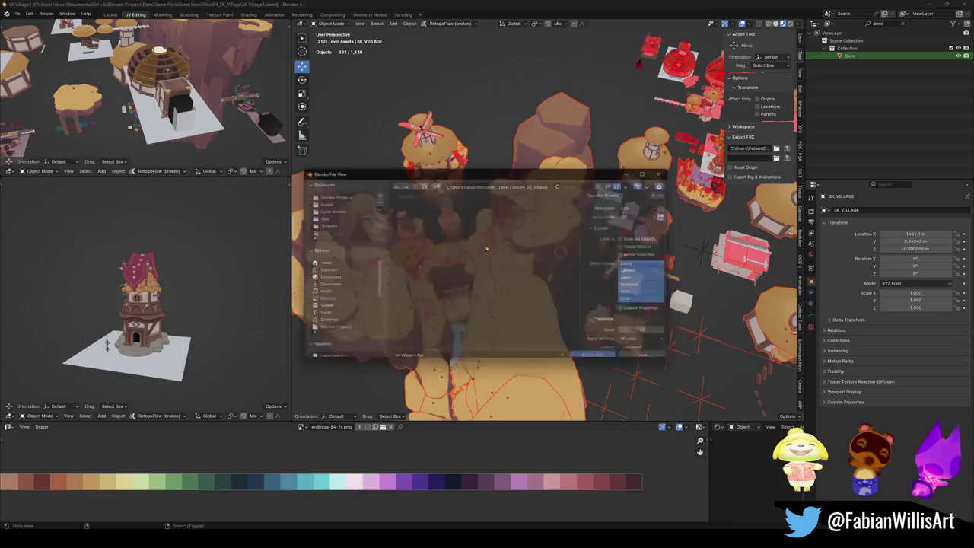
Export the selection as SK_Village.fbx to Kingdom1_Overworld using the Unity preset, then switch to Unity.
{"action": "key", "text": "Return"}
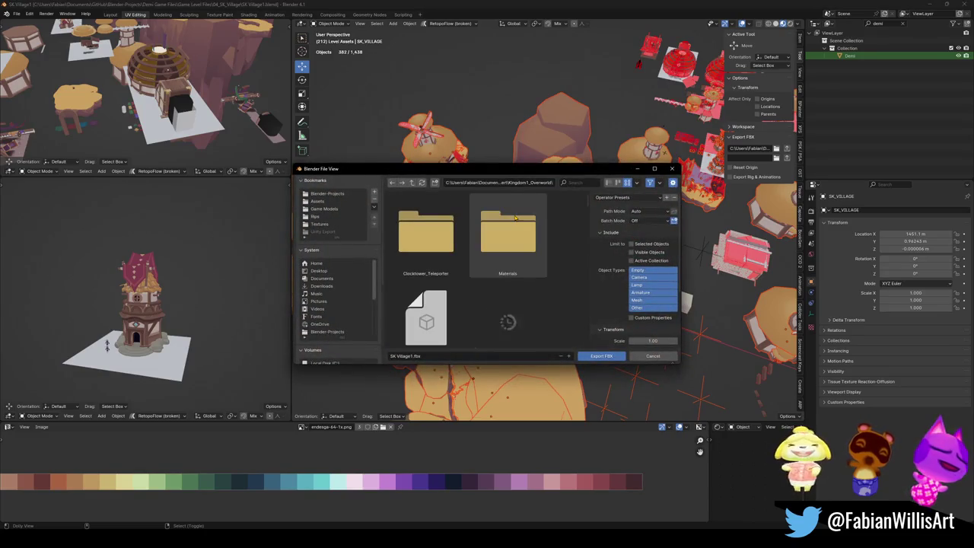
{"action": "left_click", "coordinate": [455, 357]}
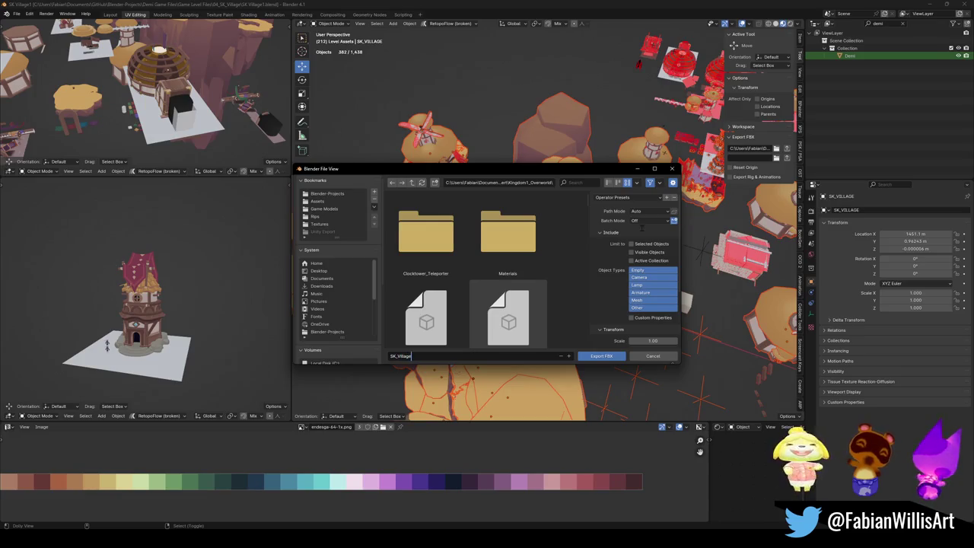
{"action": "left_click", "coordinate": [646, 198]}
{"action": "left_click", "coordinate": [624, 217]}
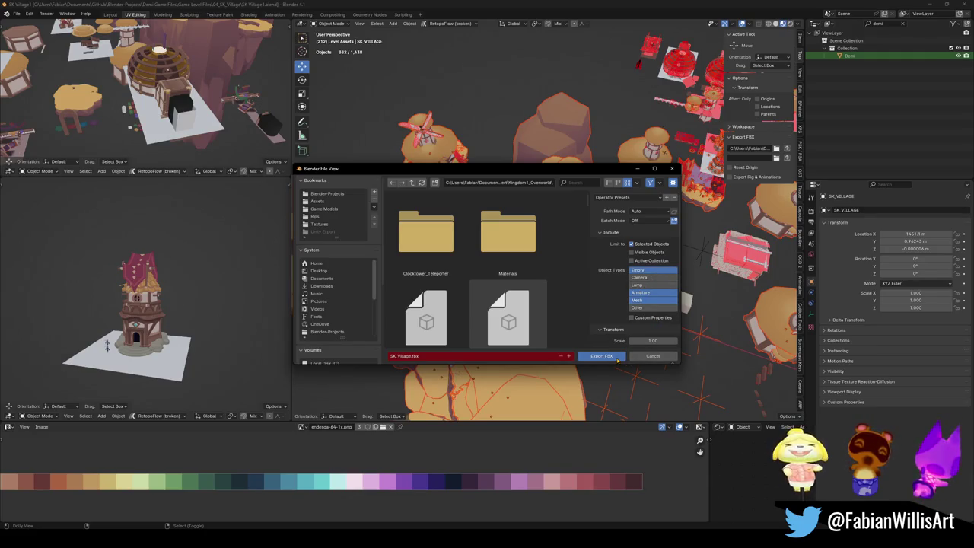
{"action": "left_click", "coordinate": [617, 360]}
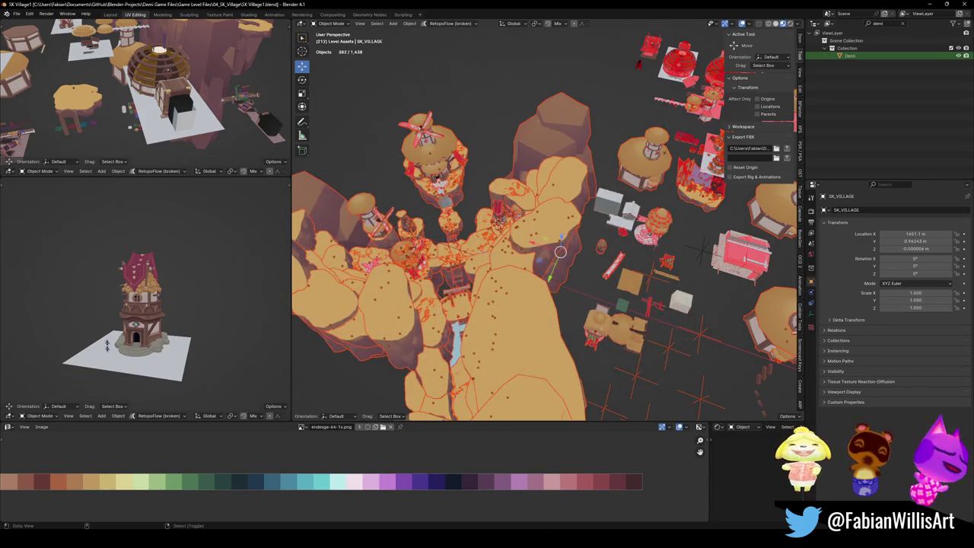
{"action": "key", "text": "alt+Tab"}
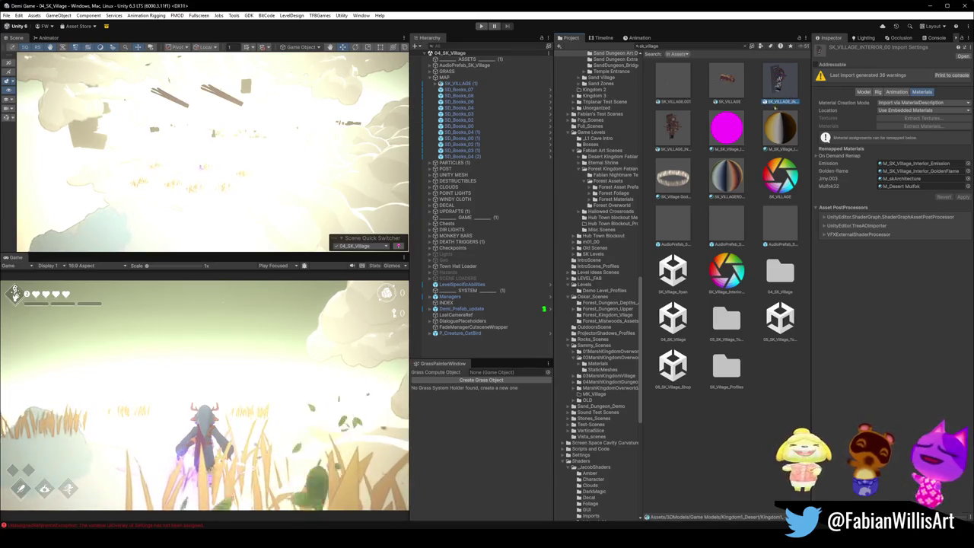
Fly the Scene view over the re-imported village, then list GitHub Desktop's changed files filtered to 'sk villa'.
{"action": "right_click_drag", "start_coordinate": [244, 175], "coordinate": [244, 174]}
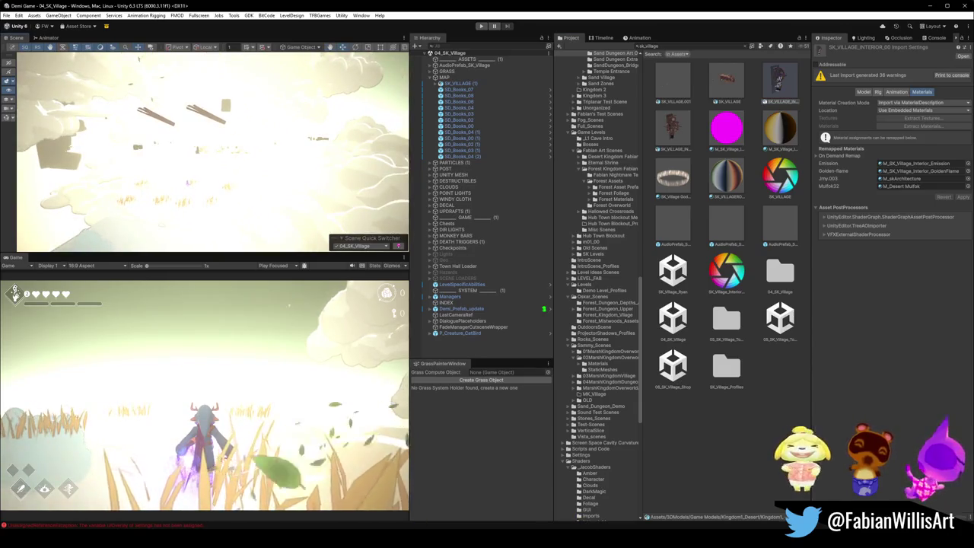
{"action": "key", "text": "alt+Tab"}
{"action": "left_click", "coordinate": [331, 133]}
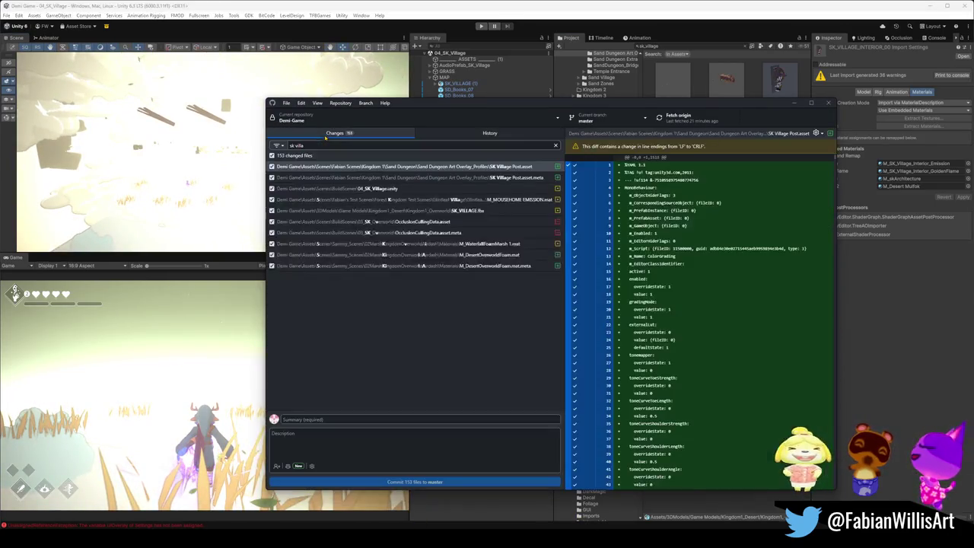
Discard the SK_VILLAGE.fbx change in GitHub Desktop, leaving 152 changed files.
{"action": "left_click", "coordinate": [426, 188]}
{"action": "left_click", "coordinate": [472, 167]}
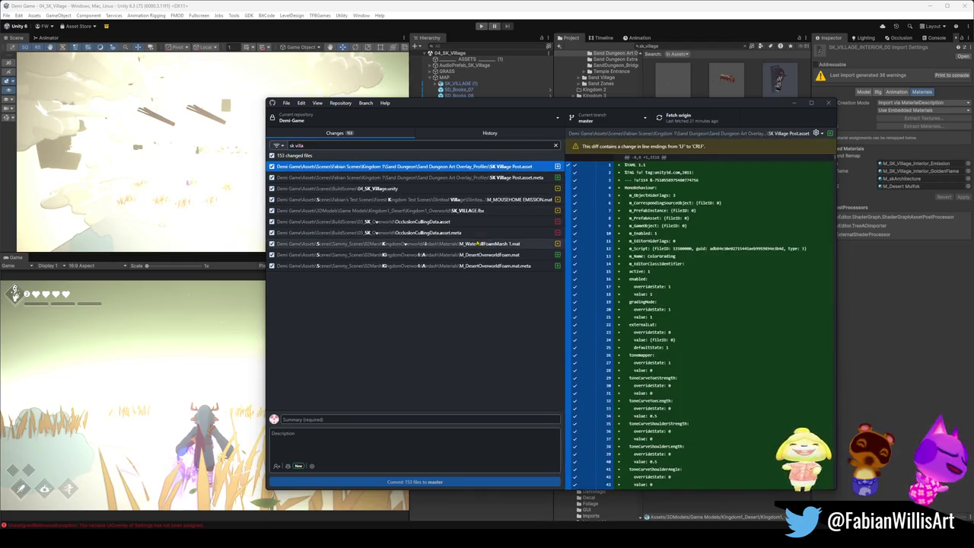
{"action": "left_click", "coordinate": [487, 211]}
{"action": "right_click", "coordinate": [502, 211]}
{"action": "left_click", "coordinate": [525, 218]}
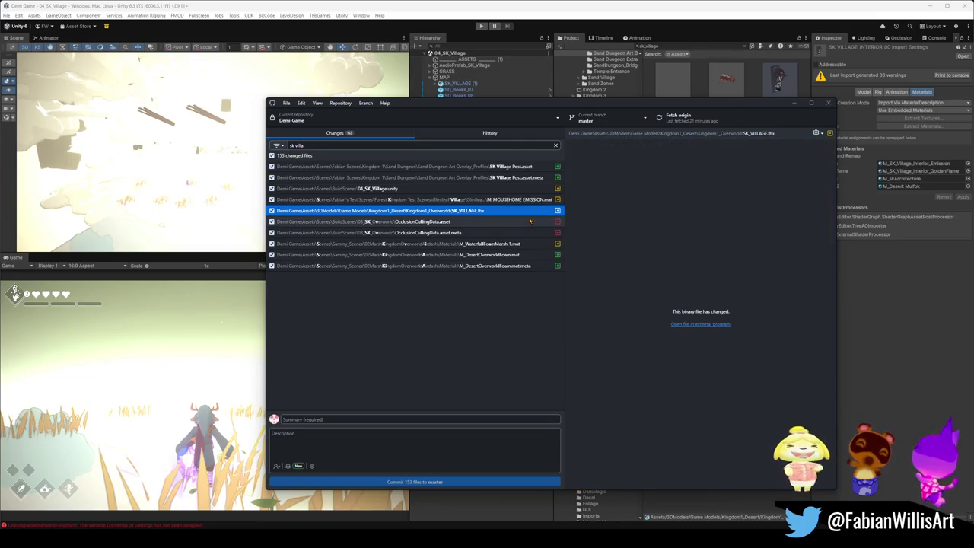
{"action": "key", "text": "Home"}
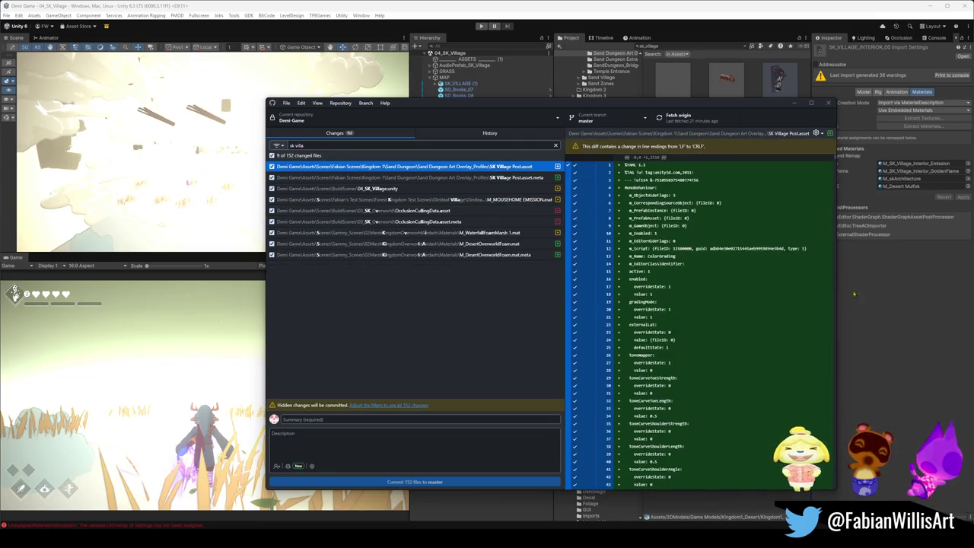
Glance at the village in Blender with a slight orbit, then bring Unity back to the front.
{"action": "left_click", "coordinate": [890, 313]}
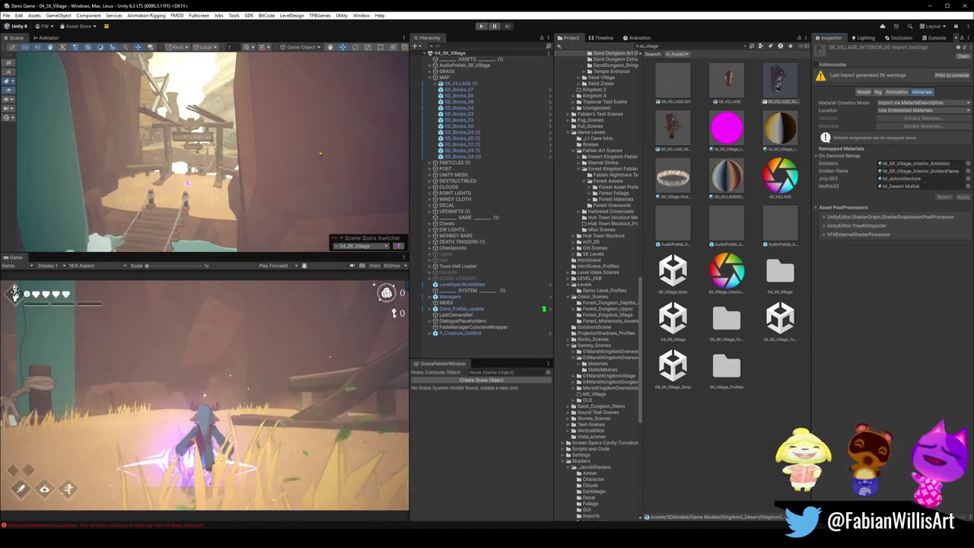
{"action": "key", "text": "alt+Tab"}
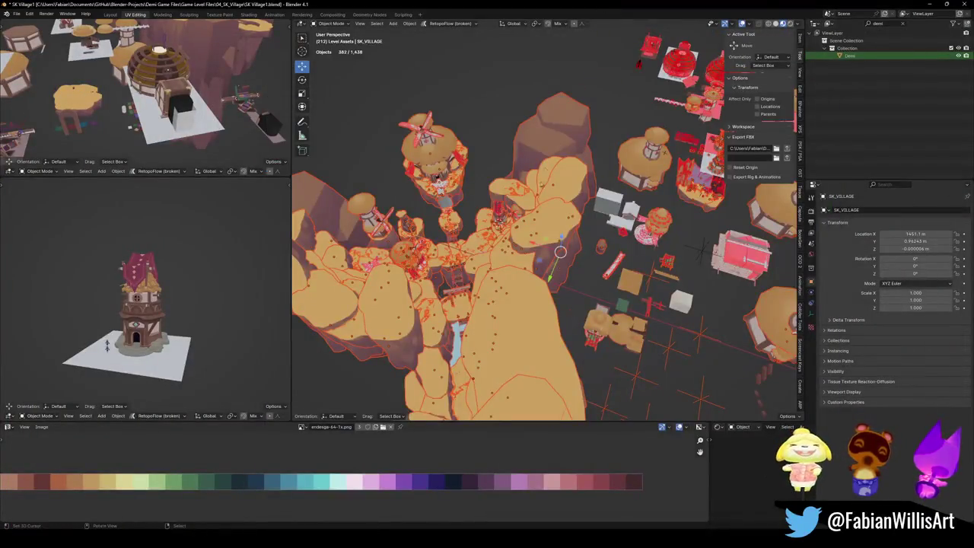
{"action": "middle_click_drag", "start_coordinate": [559, 251], "coordinate": [567, 246]}
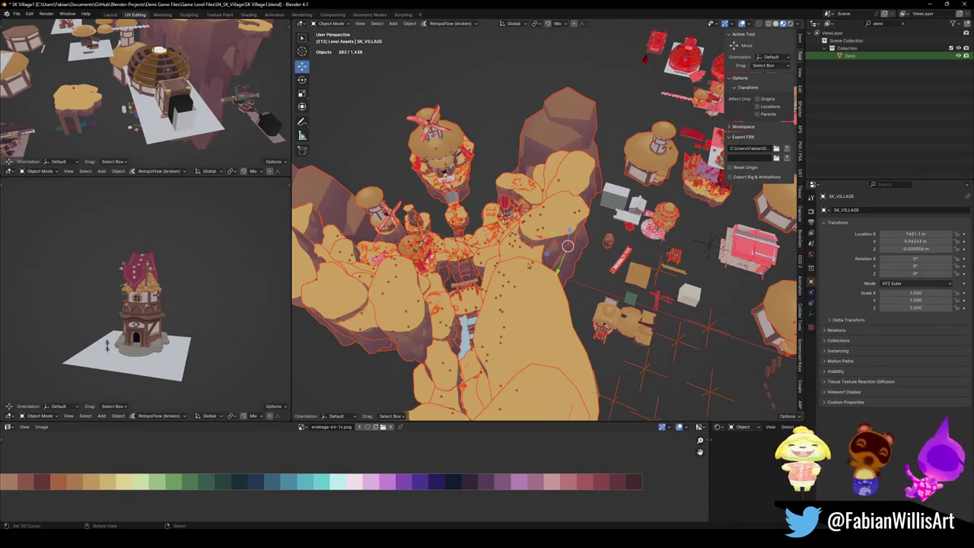
{"action": "key", "text": "alt+Tab"}
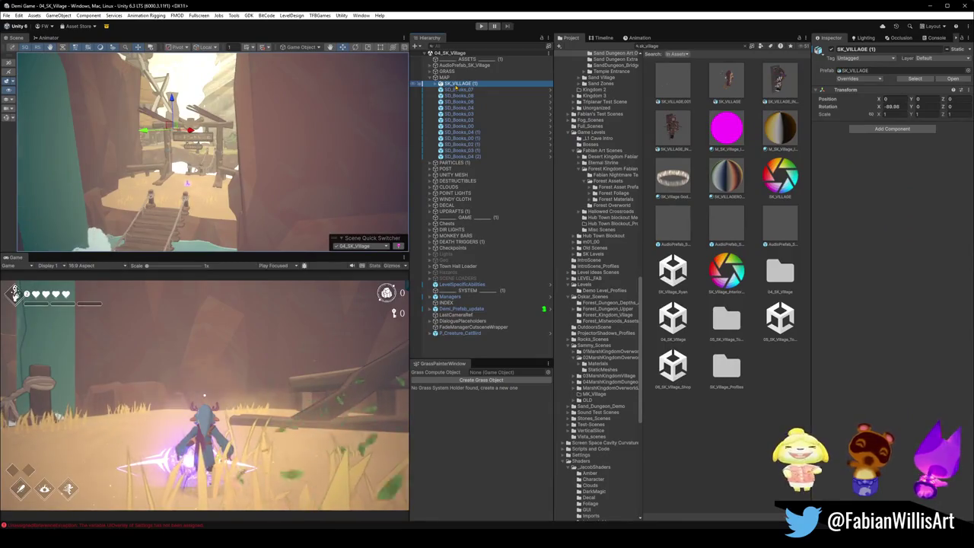
Fly the Scene camera through the village toward the gate and central tower, then minimise Unity.
{"action": "mouse_move", "coordinate": [228, 144]}
{"action": "right_mouse_down"}
{"action": "mouse_move", "coordinate": [285, 133]}
{"action": "mouse_move", "coordinate": [279, 180]}
{"action": "right_mouse_up"}
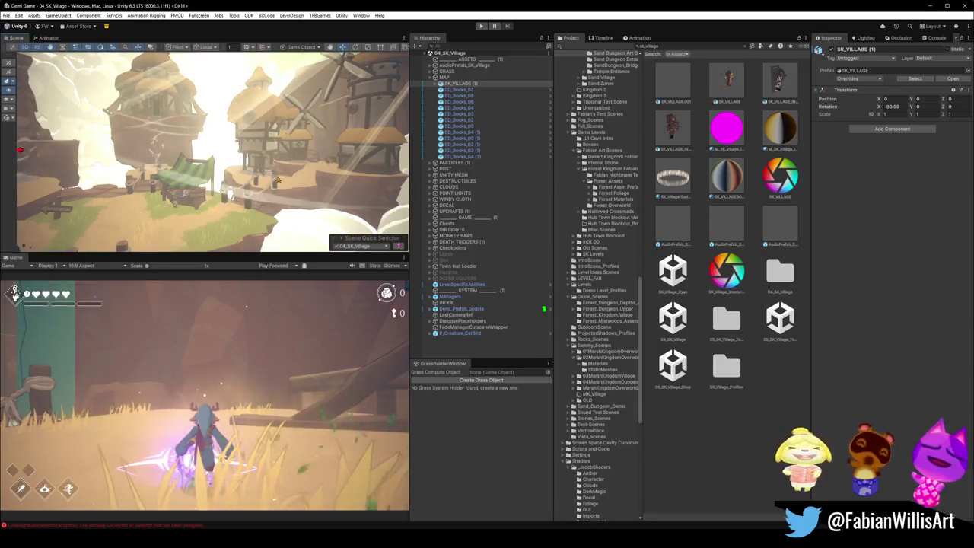
{"action": "mouse_move", "coordinate": [278, 180]}
{"action": "right_mouse_down"}
{"action": "mouse_move", "coordinate": [251, 174]}
{"action": "mouse_move", "coordinate": [280, 147]}
{"action": "mouse_move", "coordinate": [260, 156]}
{"action": "right_mouse_up"}
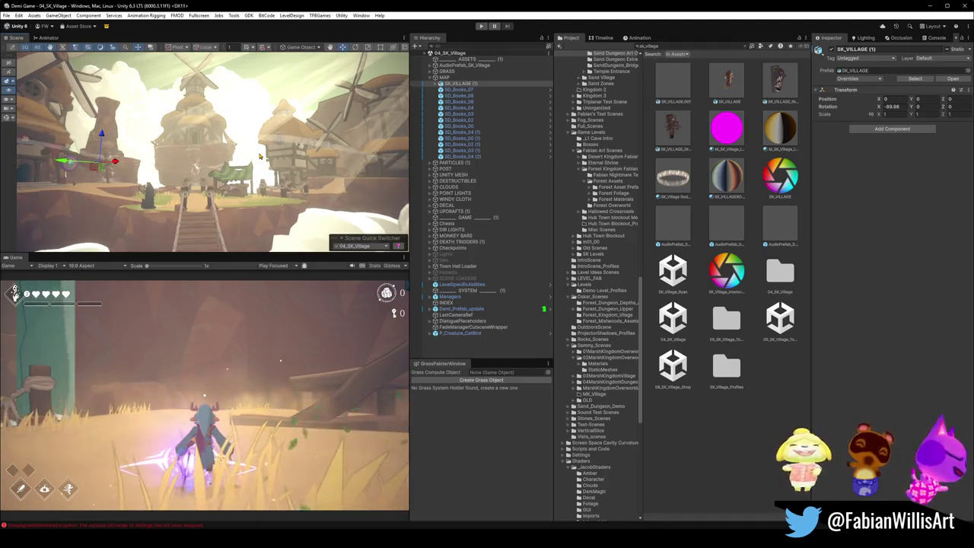
{"action": "mouse_move", "coordinate": [289, 152]}
{"action": "right_mouse_down"}
{"action": "mouse_move", "coordinate": [271, 171]}
{"action": "mouse_move", "coordinate": [363, 168]}
{"action": "mouse_move", "coordinate": [274, 170]}
{"action": "right_mouse_up"}
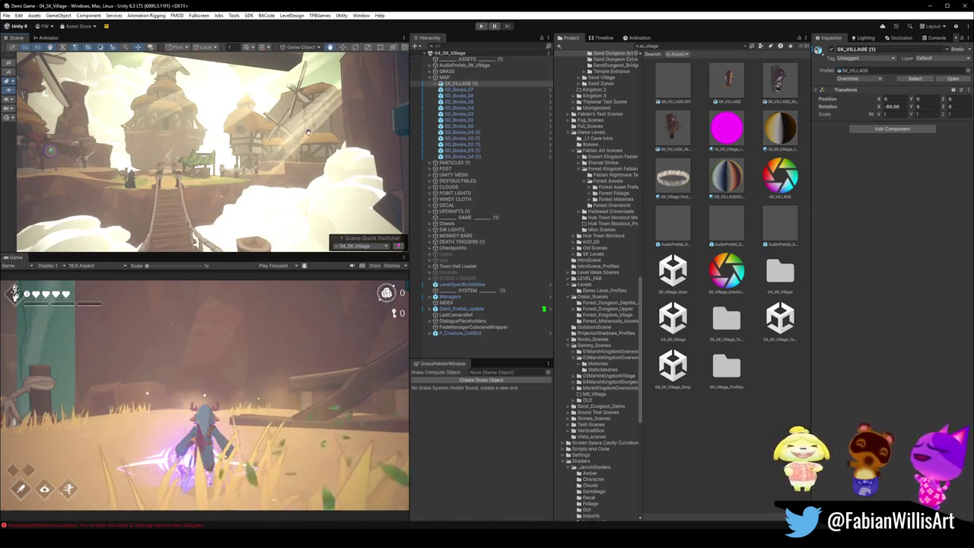
{"action": "right_click_drag", "start_coordinate": [274, 140], "coordinate": [275, 138]}
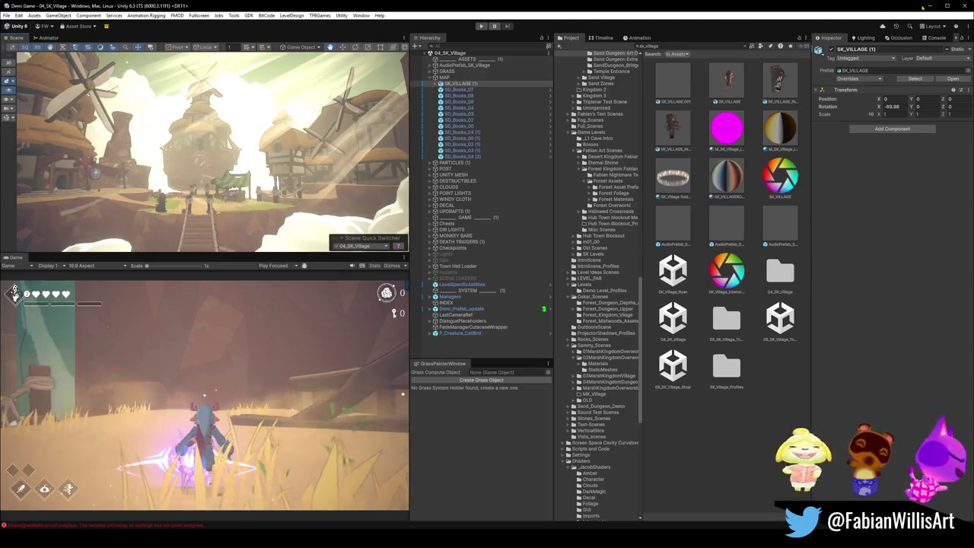
{"action": "left_click", "coordinate": [926, 6]}
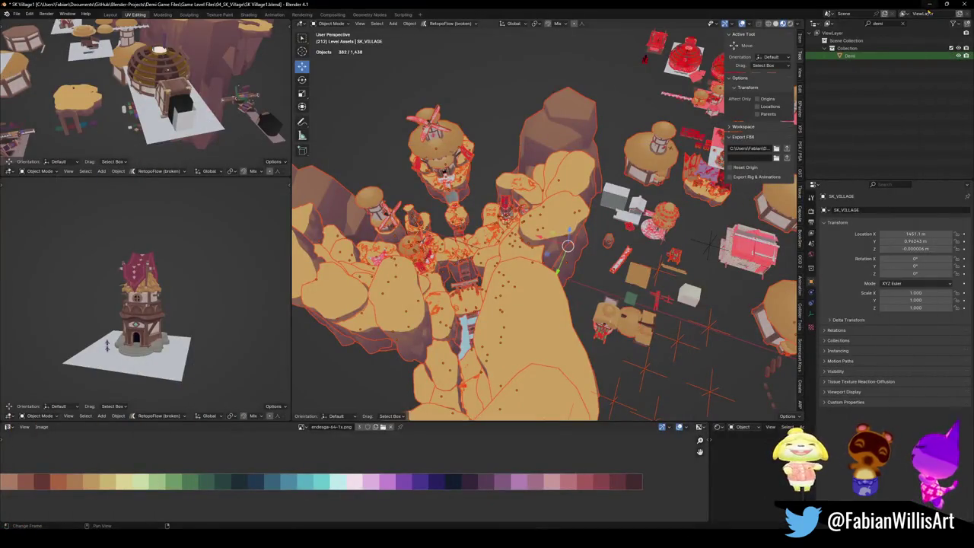
{"action": "scroll", "coordinate": [541, 221], "scroll_direction": "up", "scroll_amount": 3}
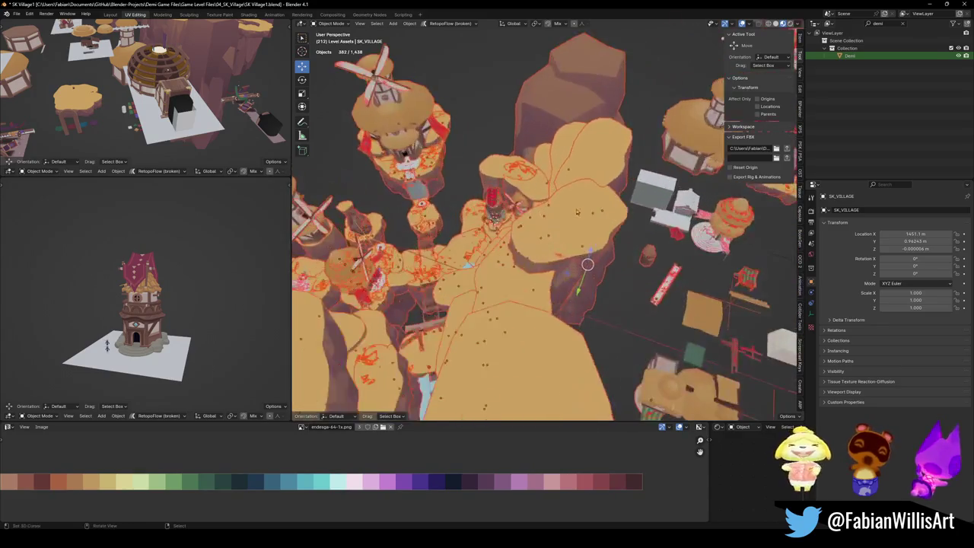
{"action": "middle_click_drag", "start_coordinate": [542, 221], "coordinate": [621, 137]}
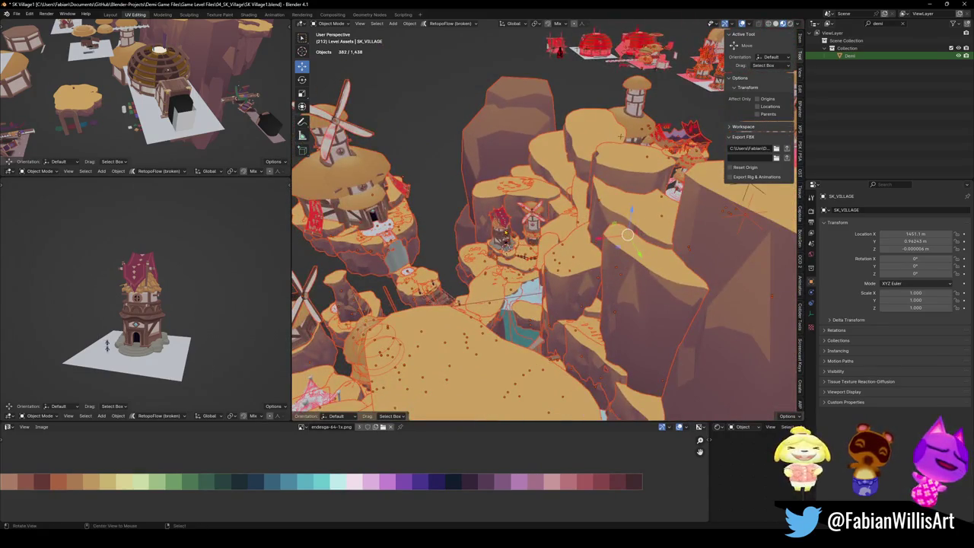
{"action": "scroll", "coordinate": [627, 234], "scroll_direction": "up", "scroll_amount": 3}
{"action": "mouse_move", "coordinate": [628, 234]}
{"action": "middle_mouse_down"}
{"action": "mouse_move", "coordinate": [630, 139]}
{"action": "mouse_move", "coordinate": [716, 81]}
{"action": "middle_mouse_up"}
{"action": "scroll", "coordinate": [630, 140], "scroll_direction": "up", "scroll_amount": 4}
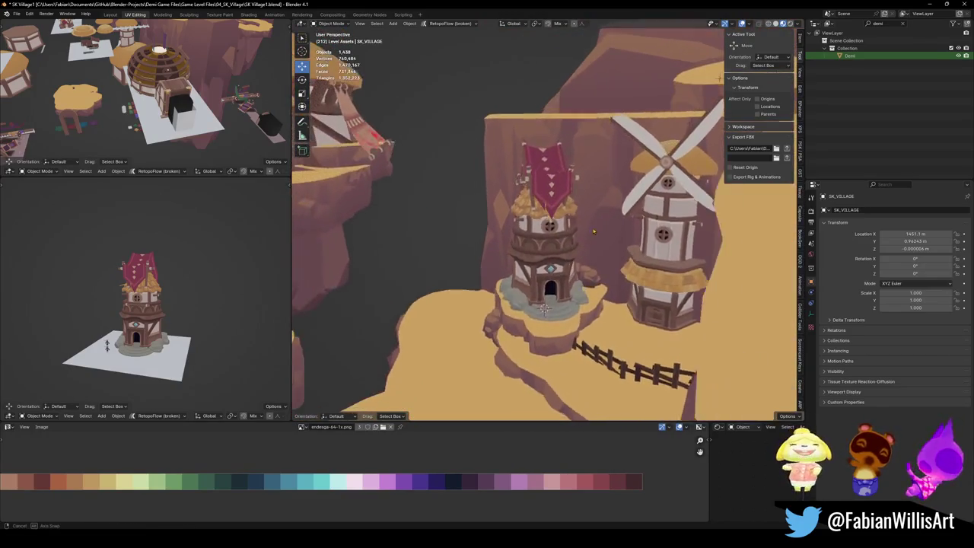
{"action": "middle_click_drag", "start_coordinate": [593, 230], "coordinate": [609, 230]}
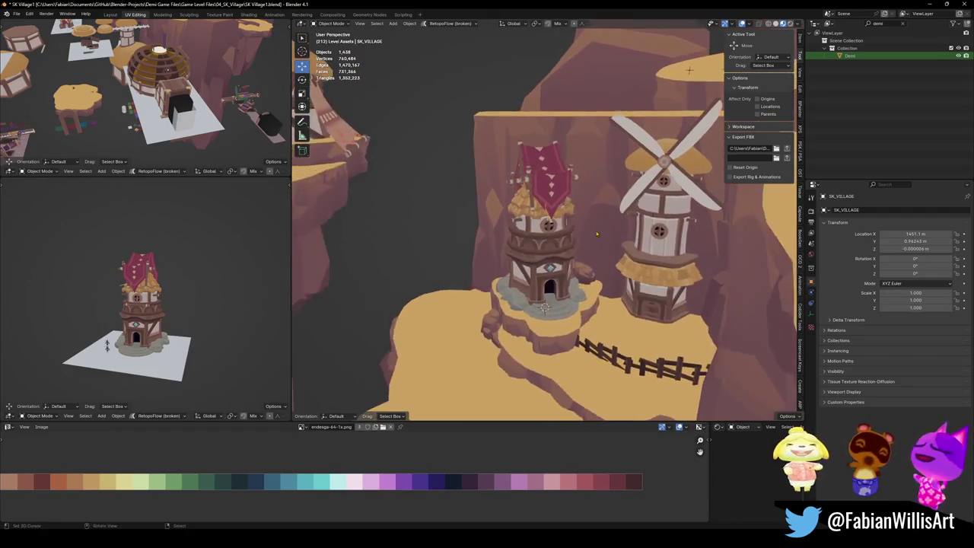
{"action": "middle_click_drag", "start_coordinate": [609, 222], "coordinate": [608, 238]}
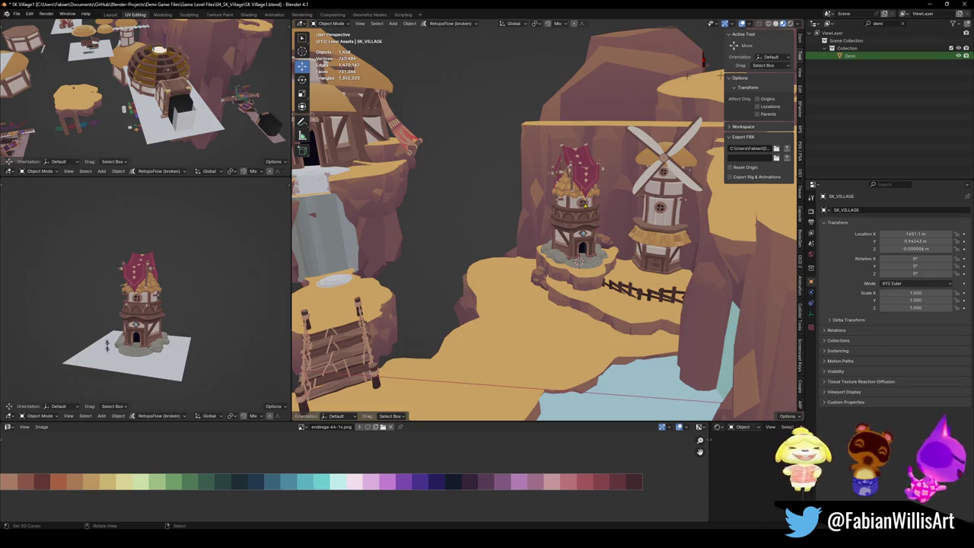
{"action": "middle_click_drag", "start_coordinate": [584, 206], "coordinate": [587, 233]}
{"action": "key", "text": "alt+h"}
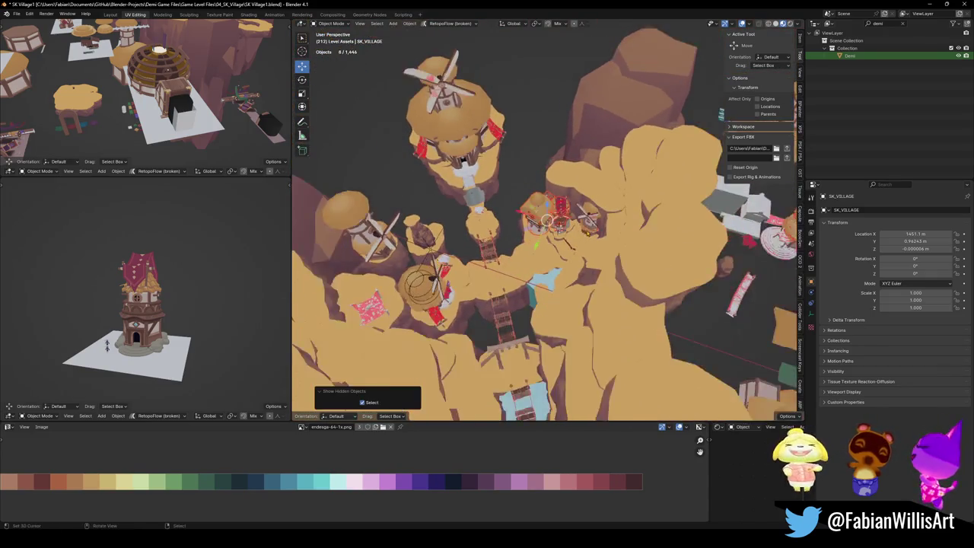
{"action": "scroll", "coordinate": [587, 233], "scroll_direction": "up", "scroll_amount": 10}
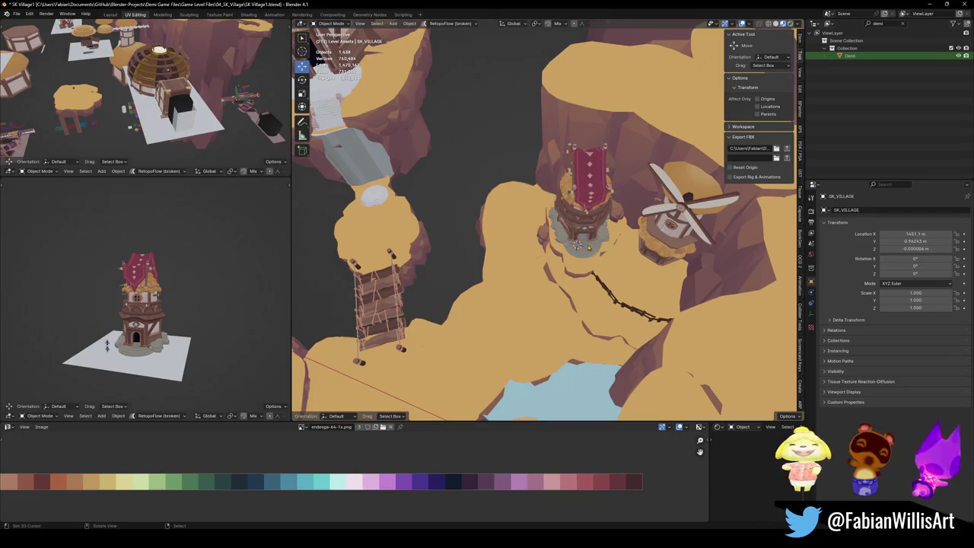
{"action": "left_click", "coordinate": [588, 247]}
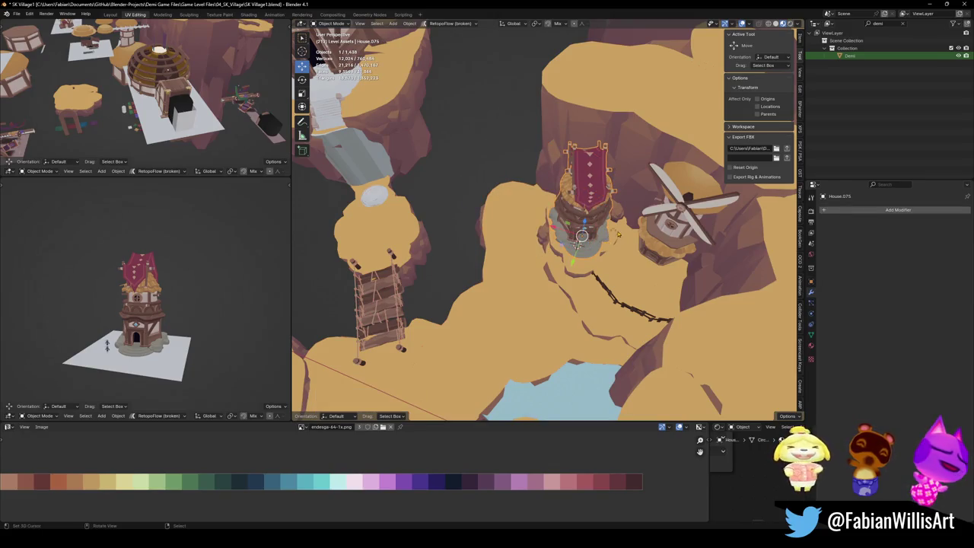
{"action": "scroll", "coordinate": [621, 235], "scroll_direction": "down", "scroll_amount": 3}
{"action": "scroll", "coordinate": [621, 234], "scroll_direction": "down", "scroll_amount": 4}
{"action": "scroll", "coordinate": [621, 234], "scroll_direction": "down", "scroll_amount": 3}
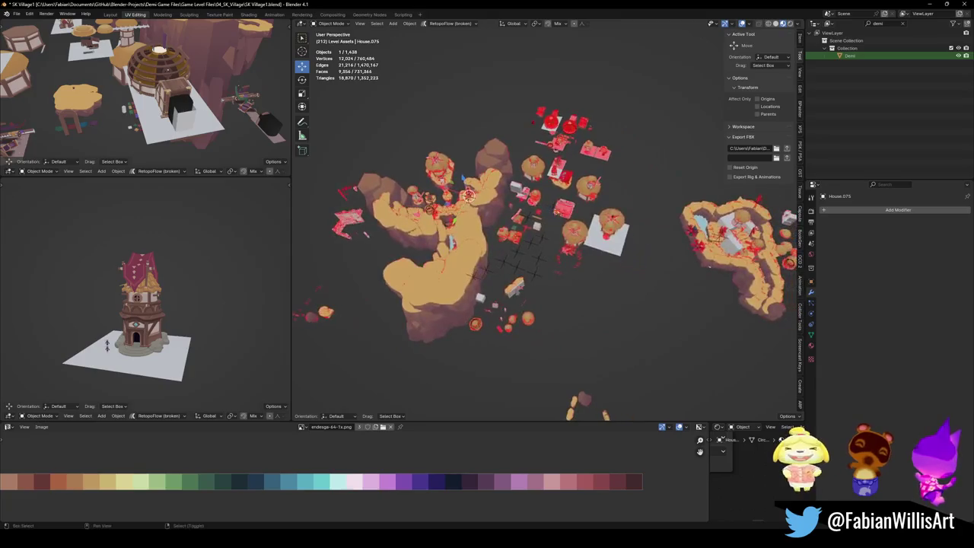
{"action": "scroll", "coordinate": [441, 333], "scroll_direction": "up", "scroll_amount": 3}
{"action": "scroll", "coordinate": [441, 333], "scroll_direction": "up", "scroll_amount": 3}
{"action": "scroll", "coordinate": [440, 333], "scroll_direction": "up", "scroll_amount": 2}
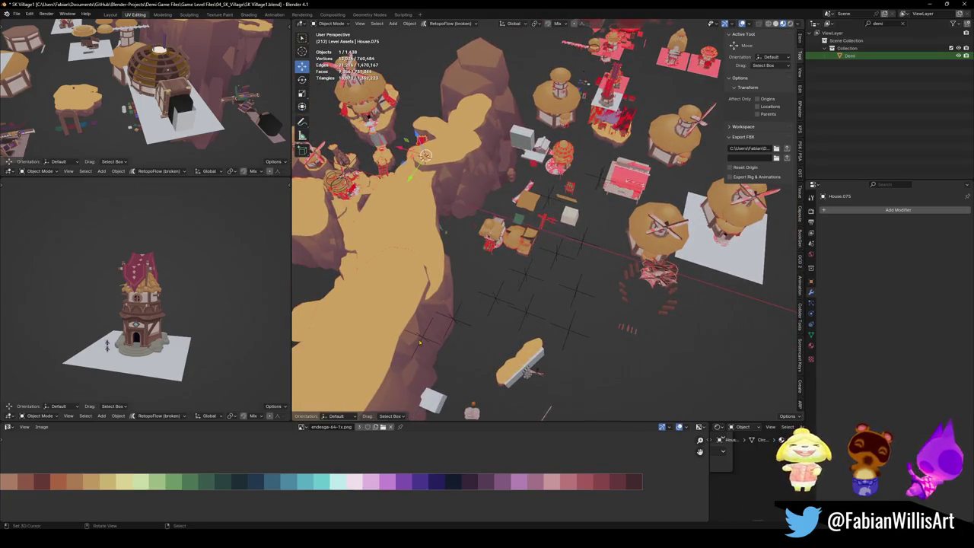
{"action": "left_click", "coordinate": [424, 342]}
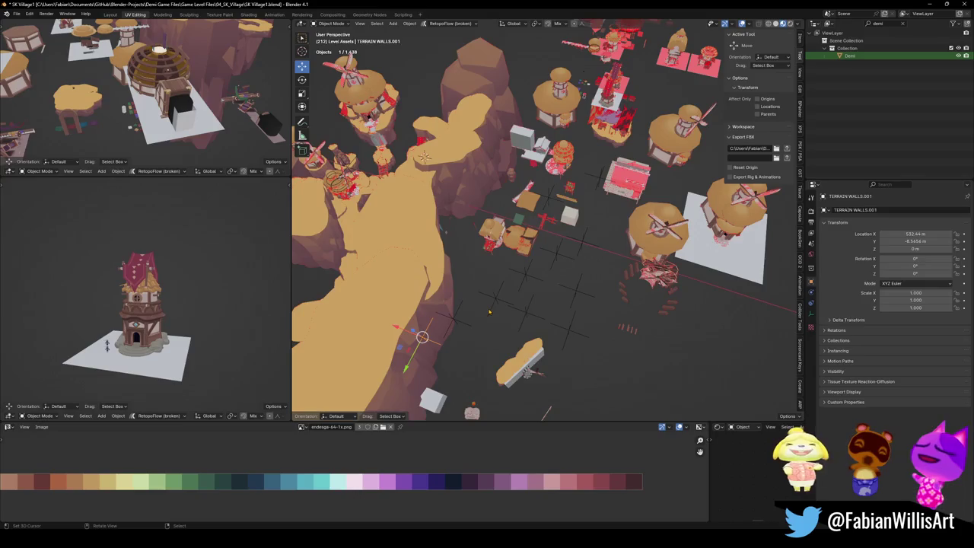
{"action": "scroll", "coordinate": [490, 312], "scroll_direction": "down", "scroll_amount": 3}
{"action": "middle_click_drag", "start_coordinate": [489, 311], "coordinate": [456, 290]}
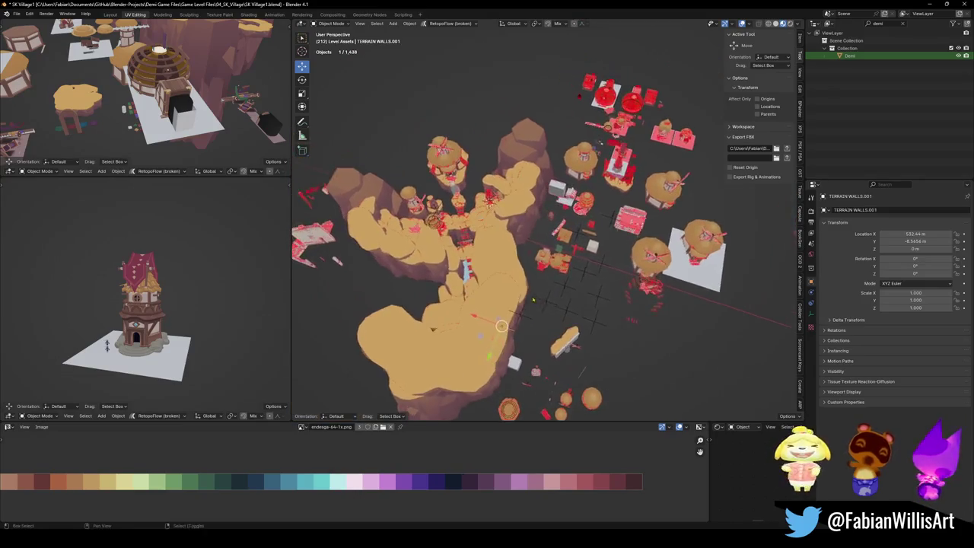
{"action": "scroll", "coordinate": [457, 289], "scroll_direction": "up", "scroll_amount": 3}
{"action": "scroll", "coordinate": [457, 289], "scroll_direction": "up", "scroll_amount": 2}
{"action": "mouse_move", "coordinate": [448, 190]}
{"action": "middle_mouse_down"}
{"action": "mouse_move", "coordinate": [472, 251]}
{"action": "mouse_move", "coordinate": [525, 243]}
{"action": "mouse_move", "coordinate": [516, 239]}
{"action": "middle_mouse_up"}
{"action": "left_click", "coordinate": [450, 229]}
{"action": "scroll", "coordinate": [486, 266], "scroll_direction": "up", "scroll_amount": 5}
{"action": "scroll", "coordinate": [525, 243], "scroll_direction": "down", "scroll_amount": 5}
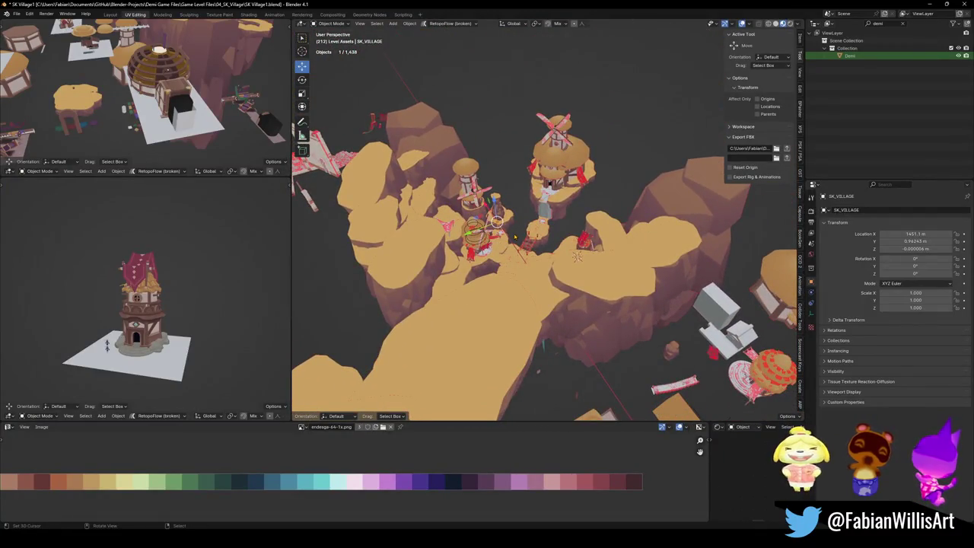
{"action": "middle_click_drag", "start_coordinate": [597, 328], "coordinate": [576, 268]}
Adjust the empty's display size, orbit toward the windmill, and save the blend file.
{"action": "right_click", "coordinate": [576, 266]}
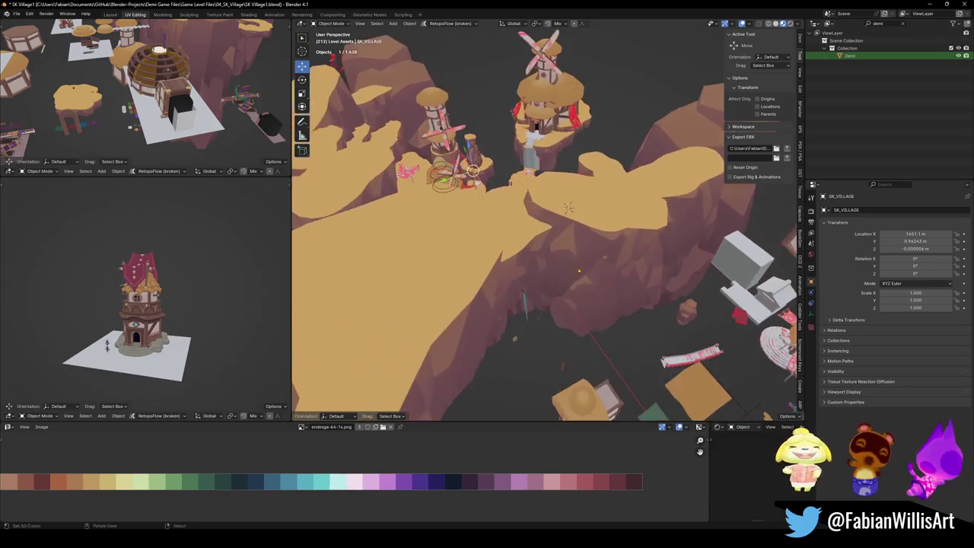
{"action": "left_click", "coordinate": [575, 265]}
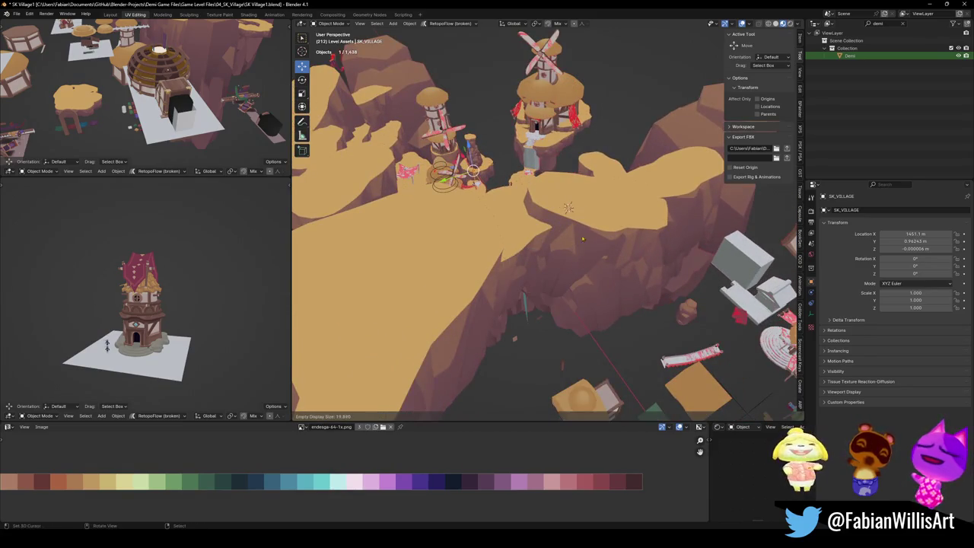
{"action": "left_click", "coordinate": [619, 177]}
{"action": "mouse_move", "coordinate": [619, 178]}
{"action": "middle_mouse_down"}
{"action": "mouse_move", "coordinate": [510, 316]}
{"action": "mouse_move", "coordinate": [525, 274]}
{"action": "mouse_move", "coordinate": [535, 311]}
{"action": "middle_mouse_up"}
{"action": "key", "text": "ctrl+s"}
Select the BezierCircle.011 guide circle together with the Dng2_Planks.011 plank ring.
{"action": "scroll", "coordinate": [525, 289], "scroll_direction": "down", "scroll_amount": 5}
{"action": "left_click", "coordinate": [532, 293]}
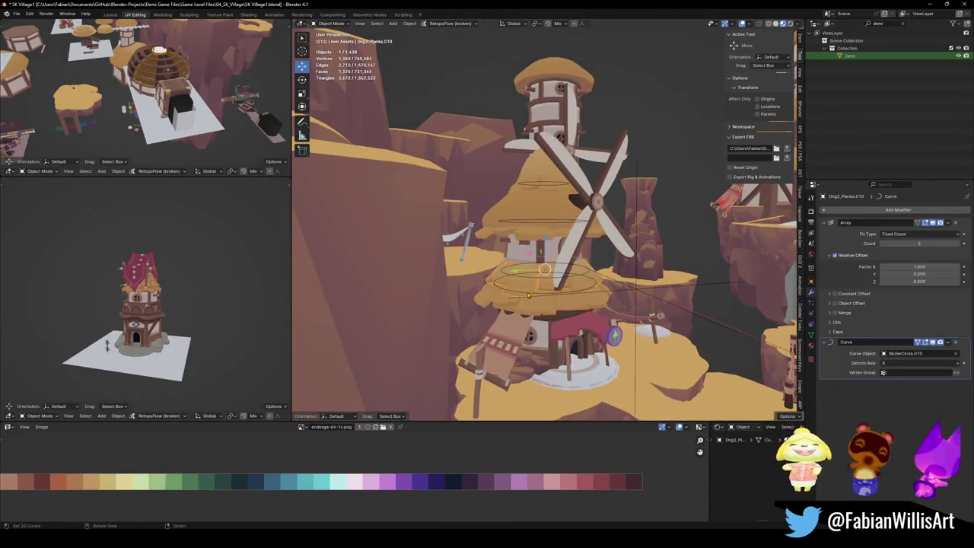
{"action": "scroll", "coordinate": [540, 297], "scroll_direction": "up", "scroll_amount": 3}
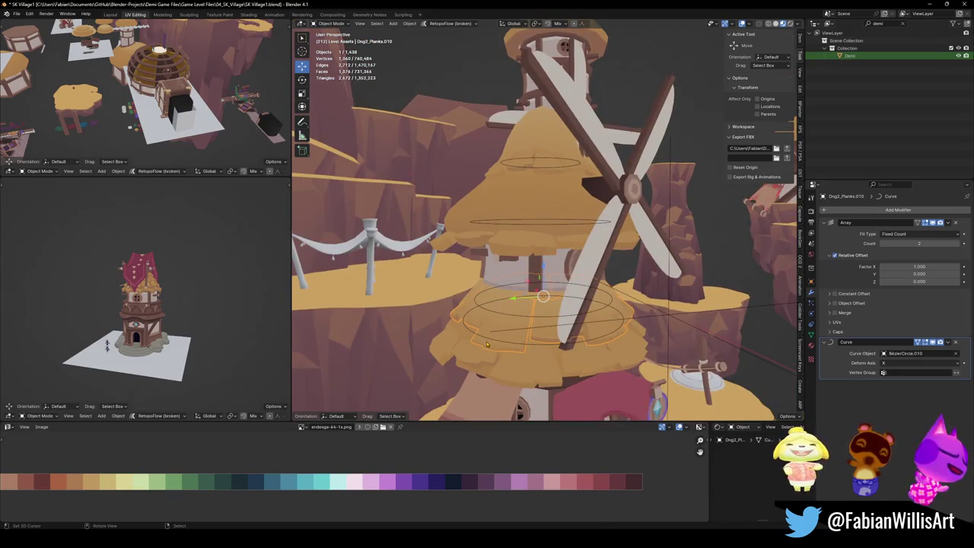
{"action": "left_click", "coordinate": [501, 316]}
{"action": "left_click", "coordinate": [485, 327], "text": "shift"}
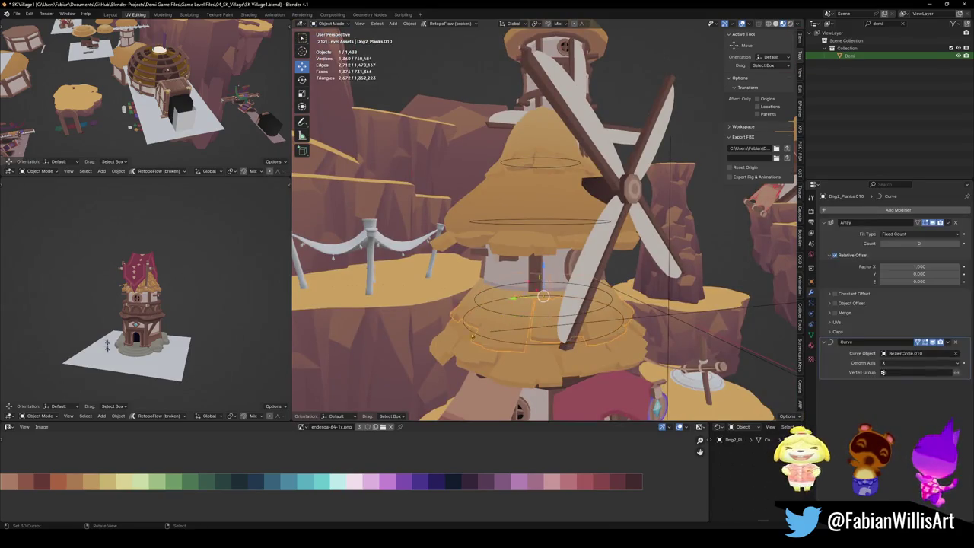
{"action": "key", "text": "g"}
{"action": "key", "text": "Escape"}
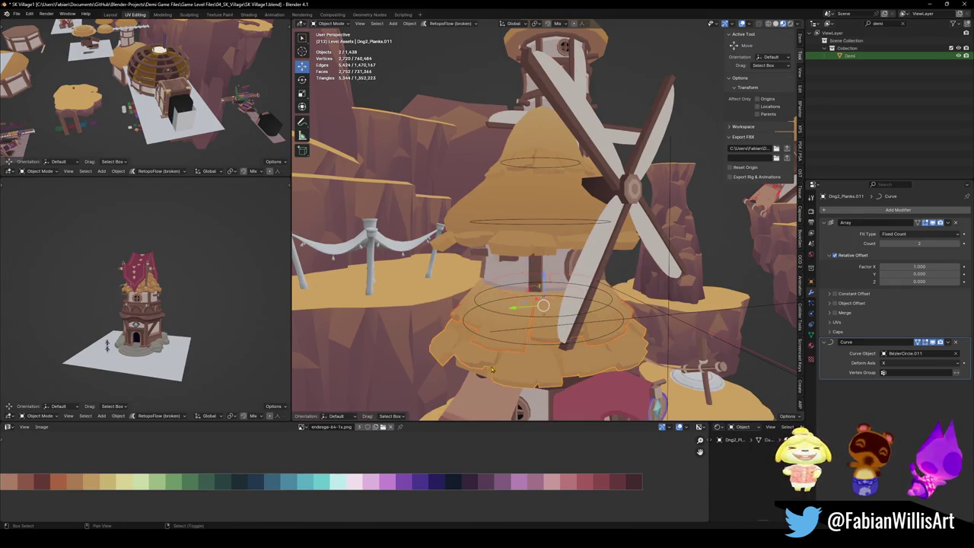
Add House.012 to the selection, convert it all to meshes, and save.
{"action": "left_click", "coordinate": [496, 369], "text": "shift"}
{"action": "middle_click_drag", "start_coordinate": [487, 374], "coordinate": [522, 314]}
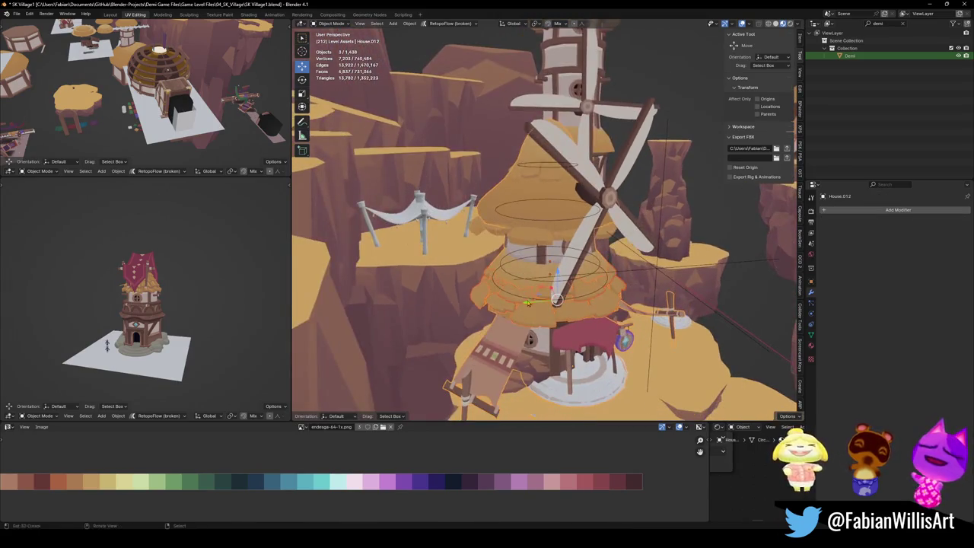
{"action": "right_click", "coordinate": [521, 314]}
{"action": "left_click", "coordinate": [522, 314]}
{"action": "left_click", "coordinate": [525, 300]}
{"action": "key", "text": "ctrl+s"}
Delete the BezierCircle.010 guide circles, then convert Dng2_Planks.008 to mesh and delete its leftover curve.
{"action": "left_click", "coordinate": [522, 282]}
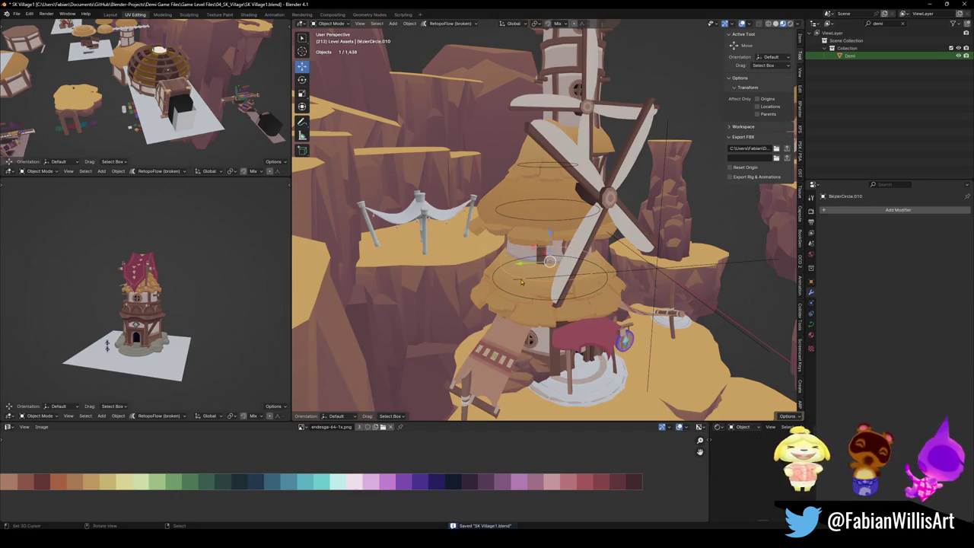
{"action": "left_click", "coordinate": [515, 299], "text": "shift"}
{"action": "key", "text": "Delete"}
{"action": "left_click", "coordinate": [556, 239]}
{"action": "left_click", "coordinate": [529, 235], "text": "shift"}
{"action": "key", "text": "q"}
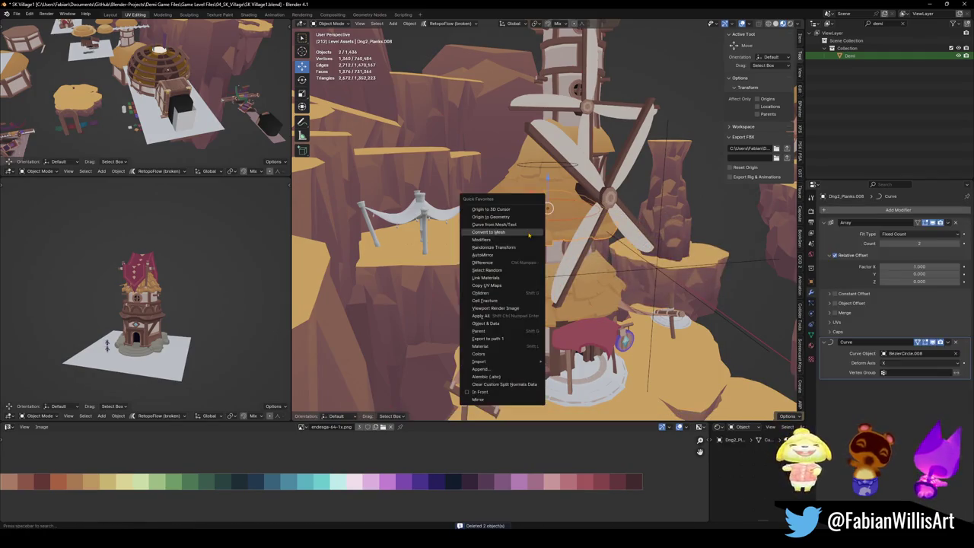
{"action": "left_click", "coordinate": [539, 232]}
{"action": "key", "text": "Delete"}
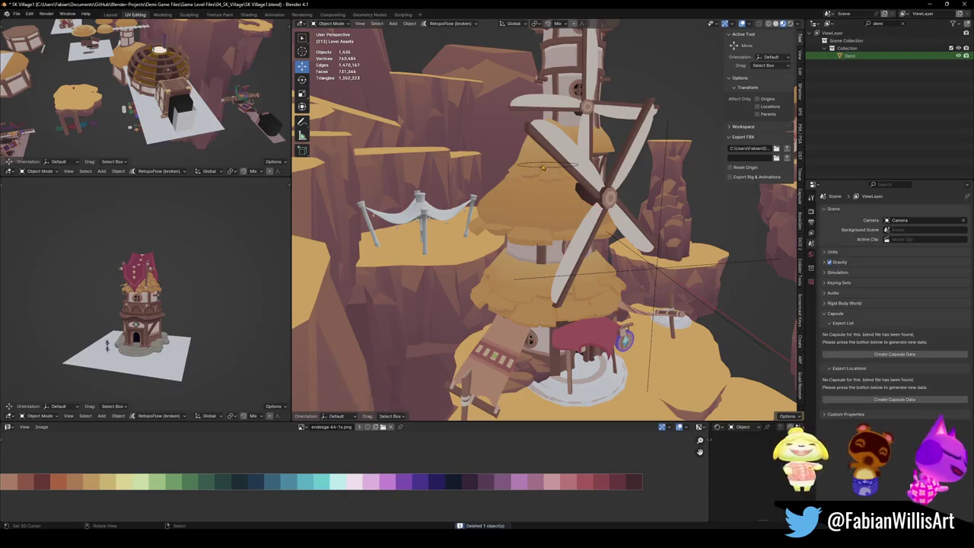
Convert Dng2_Planks.009 to mesh, delete the leftover BezierCircle.009, and save the file.
{"action": "left_click", "coordinate": [545, 169]}
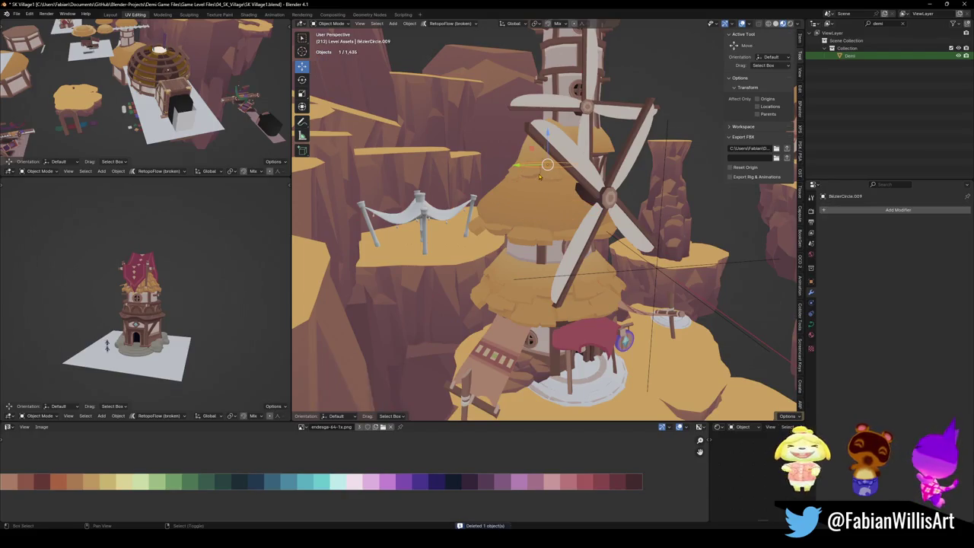
{"action": "left_click", "coordinate": [541, 174]}
{"action": "key", "text": "q"}
{"action": "left_click", "coordinate": [546, 173]}
{"action": "key", "text": "Delete"}
{"action": "scroll", "coordinate": [548, 166], "scroll_direction": "down", "scroll_amount": 3}
{"action": "mouse_move", "coordinate": [547, 166]}
{"action": "middle_mouse_down"}
{"action": "mouse_move", "coordinate": [573, 248]}
{"action": "mouse_move", "coordinate": [669, 303]}
{"action": "mouse_move", "coordinate": [479, 230]}
{"action": "mouse_move", "coordinate": [510, 252]}
{"action": "middle_mouse_up"}
{"action": "key", "text": "ctrl+s"}
{"action": "scroll", "coordinate": [572, 248], "scroll_direction": "up", "scroll_amount": 3}
Rename the TERRAIN WALLS.001 object to MESH.
{"action": "scroll", "coordinate": [669, 304], "scroll_direction": "down", "scroll_amount": 3}
{"action": "left_click", "coordinate": [479, 258]}
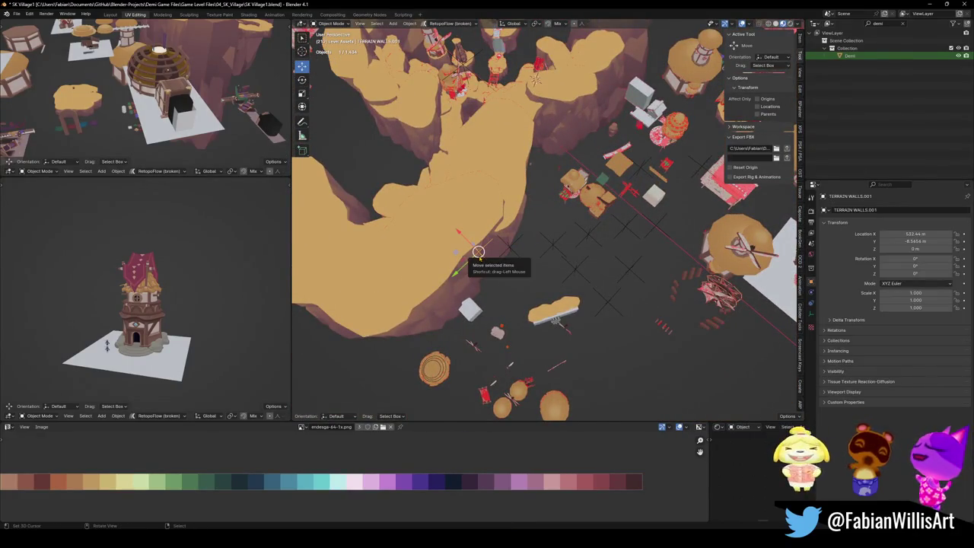
{"action": "key", "text": "g"}
{"action": "right_click", "coordinate": [476, 252]}
{"action": "key", "text": "q"}
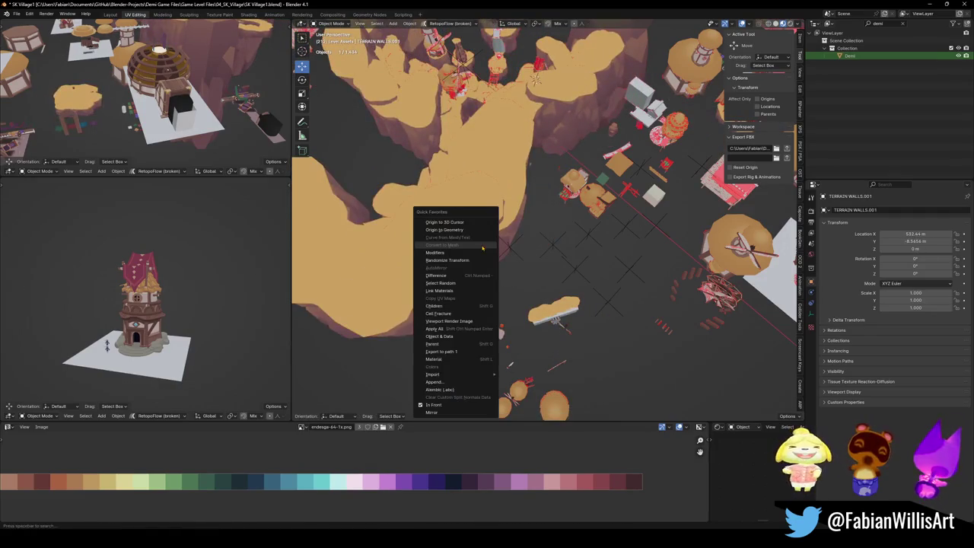
{"action": "key", "text": "Escape"}
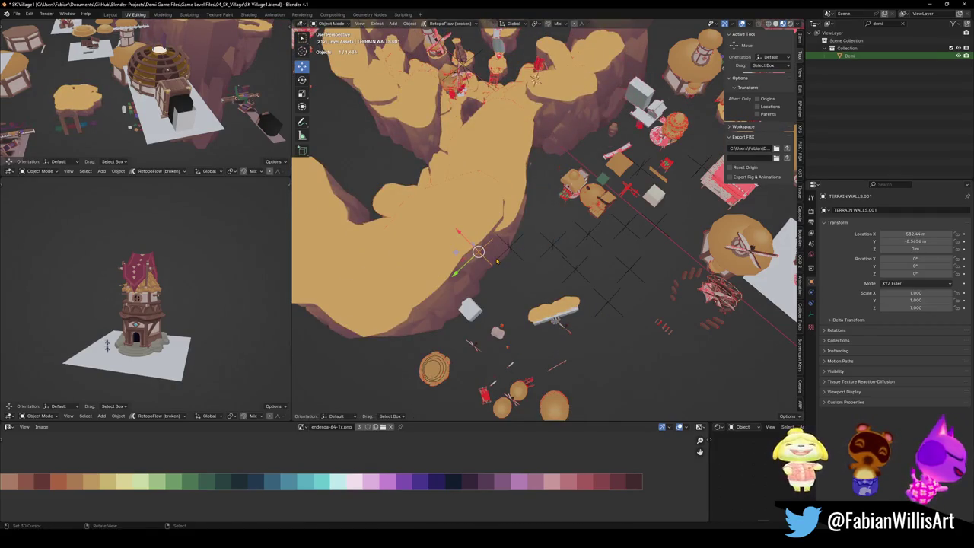
{"action": "key", "text": "F2"}
{"action": "type", "text": "MESH"}
{"action": "key", "text": "Return"}
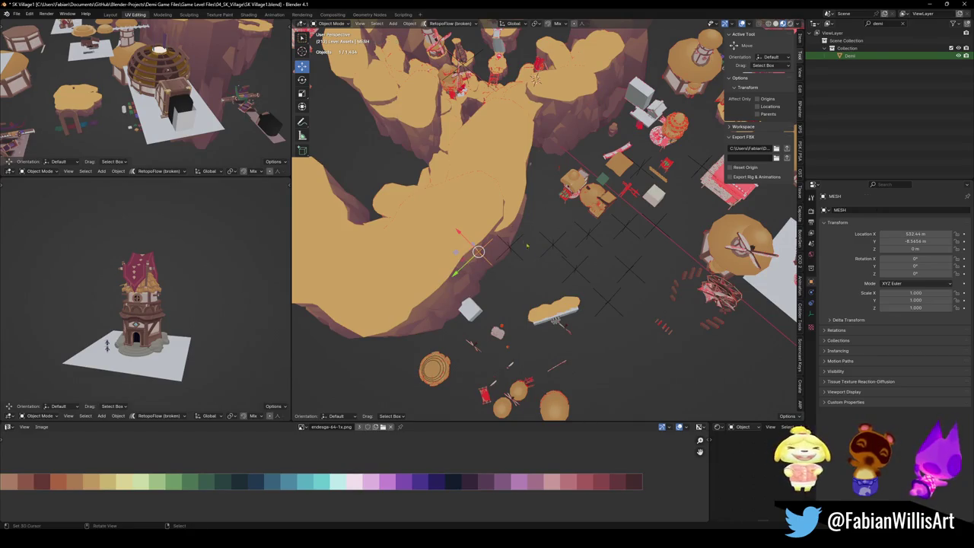
Duplicate MESH, offset the copy along Y, and name it COL.
{"action": "key", "text": "shift+d"}
{"action": "key", "text": "y"}
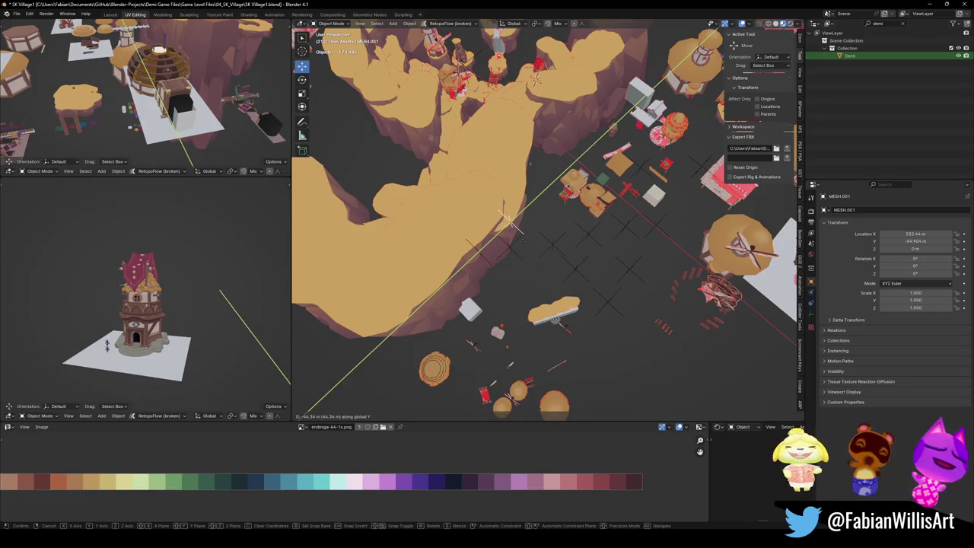
{"action": "left_click", "coordinate": [565, 240]}
{"action": "key", "text": "F2"}
{"action": "type", "text": "COL"}
{"action": "key", "text": "Return"}
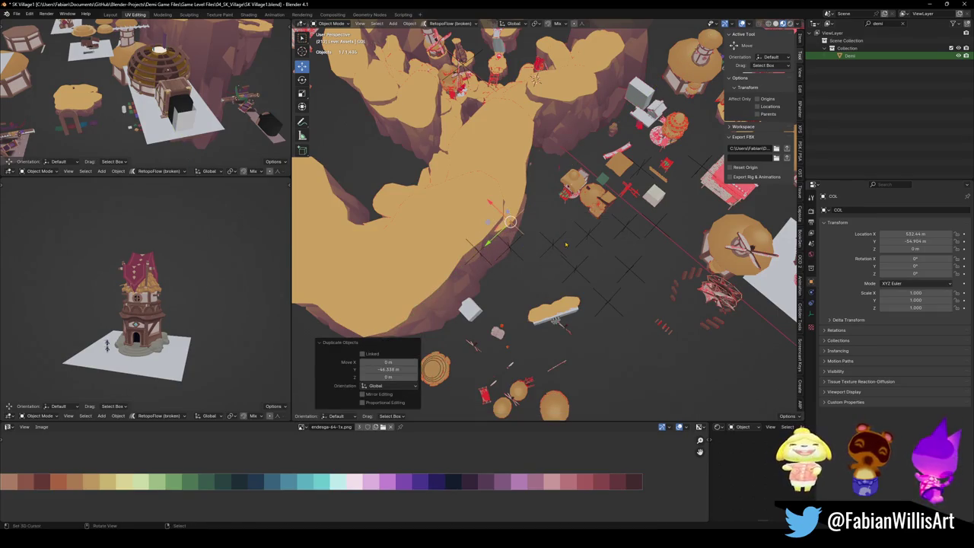
Duplicate COL about 92 m along Y, name it GRABBABLE, deselect, and save.
{"action": "key", "text": "shift+d"}
{"action": "key", "text": "y"}
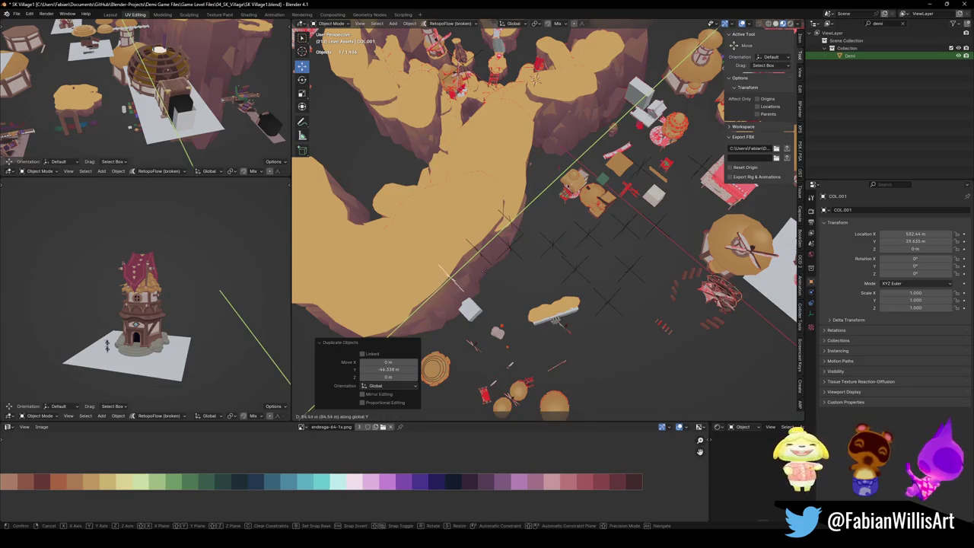
{"action": "left_click", "coordinate": [494, 256]}
{"action": "key", "text": "F2"}
{"action": "type", "text": "C"}
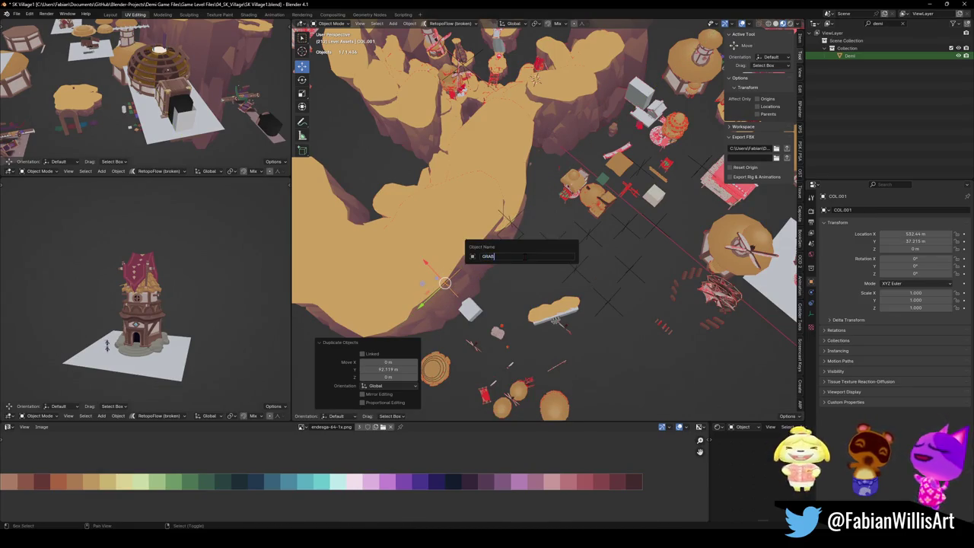
{"action": "key", "text": "Return"}
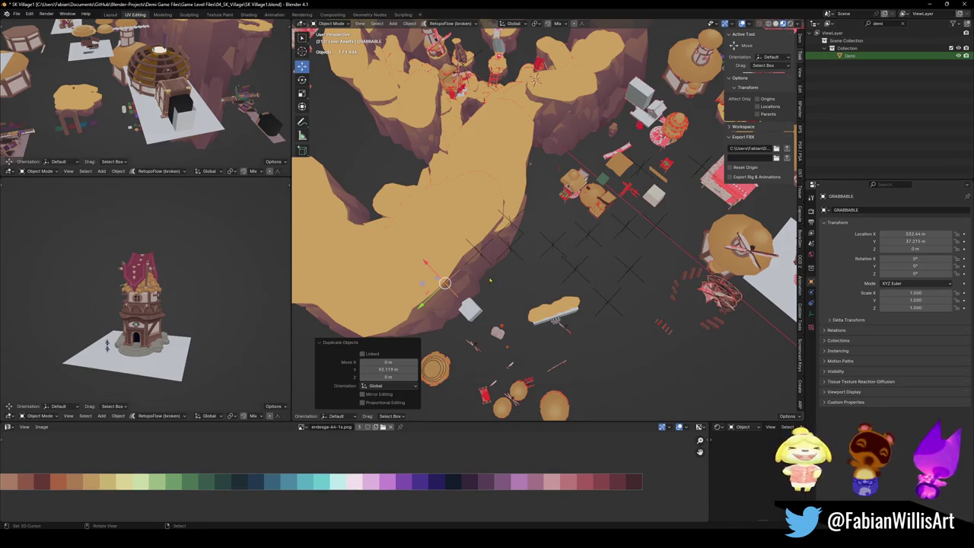
{"action": "left_click", "coordinate": [491, 281]}
{"action": "key", "text": "ctrl+s"}
Move BUILDINGS AND RUINS.001 to a new spot and select all its children.
{"action": "left_click", "coordinate": [512, 260]}
{"action": "key", "text": "g"}
{"action": "scroll", "coordinate": [548, 251], "scroll_direction": "down", "scroll_amount": 3}
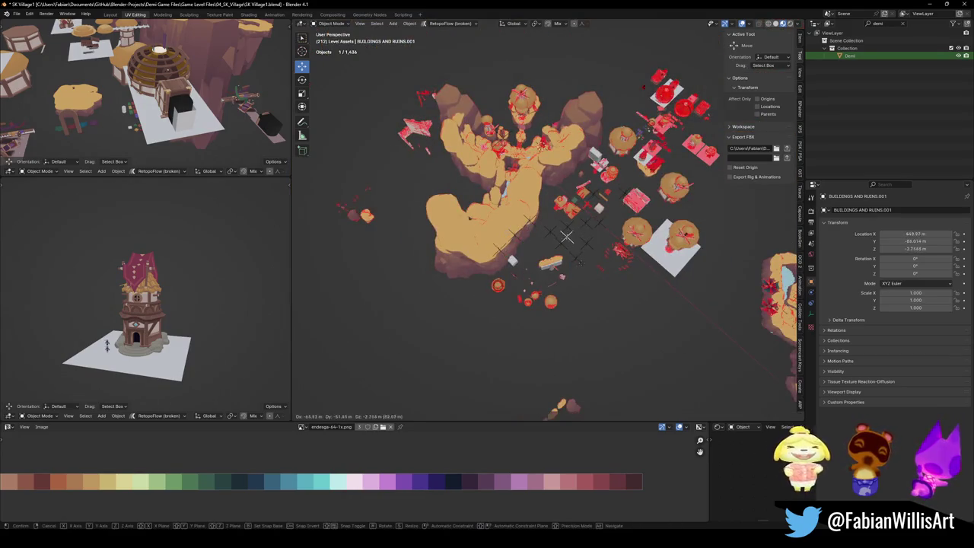
{"action": "left_click", "coordinate": [562, 235]}
{"action": "scroll", "coordinate": [574, 260], "scroll_direction": "up", "scroll_amount": 5}
{"action": "key", "text": "q"}
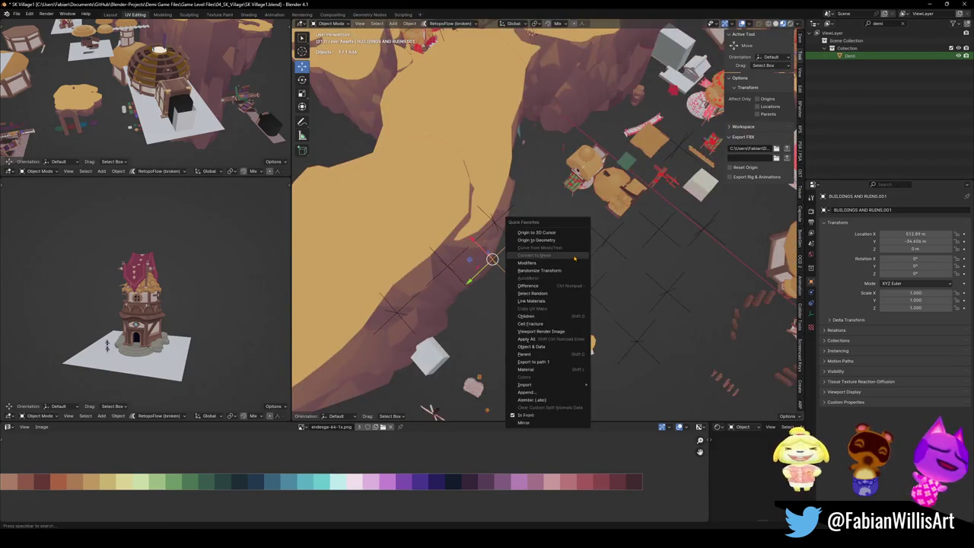
{"action": "left_click", "coordinate": [545, 317]}
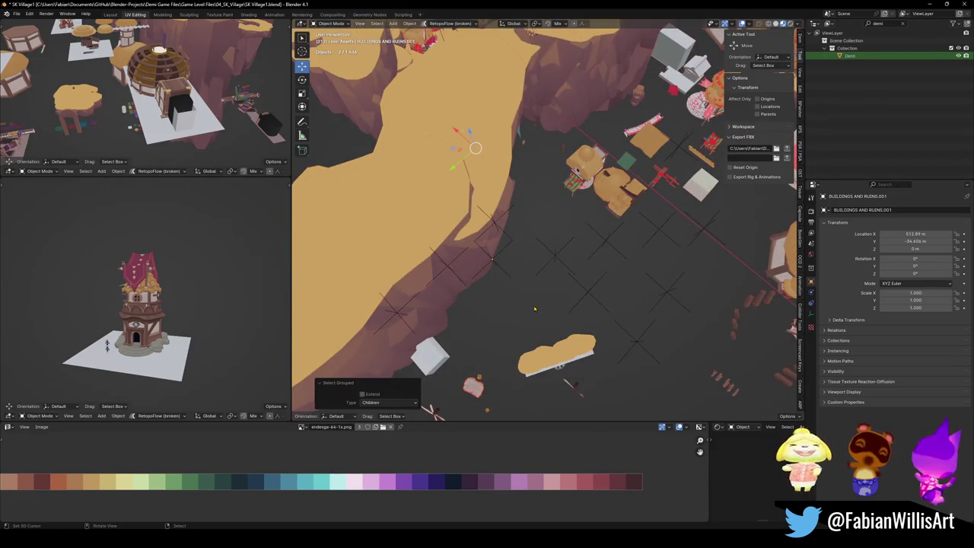
Inspect the COLLISION.001, LESSER ROCKS.001 and SK_HOUSE_00.001 empties, selecting the house empty's children.
{"action": "scroll", "coordinate": [521, 257], "scroll_direction": "down", "scroll_amount": 3}
{"action": "left_click", "coordinate": [509, 248]}
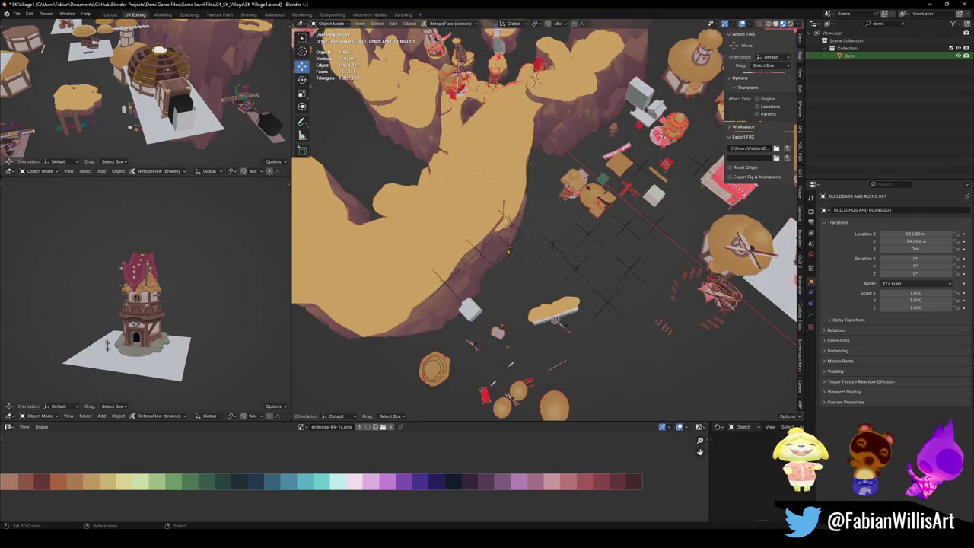
{"action": "left_click", "coordinate": [550, 248]}
{"action": "left_click", "coordinate": [613, 291]}
{"action": "left_click", "coordinate": [639, 263]}
{"action": "middle_click_drag", "start_coordinate": [639, 264], "coordinate": [547, 206]}
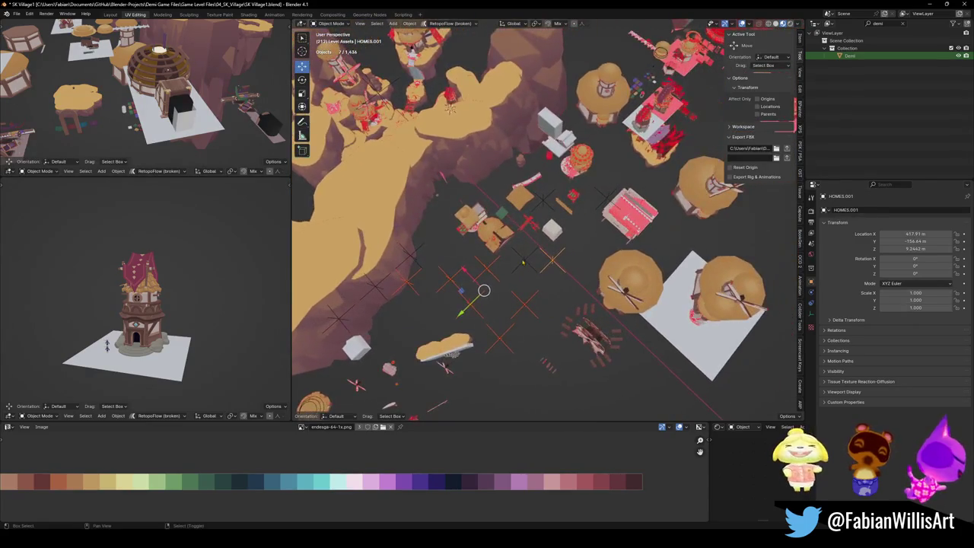
{"action": "left_click", "coordinate": [546, 206]}
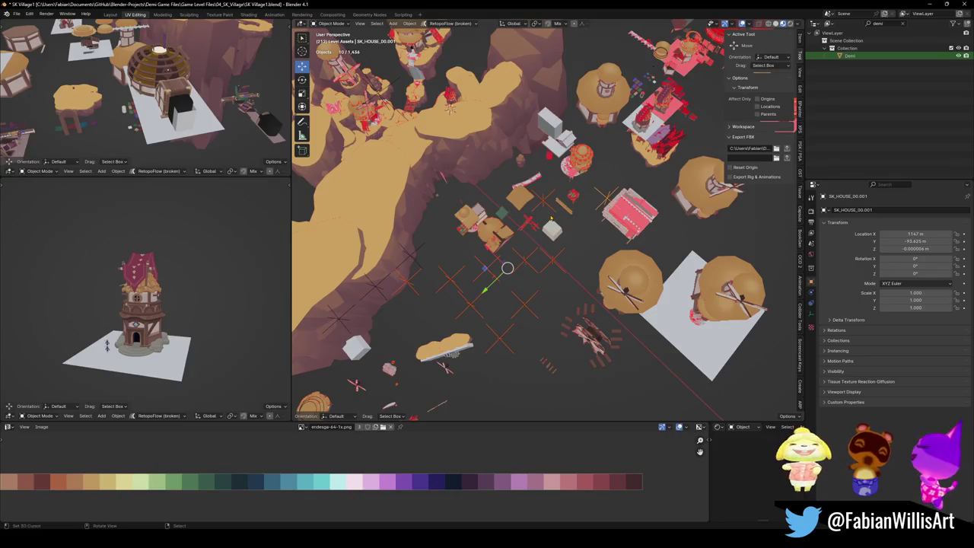
{"action": "middle_click_drag", "start_coordinate": [516, 240], "coordinate": [554, 259], "text": "shift"}
{"action": "key", "text": "q"}
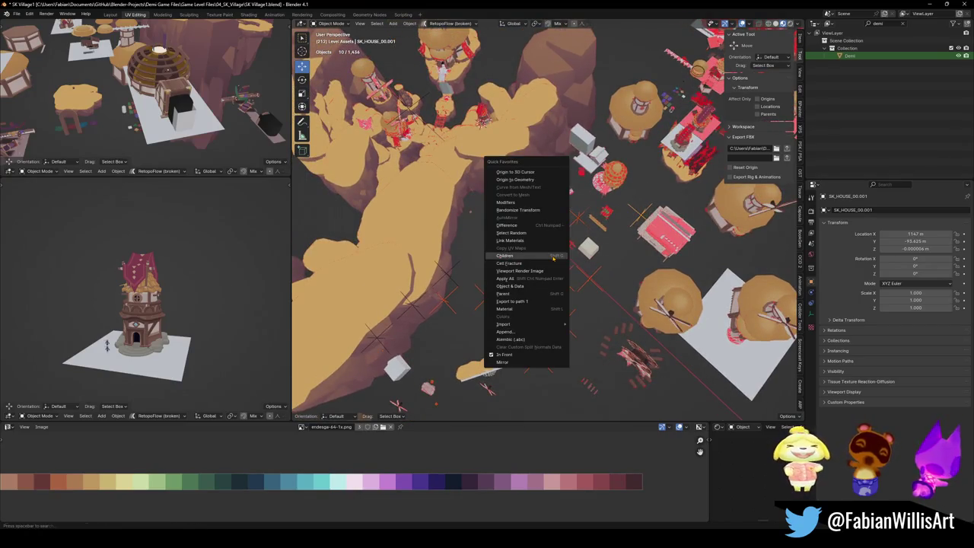
{"action": "left_click", "coordinate": [553, 259]}
{"action": "scroll", "coordinate": [556, 227], "scroll_direction": "down", "scroll_amount": 3}
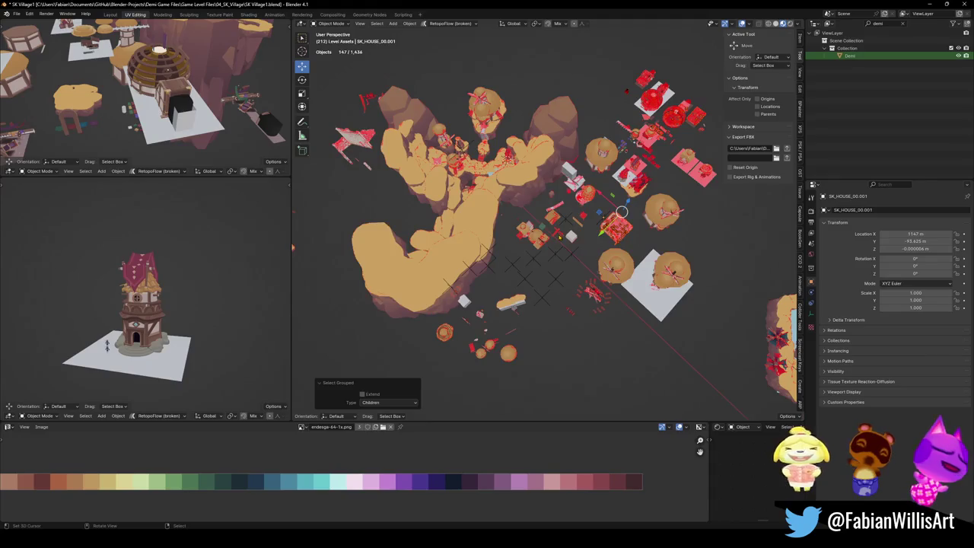
{"action": "scroll", "coordinate": [556, 227], "scroll_direction": "up", "scroll_amount": 2}
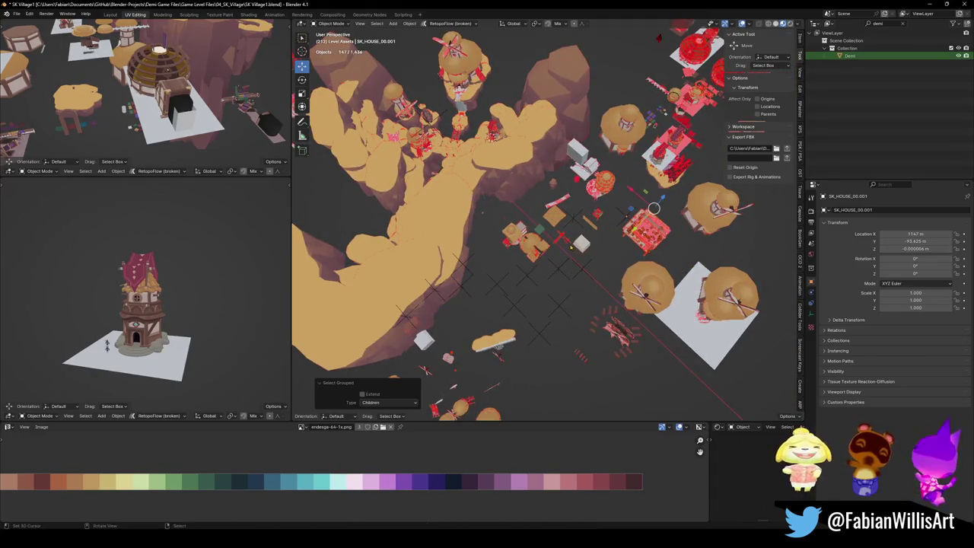
Select SK_VILLAGE, then add SAND FLOOR.001 and the cross empties through SK_HOUSE_00.001.
{"action": "left_click", "coordinate": [459, 294]}
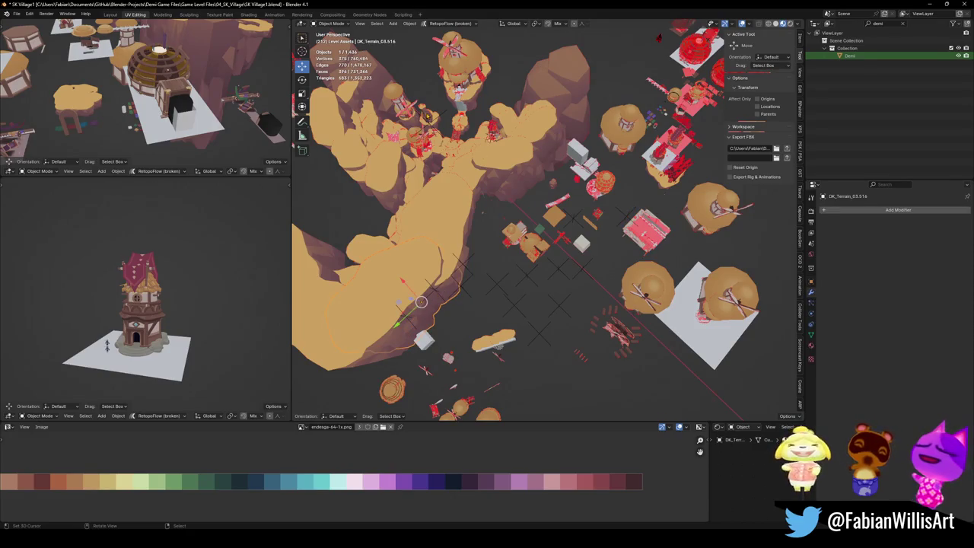
{"action": "left_click", "coordinate": [446, 116]}
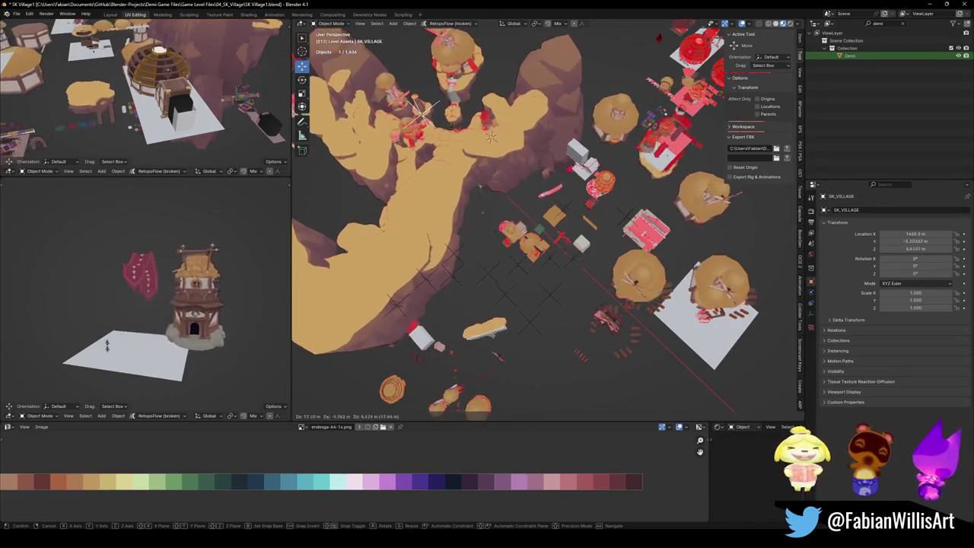
{"action": "left_click", "coordinate": [466, 294], "text": "shift"}
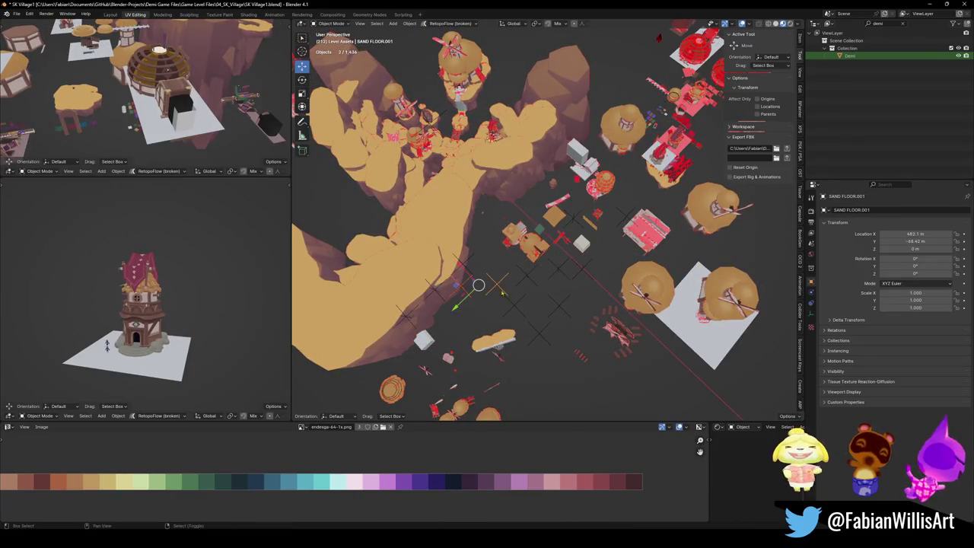
{"action": "left_click", "coordinate": [525, 303], "text": "shift"}
{"action": "left_click", "coordinate": [539, 334], "text": "shift"}
{"action": "left_click", "coordinate": [561, 306], "text": "shift"}
{"action": "left_click", "coordinate": [529, 274], "text": "shift"}
{"action": "left_click", "coordinate": [562, 268], "text": "shift"}
{"action": "left_click", "coordinate": [582, 272], "text": "shift"}
{"action": "left_click", "coordinate": [621, 224], "text": "shift"}
Clear the group empties' parents while keeping their transformation, then reposition them.
{"action": "key", "text": "alt+p"}
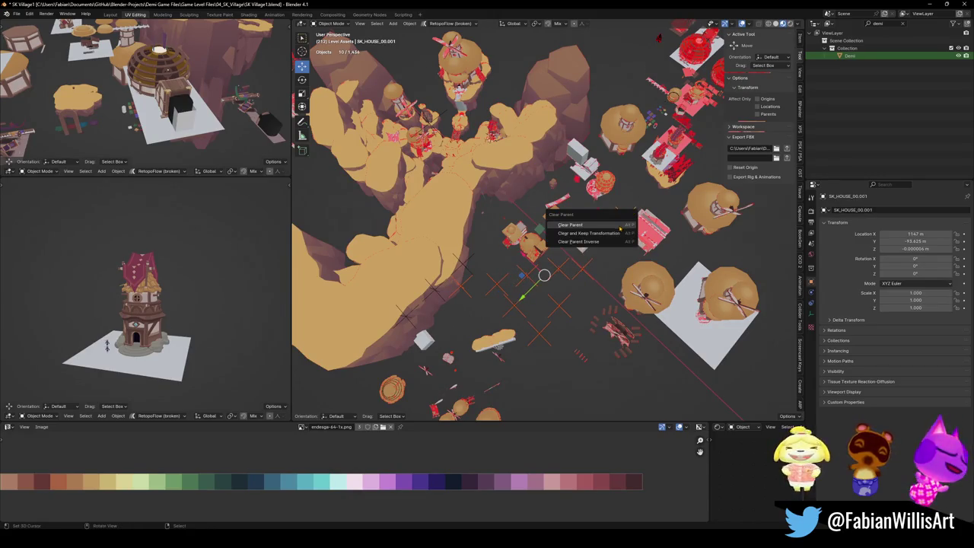
{"action": "left_click", "coordinate": [609, 234]}
{"action": "key", "text": "g"}
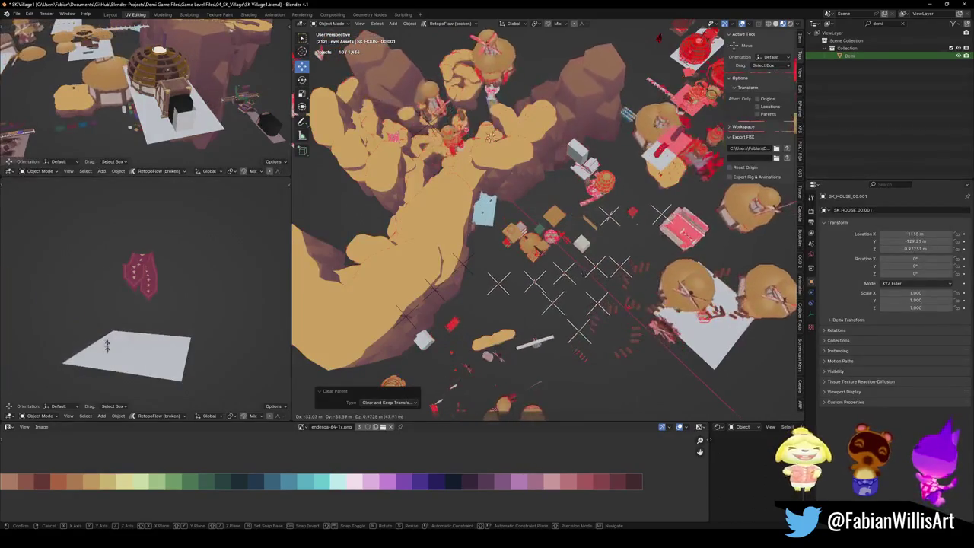
{"action": "left_click", "coordinate": [588, 292]}
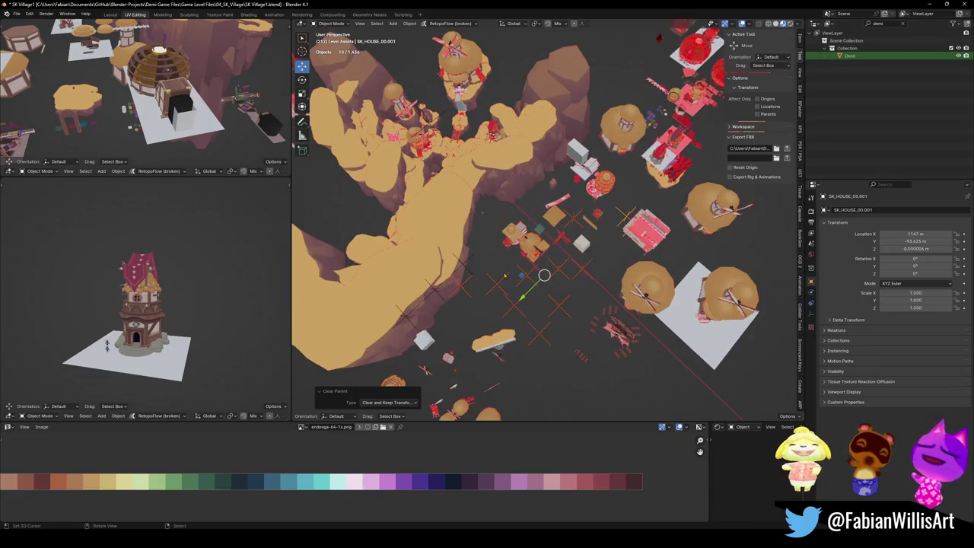
Parent BUILDINGS AND RUINS.001 and its children under MESH, keeping transforms.
{"action": "left_click", "coordinate": [491, 295]}
{"action": "key", "text": "g"}
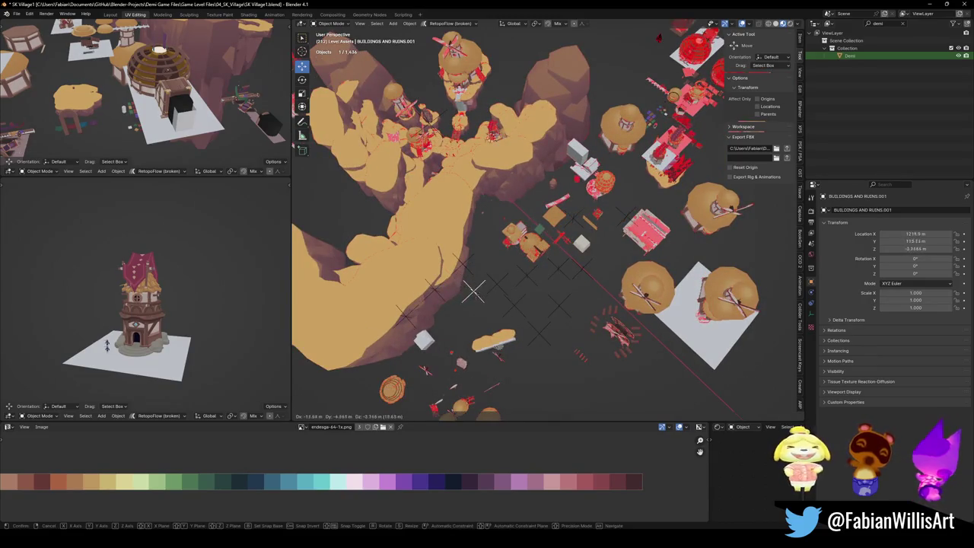
{"action": "left_click", "coordinate": [484, 277]}
{"action": "key", "text": "shift+g"}
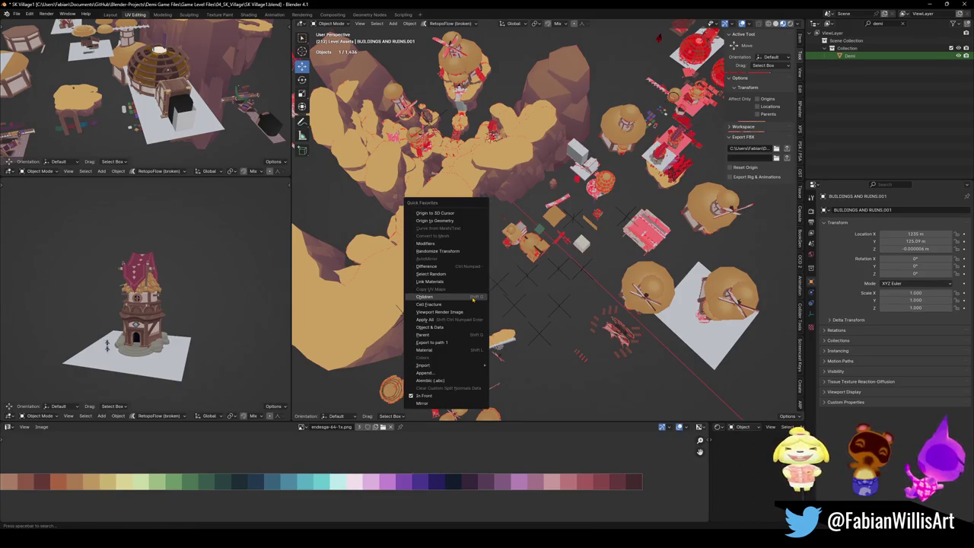
{"action": "left_click", "coordinate": [472, 300]}
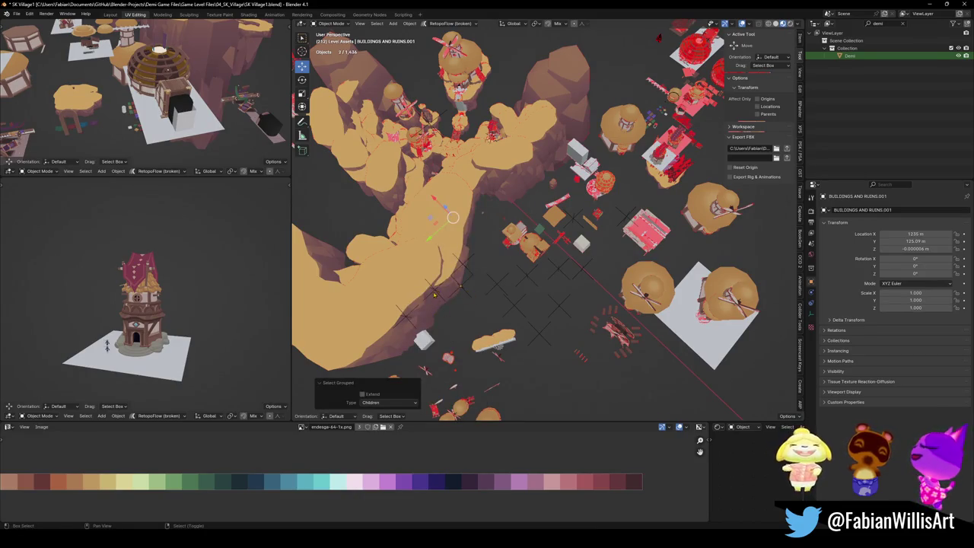
{"action": "left_click", "coordinate": [447, 241]}
{"action": "key", "text": "ctrl+p"}
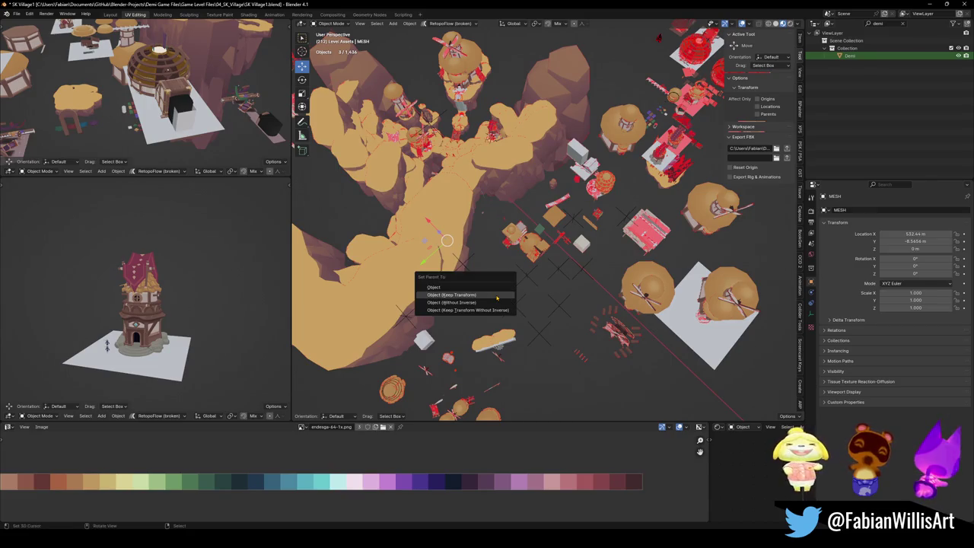
{"action": "left_click", "coordinate": [497, 297]}
Save the file, delete the leftover empty, and select SAND FLOOR.001.
{"action": "key", "text": "ctrl+s"}
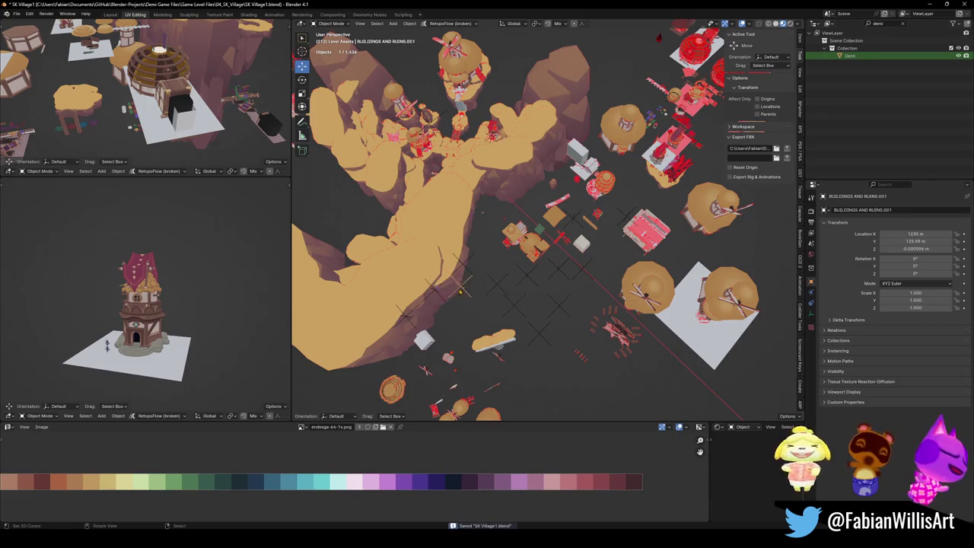
{"action": "key", "text": "g"}
{"action": "left_click", "coordinate": [462, 318]}
{"action": "key", "text": "Delete"}
{"action": "right_click", "coordinate": [500, 289]}
{"action": "left_click", "coordinate": [496, 284]}
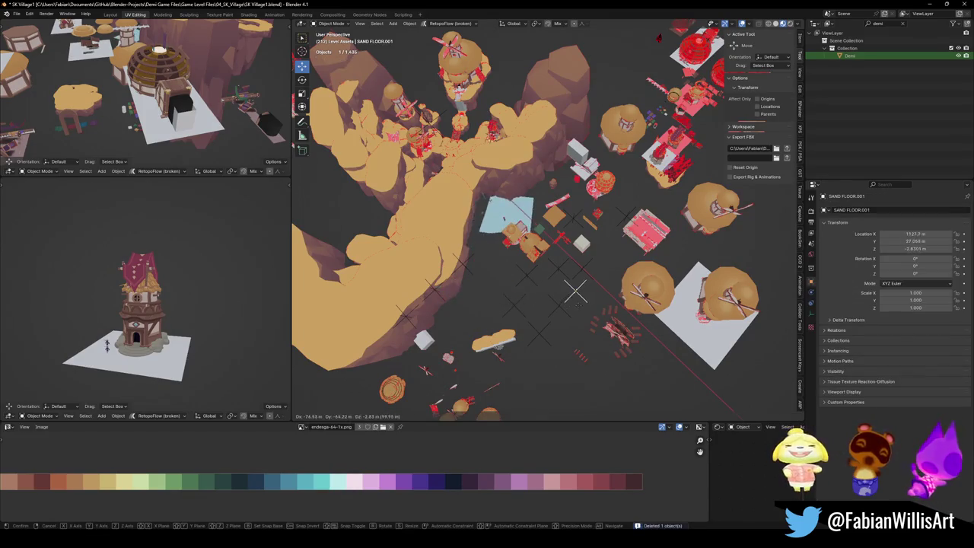
Parent Water.002 under MESH while keeping its transform.
{"action": "mouse_move", "coordinate": [454, 287]}
{"action": "middle_mouse_down"}
{"action": "mouse_move", "coordinate": [593, 259]}
{"action": "mouse_move", "coordinate": [466, 288]}
{"action": "mouse_move", "coordinate": [460, 340]}
{"action": "middle_mouse_up"}
{"action": "left_click", "coordinate": [468, 287]}
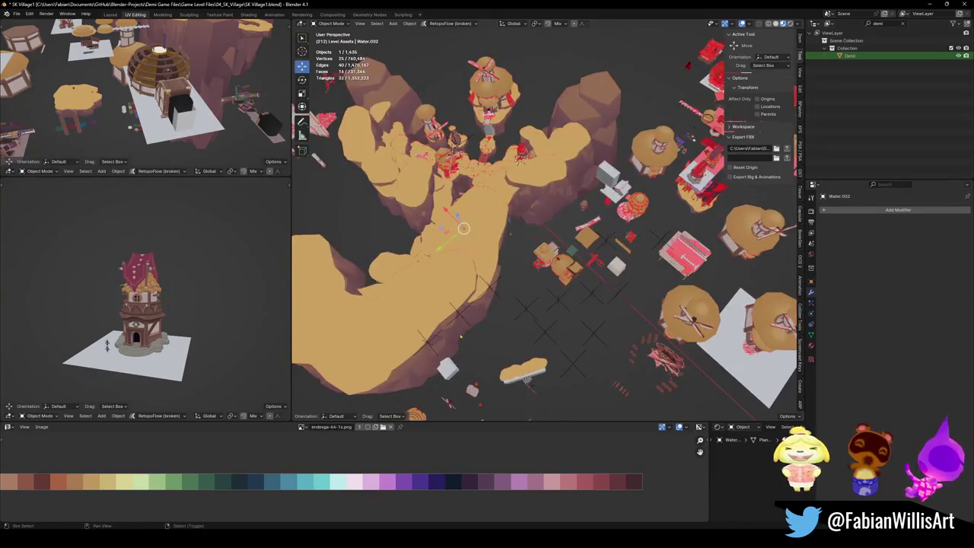
{"action": "left_click", "coordinate": [463, 318], "text": "shift"}
{"action": "key", "text": "ctrl+p"}
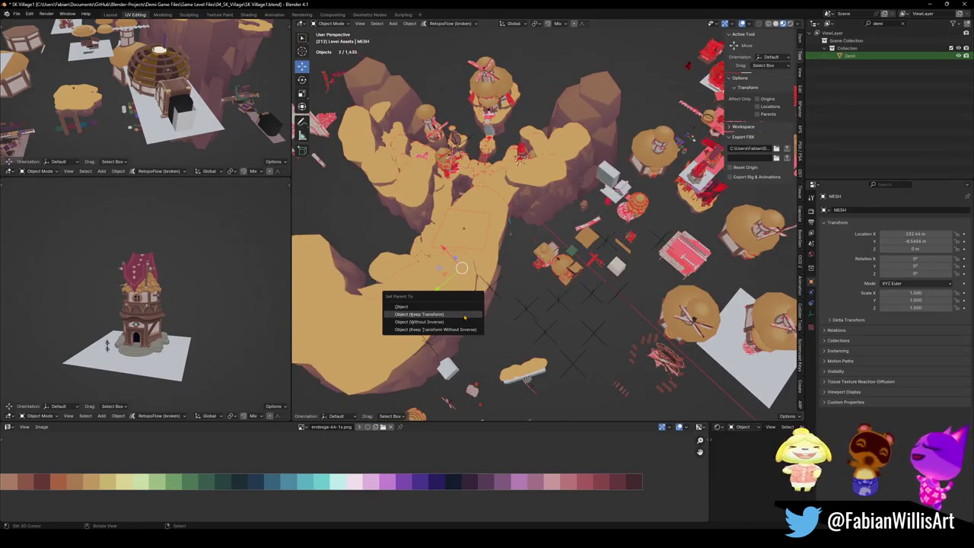
{"action": "left_click", "coordinate": [465, 314]}
Save the file, delete a spare empty, and inspect the GODRAYS object.
{"action": "left_click", "coordinate": [525, 333]}
{"action": "key", "text": "ctrl+s"}
{"action": "key", "text": "Delete"}
{"action": "middle_click_drag", "start_coordinate": [551, 330], "coordinate": [530, 272]}
{"action": "key", "text": "g"}
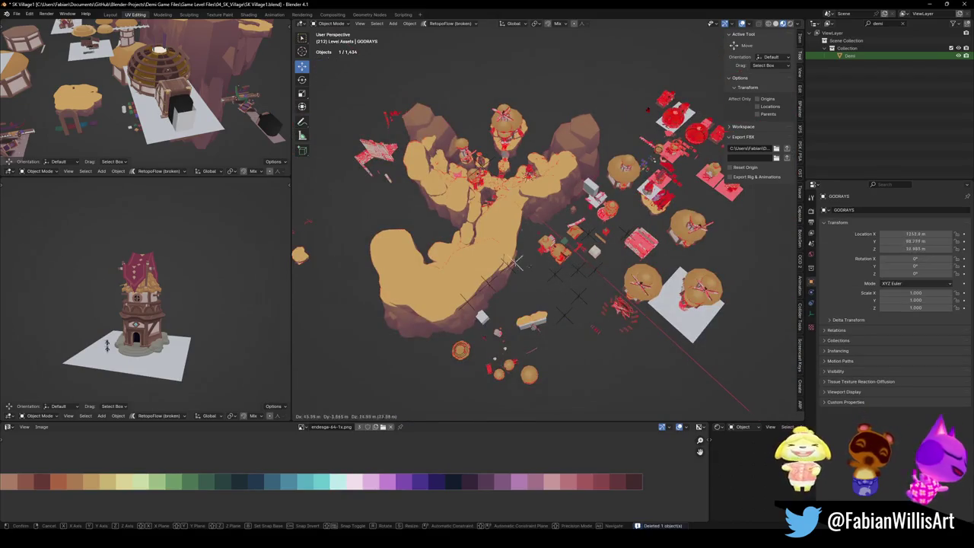
{"action": "key", "text": "Escape"}
{"action": "scroll", "coordinate": [567, 365], "scroll_direction": "up", "scroll_amount": 5}
{"action": "scroll", "coordinate": [572, 369], "scroll_direction": "down", "scroll_amount": 5}
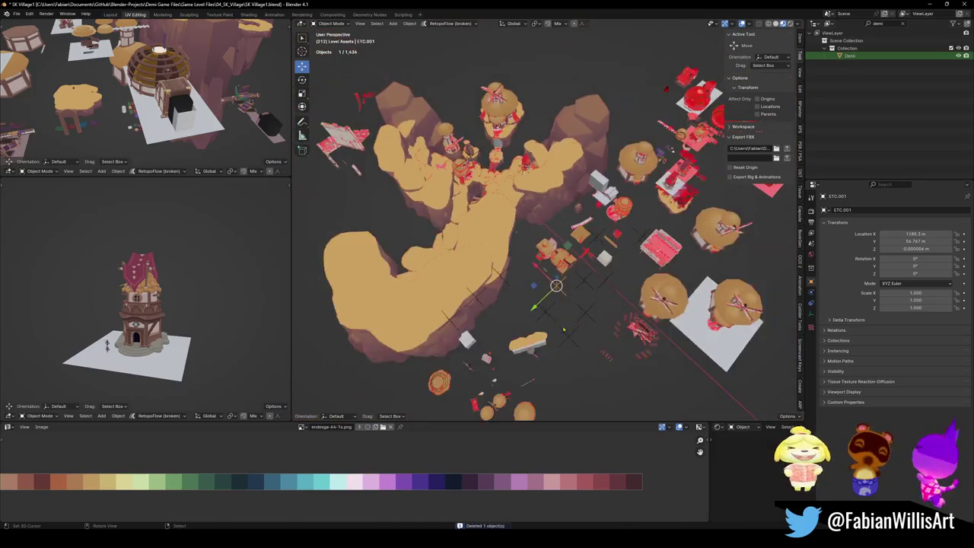
Parent all children of ETC.001 under MESH keeping transforms, and save.
{"action": "left_click", "coordinate": [567, 309]}
{"action": "key", "text": "q"}
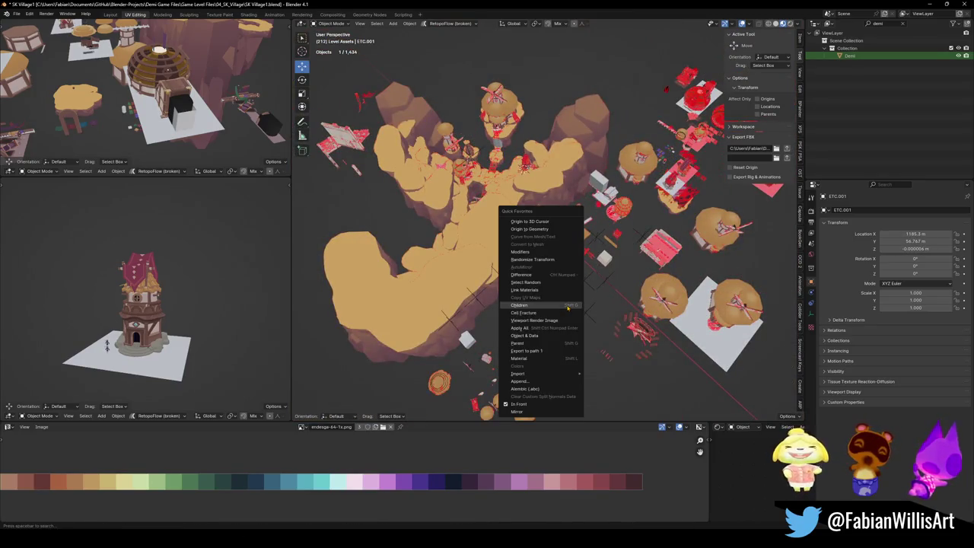
{"action": "left_click", "coordinate": [567, 306]}
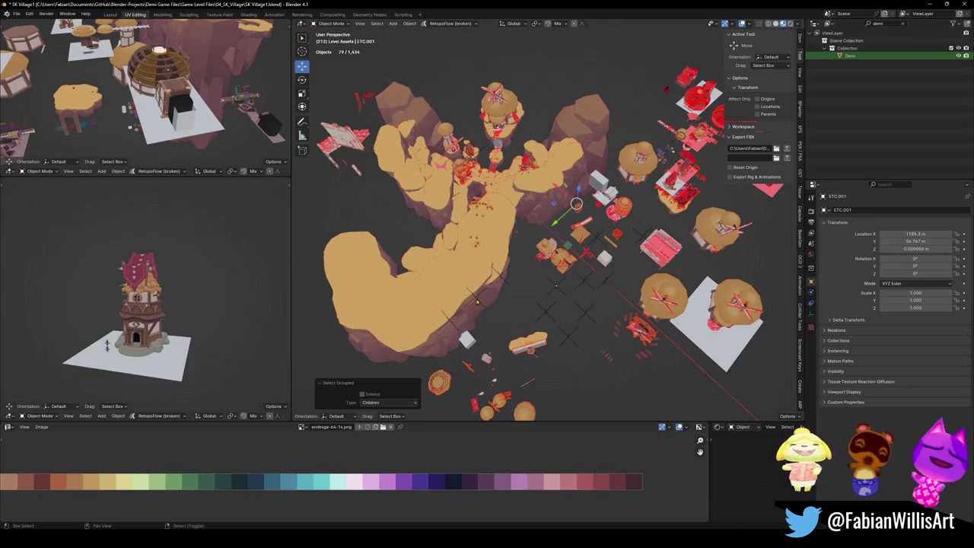
{"action": "left_click", "coordinate": [479, 299], "text": "shift"}
{"action": "key", "text": "ctrl+p"}
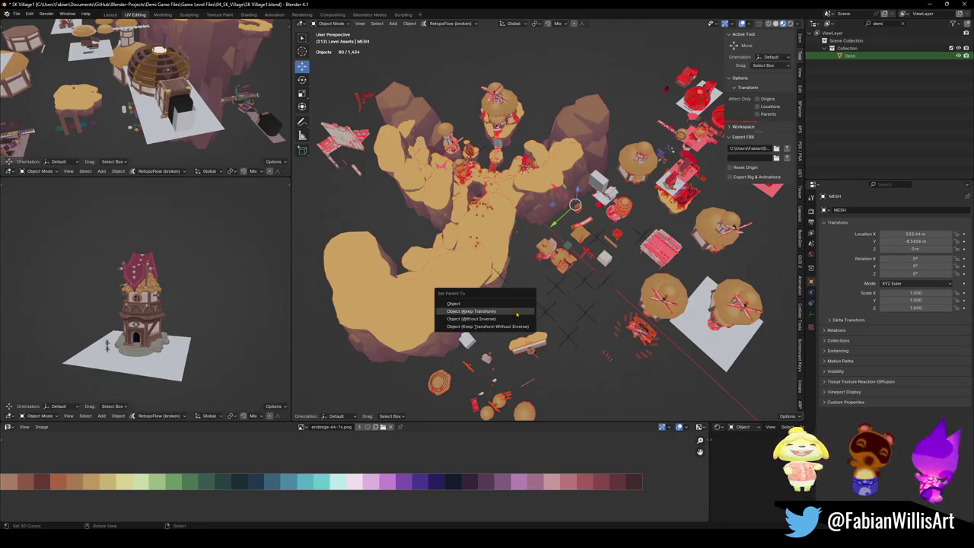
{"action": "key", "text": "Return"}
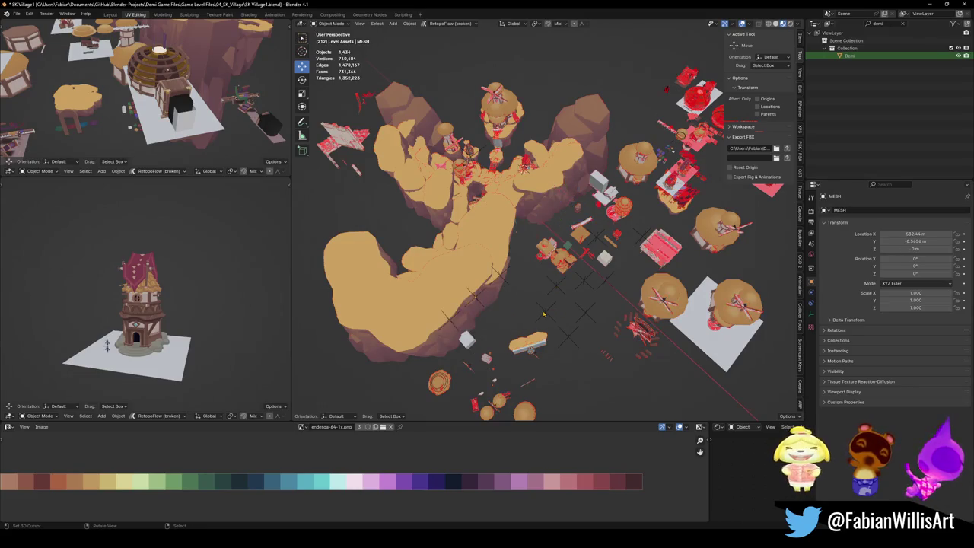
{"action": "key", "text": "ctrl+s"}
Delete the now-empty ETC.001 group and parent one more object under MESH.
{"action": "left_click", "coordinate": [561, 289]}
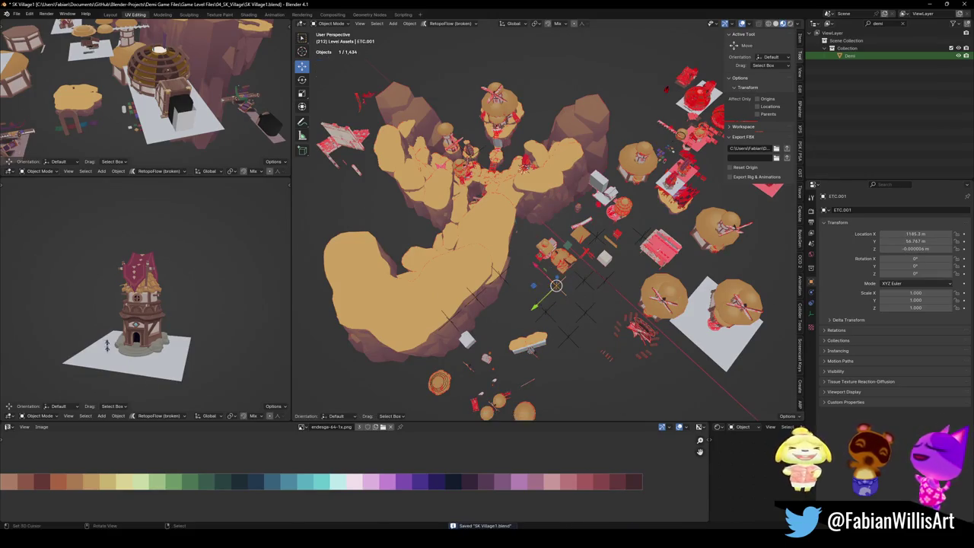
{"action": "scroll", "coordinate": [557, 312], "scroll_direction": "up", "scroll_amount": 2}
{"action": "key", "text": "Delete"}
{"action": "mouse_move", "coordinate": [544, 289]}
{"action": "middle_mouse_down"}
{"action": "mouse_move", "coordinate": [533, 243]}
{"action": "mouse_move", "coordinate": [524, 299]}
{"action": "middle_mouse_up"}
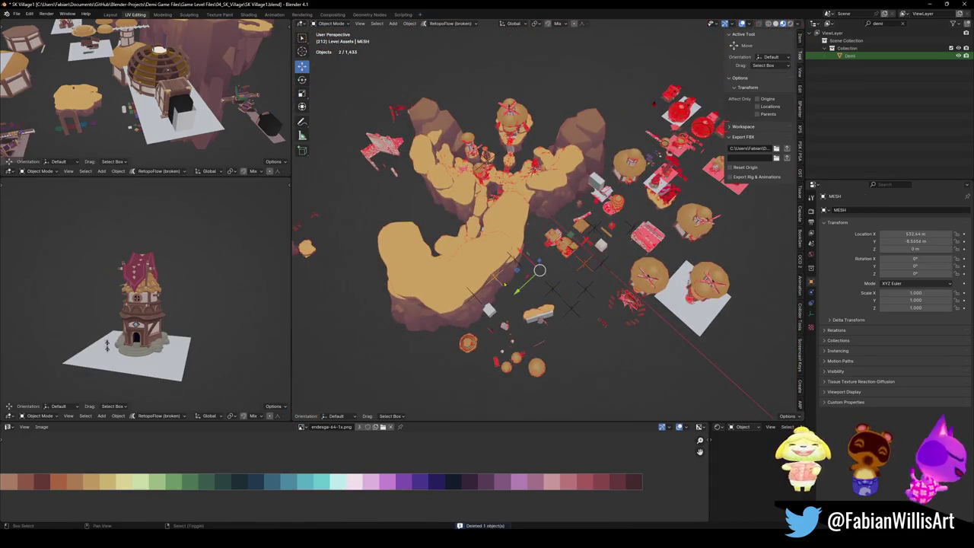
{"action": "key", "text": "ctrl+p"}
{"action": "left_click", "coordinate": [523, 299]}
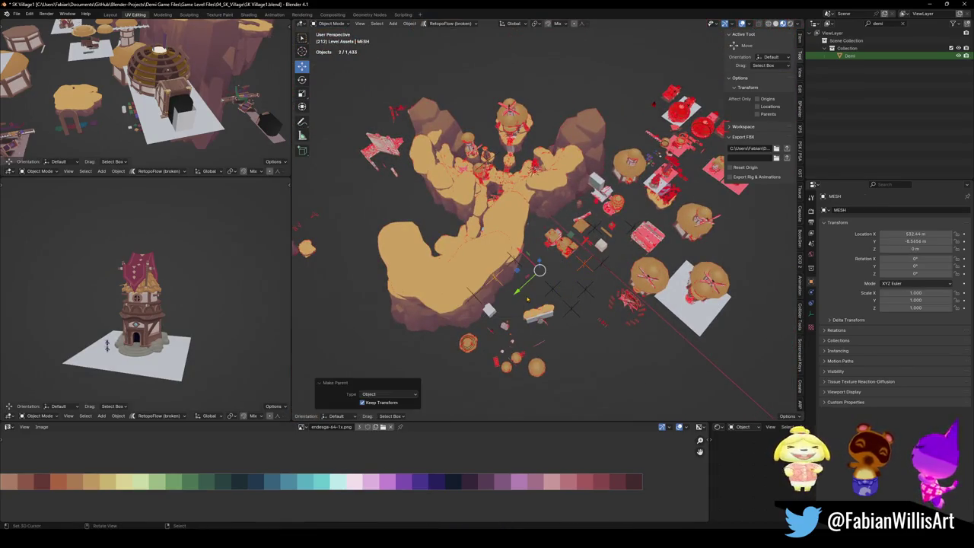
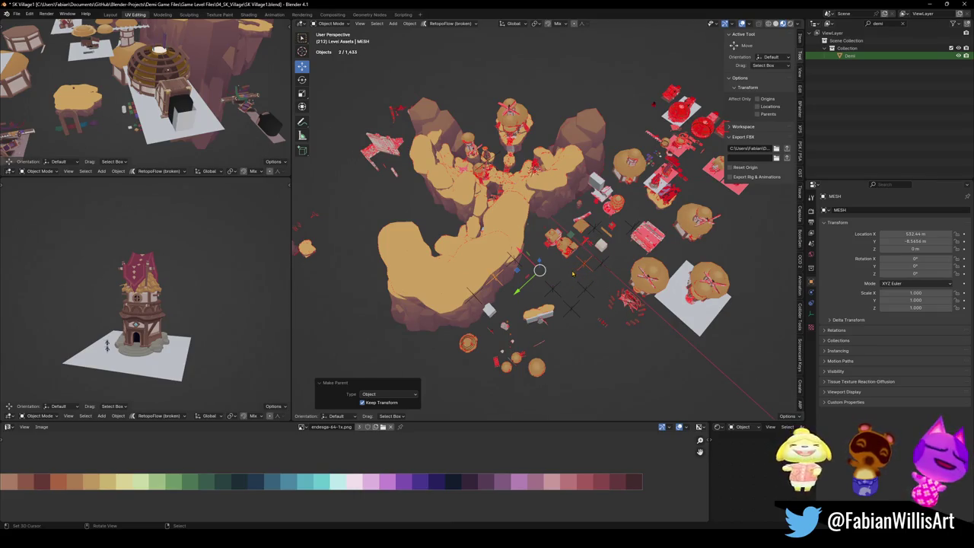
Parent all children of LESSER ROCKS.001 to MESH, keeping their transforms.
{"action": "scroll", "coordinate": [563, 280], "scroll_direction": "up", "scroll_amount": 3}
{"action": "left_click", "coordinate": [526, 295]}
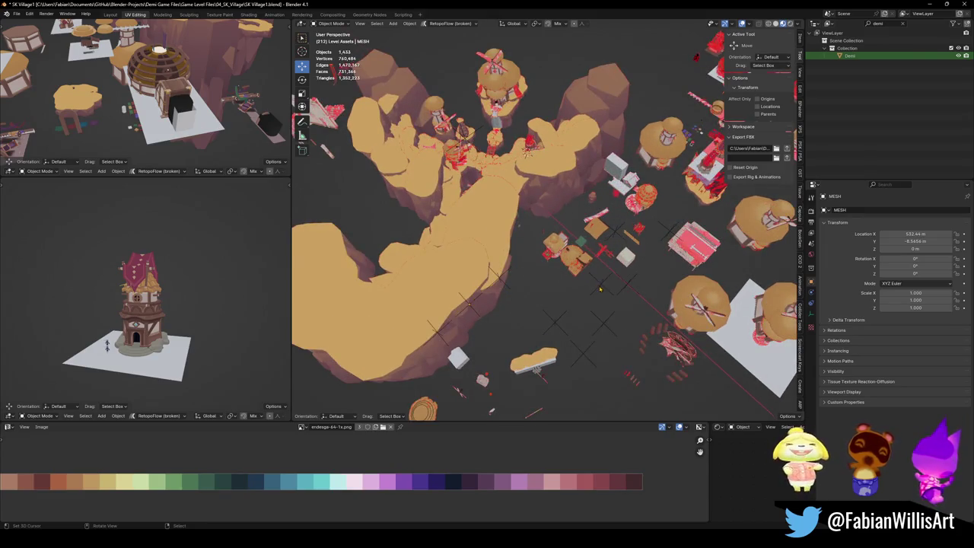
{"action": "key", "text": "q"}
{"action": "left_click", "coordinate": [583, 287]}
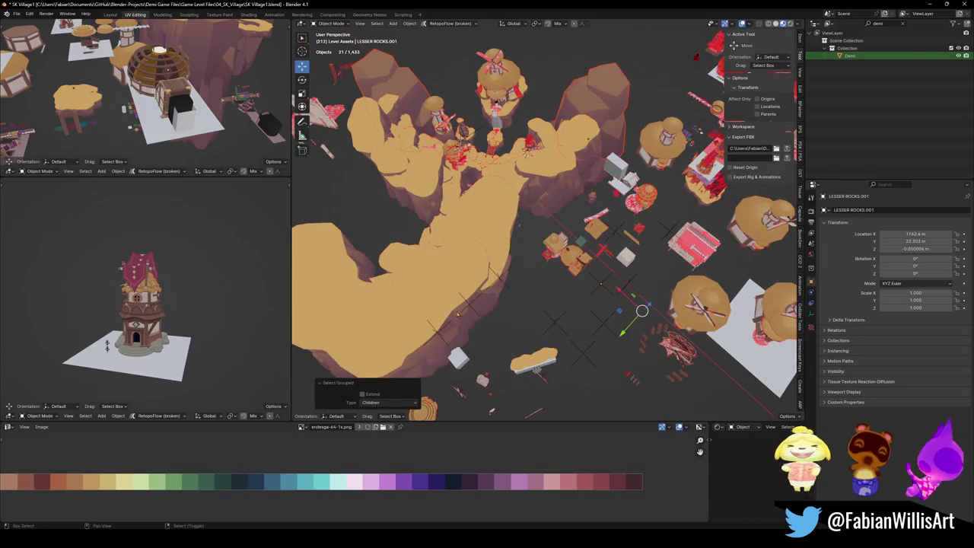
{"action": "left_click", "coordinate": [474, 308], "text": "shift"}
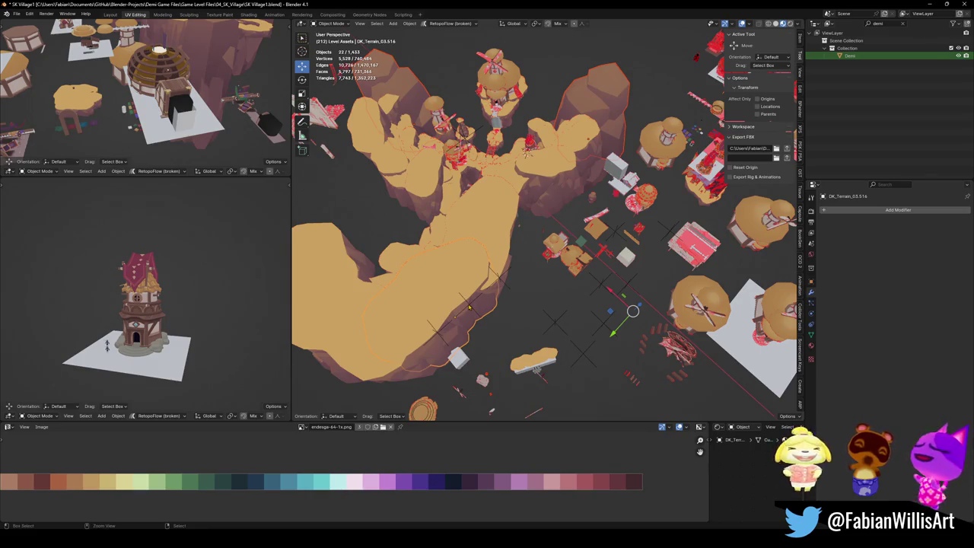
{"action": "key", "text": "ctrl+p"}
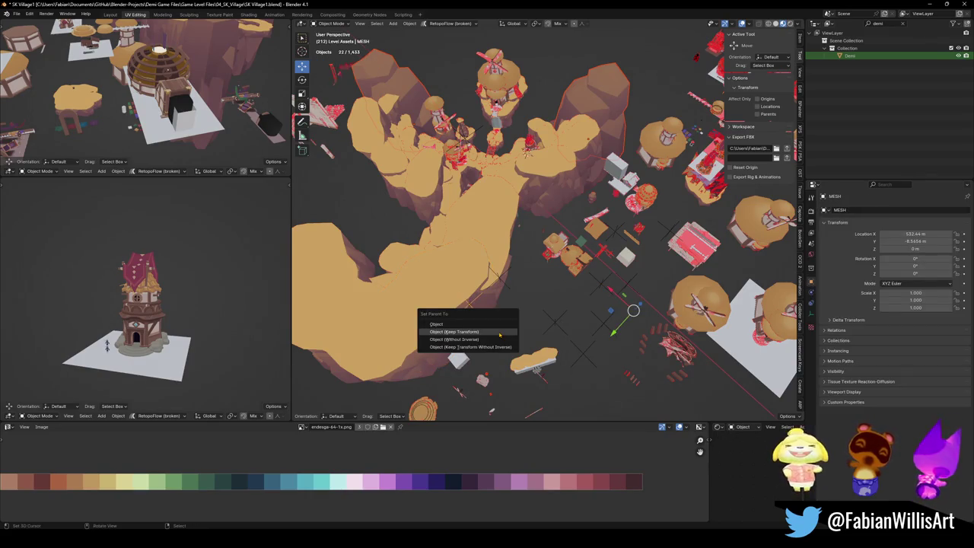
{"action": "left_click", "coordinate": [498, 332]}
Save the file, delete the empty LESSER ROCKS.001, and select the GRABBABLE LEDGES empty.
{"action": "left_click", "coordinate": [599, 285]}
{"action": "key", "text": "ctrl+s"}
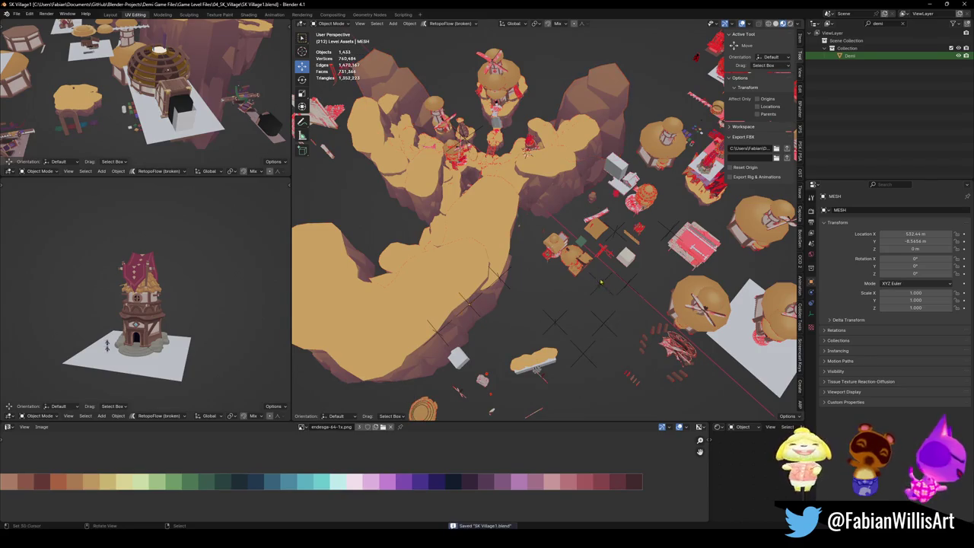
{"action": "key", "text": "g"}
{"action": "key", "text": "Escape"}
{"action": "key", "text": "Delete"}
{"action": "mouse_move", "coordinate": [541, 322]}
{"action": "middle_mouse_down"}
{"action": "mouse_move", "coordinate": [525, 304]}
{"action": "mouse_move", "coordinate": [562, 310]}
{"action": "mouse_move", "coordinate": [541, 336]}
{"action": "middle_mouse_up"}
{"action": "left_click", "coordinate": [524, 298]}
Parent the GRABBABLE LEDGES children to GRABBABLE with transforms kept, then delete GRABBABLE LEDGES.
{"action": "key", "text": "q"}
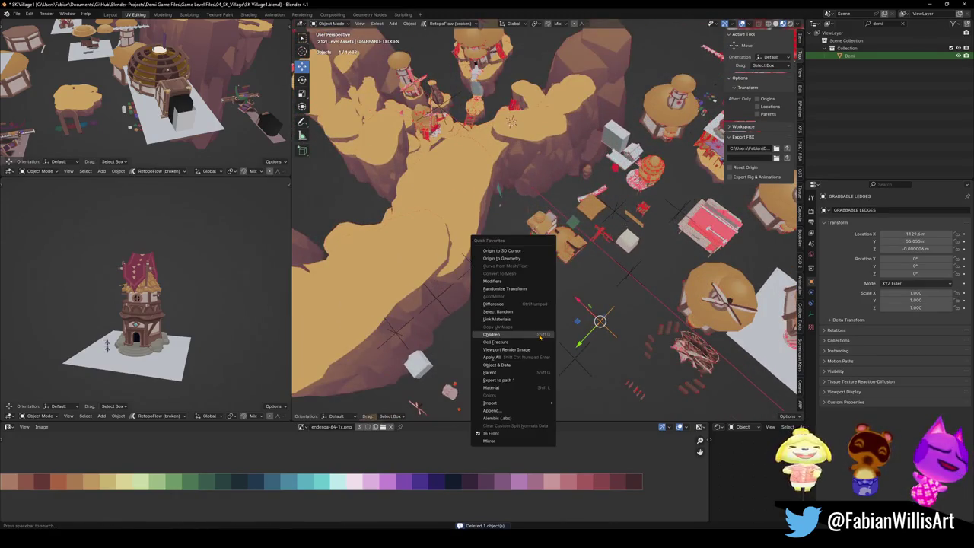
{"action": "left_click", "coordinate": [524, 335]}
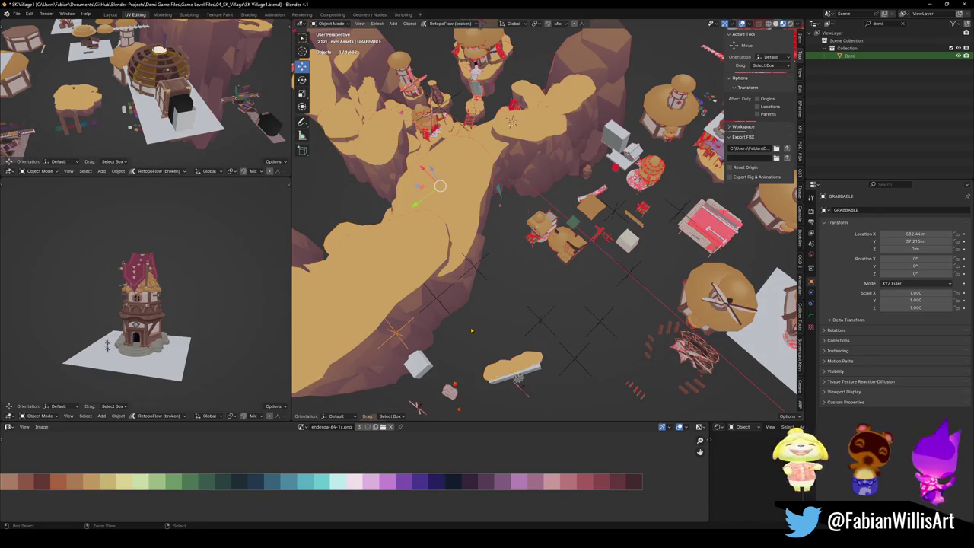
{"action": "key", "text": "ctrl+p"}
{"action": "left_click", "coordinate": [471, 328]}
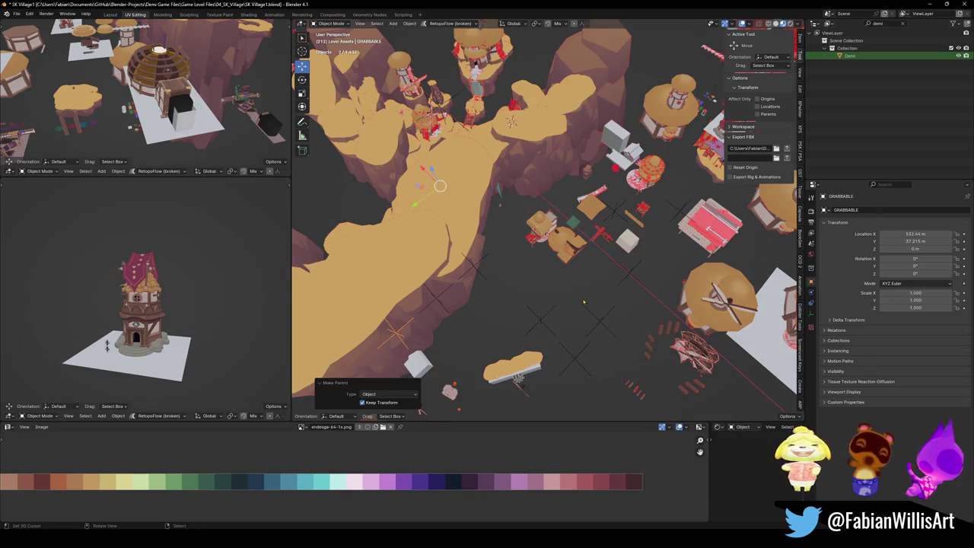
{"action": "left_click", "coordinate": [598, 320]}
{"action": "key", "text": "Delete"}
Parent the COLLISION.001 children to COL with transforms kept, then delete COLLISION.001.
{"action": "scroll", "coordinate": [584, 360], "scroll_direction": "down", "scroll_amount": 2}
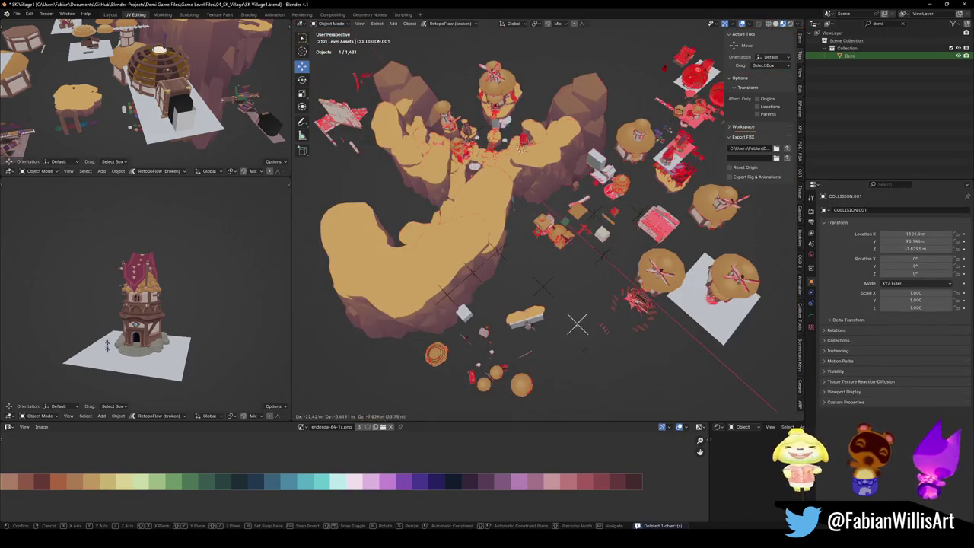
{"action": "scroll", "coordinate": [592, 329], "scroll_direction": "up", "scroll_amount": 2}
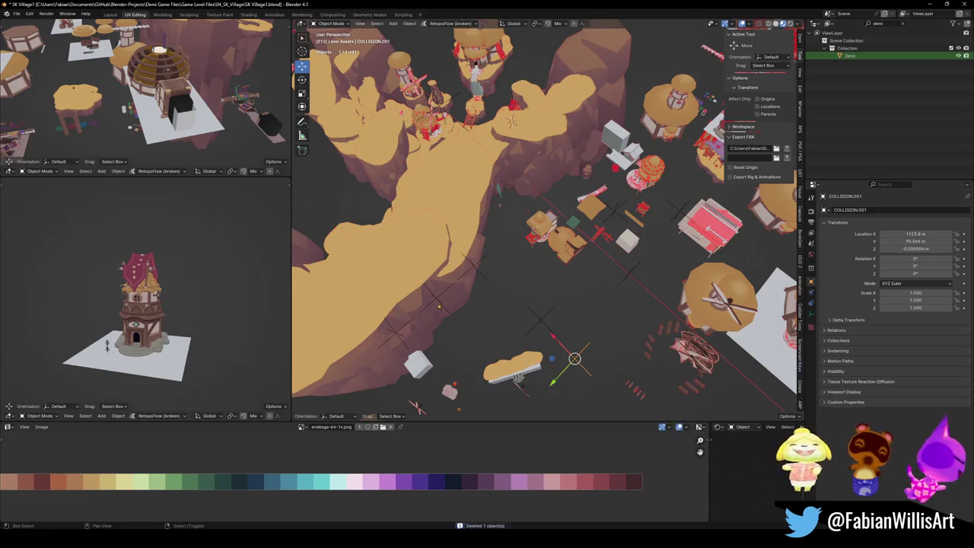
{"action": "left_click", "coordinate": [478, 274]}
{"action": "left_click", "coordinate": [630, 326]}
{"action": "left_click", "coordinate": [572, 363]}
{"action": "key", "text": "q"}
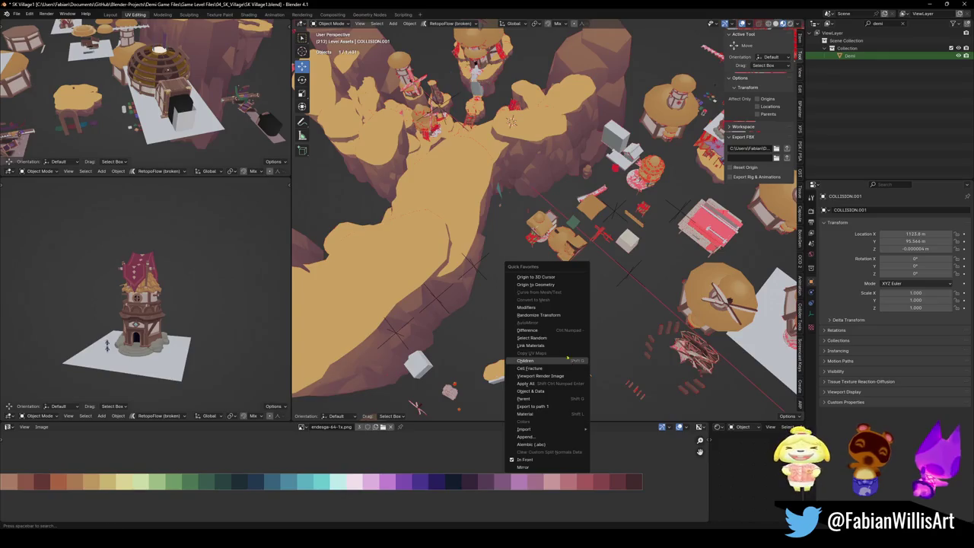
{"action": "left_click", "coordinate": [533, 361]}
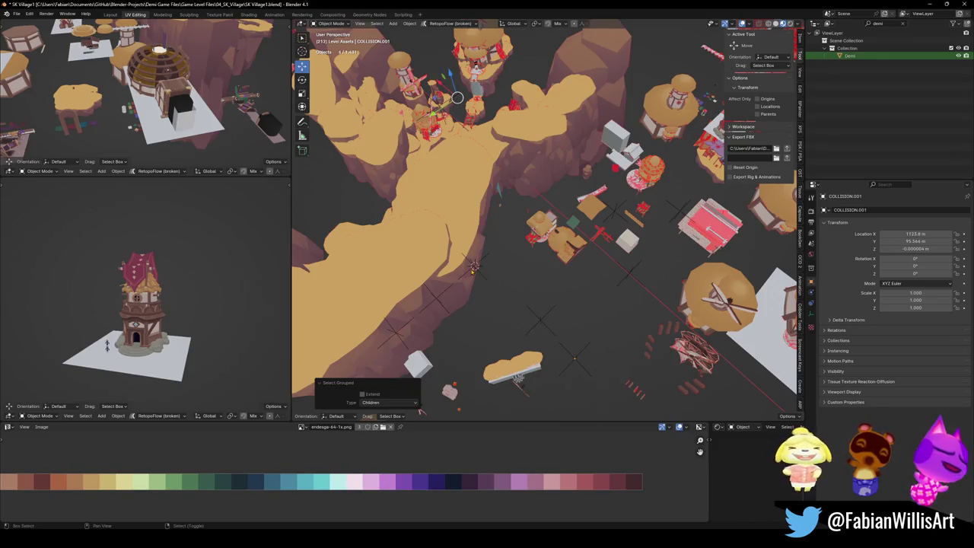
{"action": "left_click", "coordinate": [478, 268]}
{"action": "key", "text": "ctrl+p"}
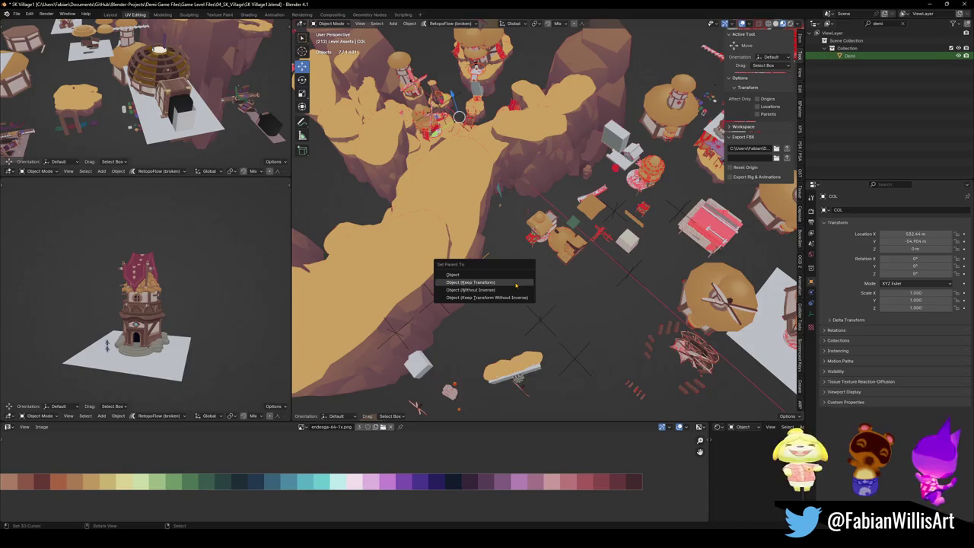
{"action": "left_click", "coordinate": [521, 286]}
{"action": "left_click", "coordinate": [575, 357]}
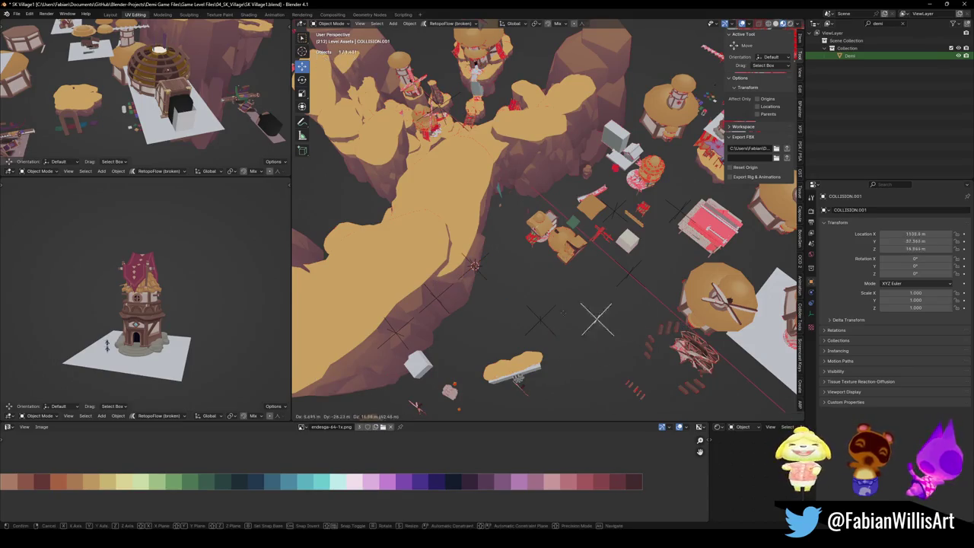
{"action": "key", "text": "Delete"}
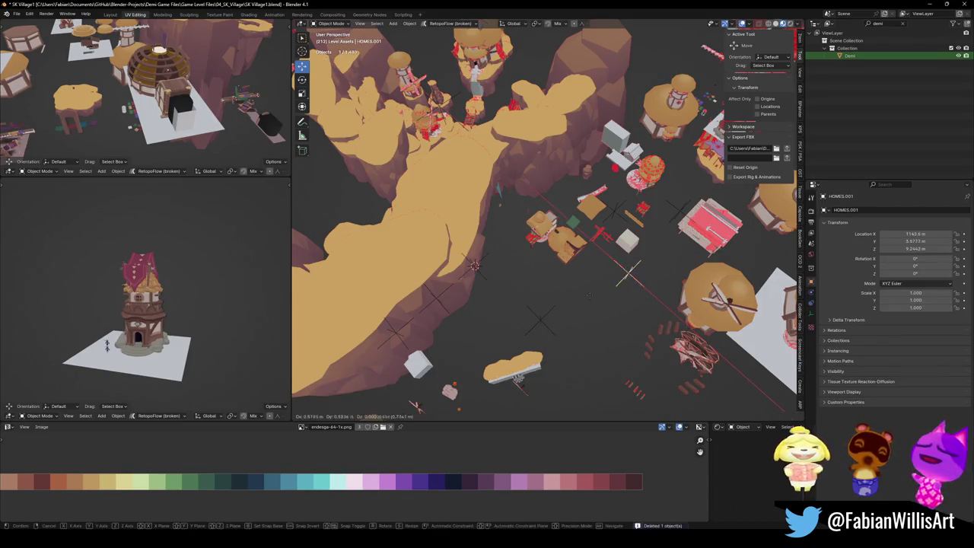
Parent the chosen empty's children to MESH, keeping transforms, redoing it after an undo.
{"action": "key", "text": "q"}
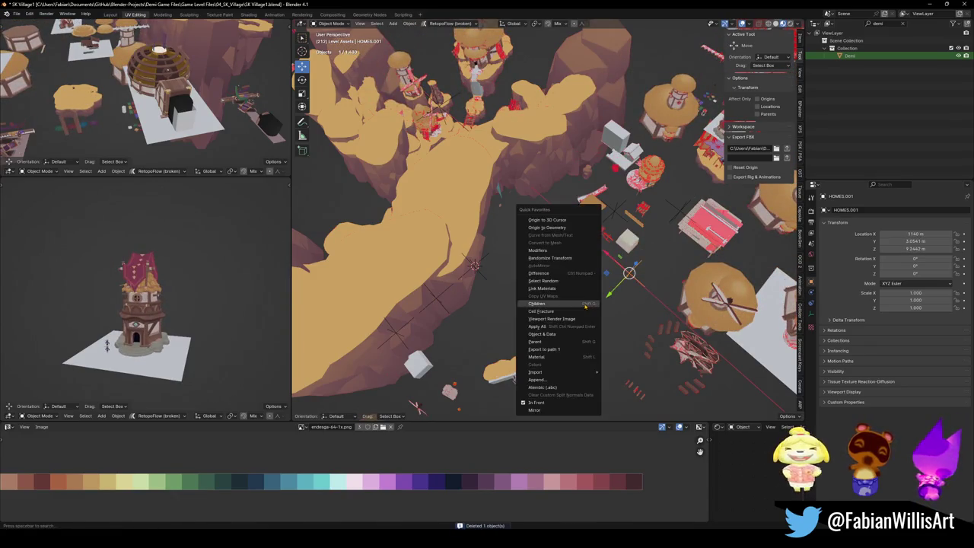
{"action": "key", "text": "Return"}
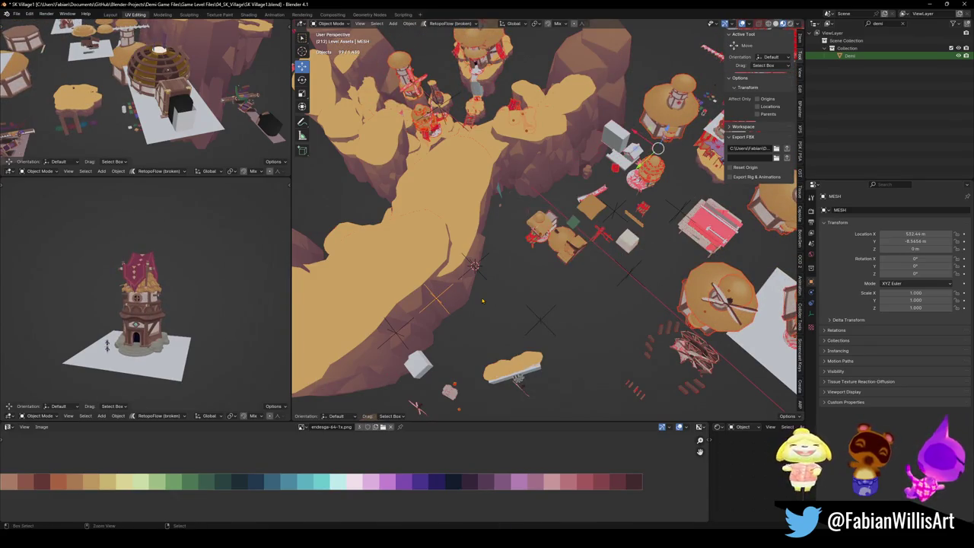
{"action": "key", "text": "ctrl+p"}
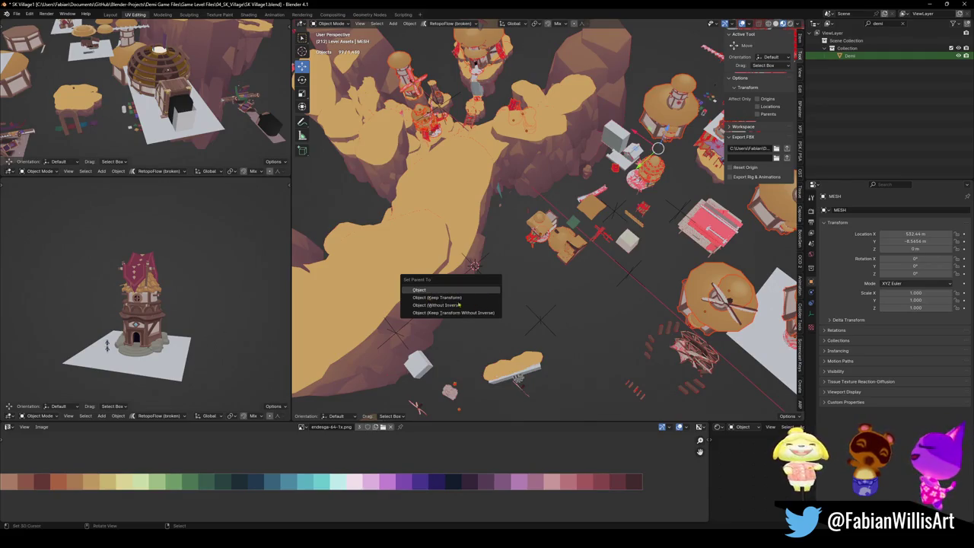
{"action": "key", "text": "Return"}
{"action": "key", "text": "ctrl+z"}
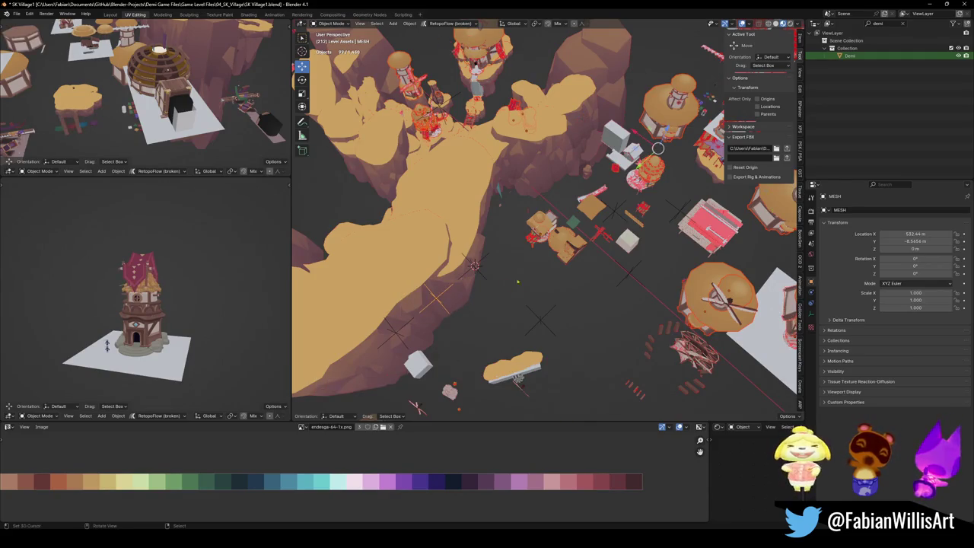
{"action": "key", "text": "q"}
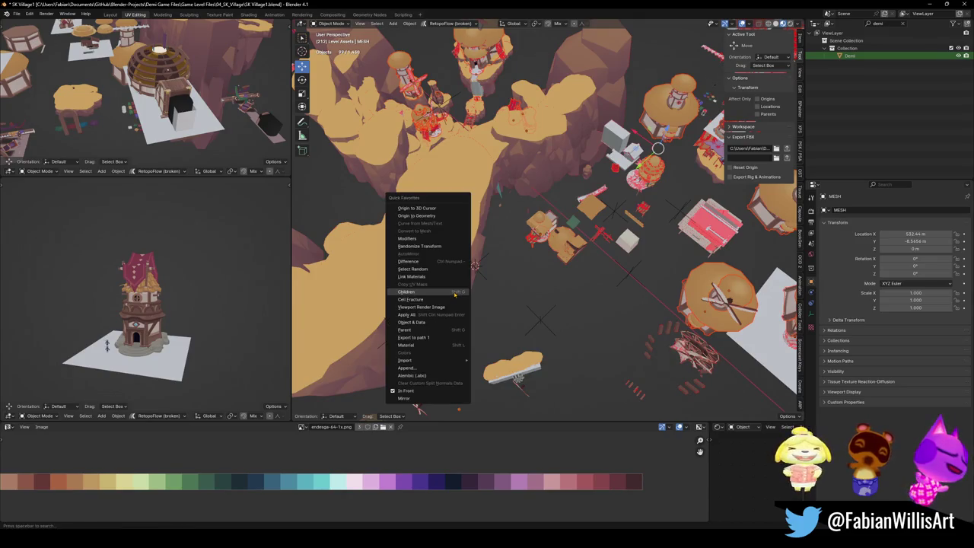
{"action": "left_click", "coordinate": [454, 294]}
{"action": "key", "text": "ctrl+p"}
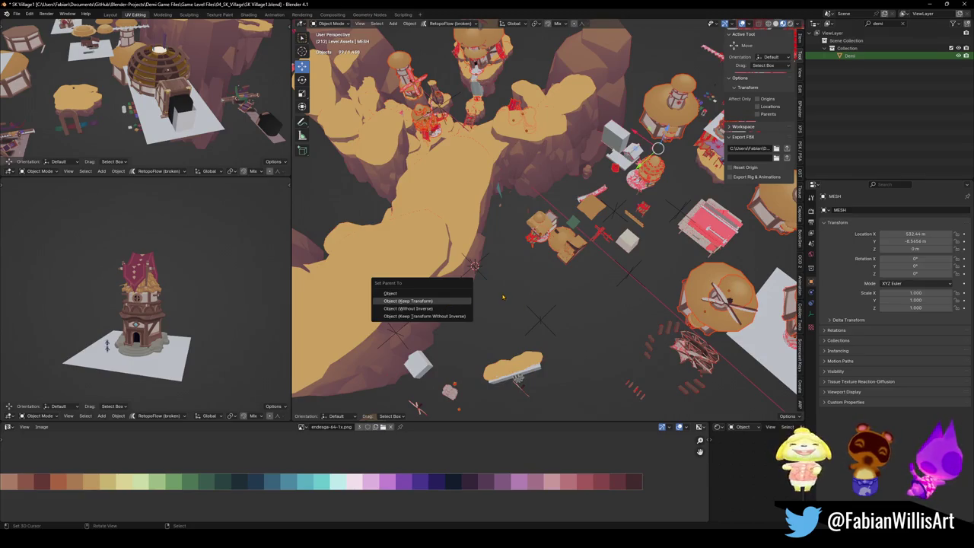
{"action": "key", "text": "Return"}
Select the HOMES.001 empty and delete it.
{"action": "left_click", "coordinate": [436, 298]}
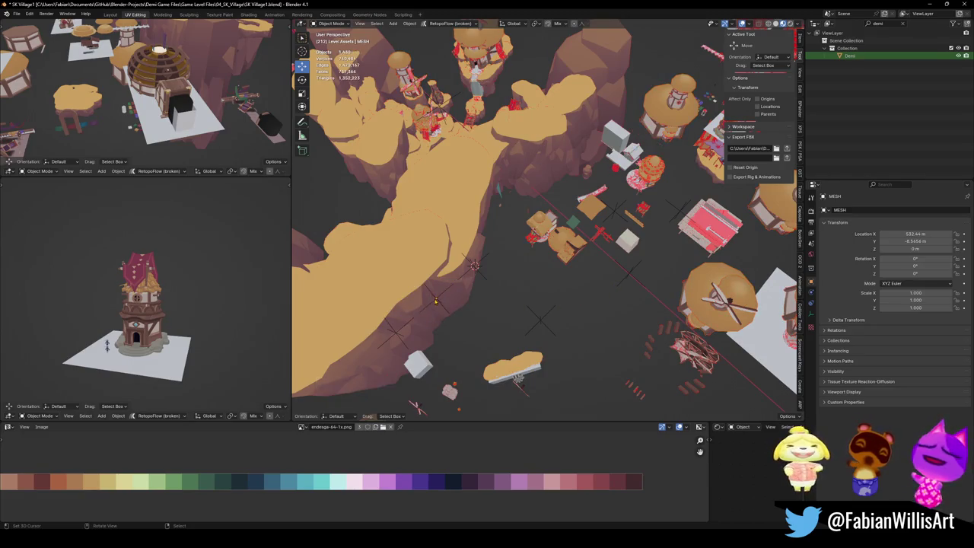
{"action": "key", "text": "g"}
{"action": "key", "text": "Escape"}
{"action": "left_click", "coordinate": [626, 282]}
{"action": "key", "text": "g"}
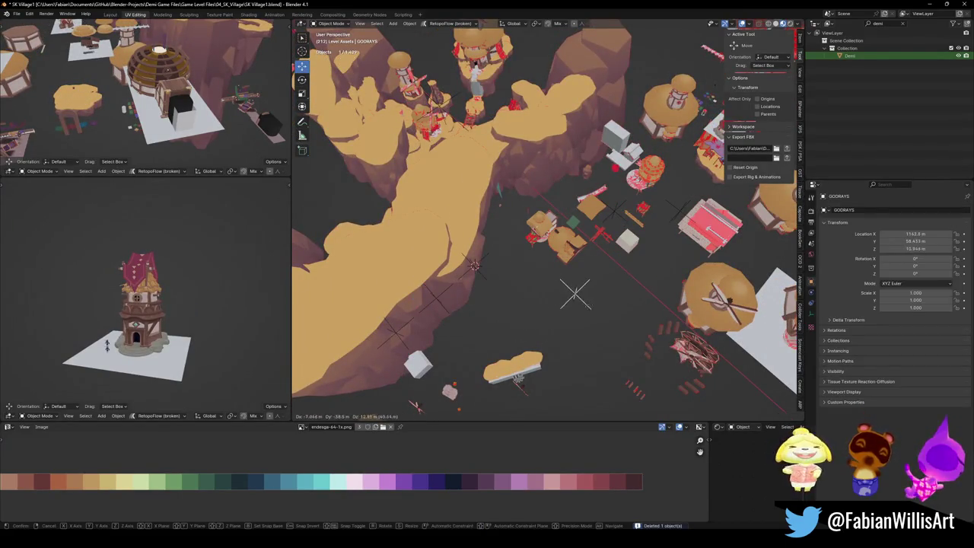
{"action": "key", "text": "Escape"}
{"action": "key", "text": "Delete"}
{"action": "mouse_move", "coordinate": [586, 311]}
{"action": "middle_mouse_down"}
{"action": "mouse_move", "coordinate": [442, 379]}
{"action": "mouse_move", "coordinate": [469, 324]}
{"action": "middle_mouse_up"}
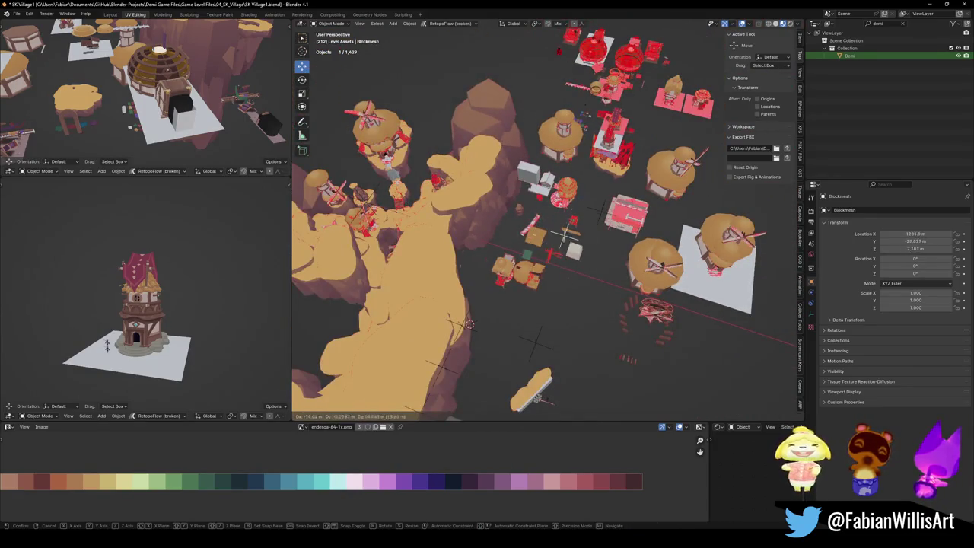
Move SK_VILLAGE to roughly Y 0.96, Z 0, then deselect everything.
{"action": "left_click", "coordinate": [601, 215]}
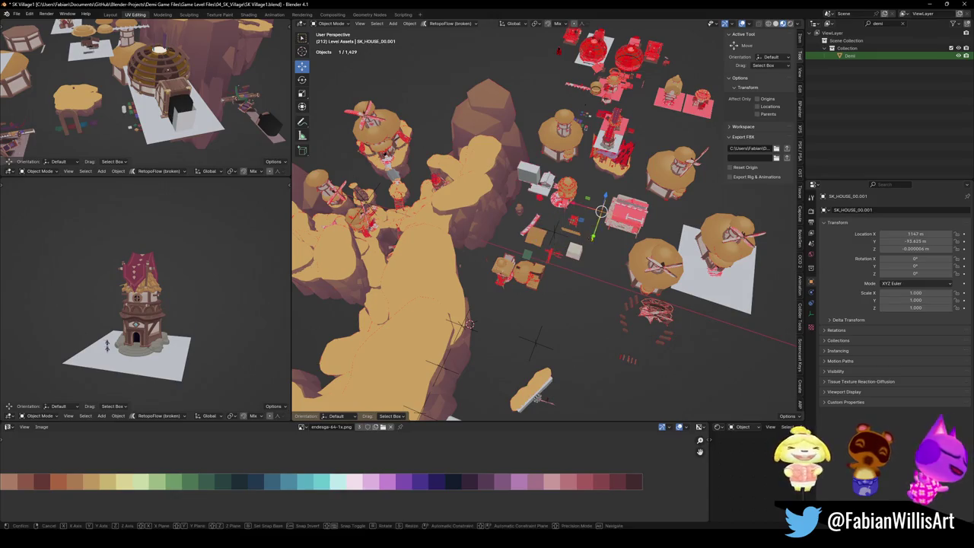
{"action": "scroll", "coordinate": [592, 248], "scroll_direction": "down", "scroll_amount": 5}
{"action": "middle_click_drag", "start_coordinate": [592, 248], "coordinate": [563, 266]}
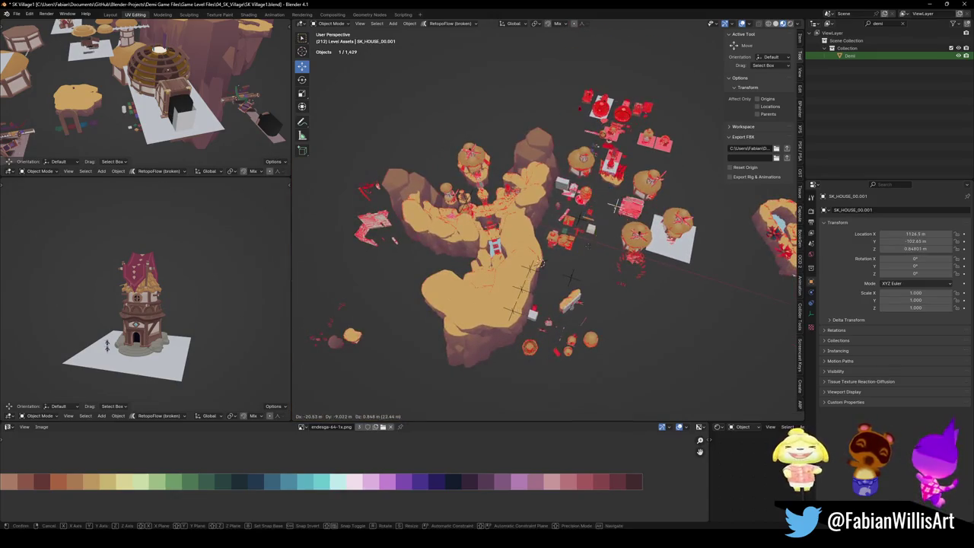
{"action": "scroll", "coordinate": [554, 274], "scroll_direction": "up", "scroll_amount": 3}
{"action": "scroll", "coordinate": [554, 274], "scroll_direction": "up", "scroll_amount": 2}
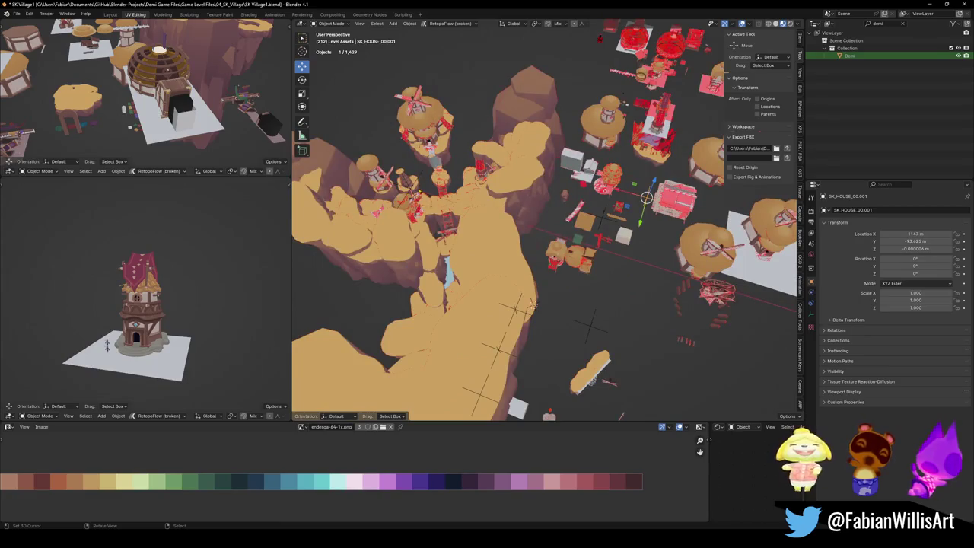
{"action": "left_click", "coordinate": [533, 304]}
{"action": "key", "text": "g"}
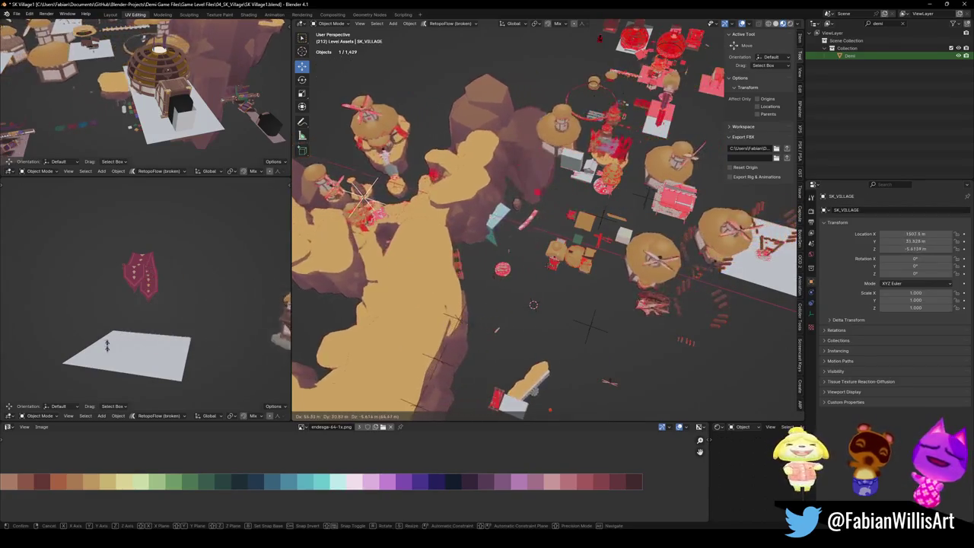
{"action": "left_click", "coordinate": [571, 246]}
{"action": "key", "text": "c"}
{"action": "key", "text": "Escape"}
{"action": "key", "text": "alt+a"}
Circle-select about 799 village buildings and props and clear their parents, keeping transforms.
{"action": "key", "text": "c"}
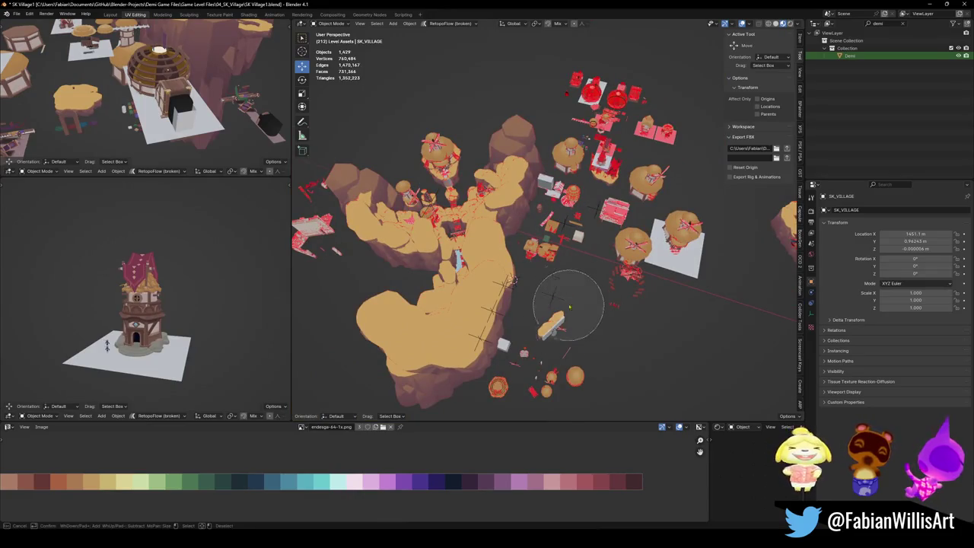
{"action": "mouse_move", "coordinate": [569, 322]}
{"action": "left_mouse_down"}
{"action": "mouse_move", "coordinate": [579, 270]}
{"action": "mouse_move", "coordinate": [668, 320]}
{"action": "mouse_move", "coordinate": [647, 144]}
{"action": "mouse_move", "coordinate": [571, 145]}
{"action": "mouse_move", "coordinate": [548, 318]}
{"action": "mouse_move", "coordinate": [521, 387]}
{"action": "mouse_move", "coordinate": [533, 390]}
{"action": "mouse_move", "coordinate": [512, 387]}
{"action": "mouse_move", "coordinate": [678, 228]}
{"action": "left_mouse_up"}
{"action": "mouse_move", "coordinate": [678, 228]}
{"action": "middle_mouse_down", "text": "shift"}
{"action": "mouse_move", "coordinate": [564, 221]}
{"action": "mouse_move", "coordinate": [525, 251]}
{"action": "middle_mouse_up", "text": "shift"}
{"action": "scroll", "coordinate": [525, 251], "scroll_direction": "up", "scroll_amount": 2}
{"action": "scroll", "coordinate": [526, 252], "scroll_direction": "up", "scroll_amount": 2}
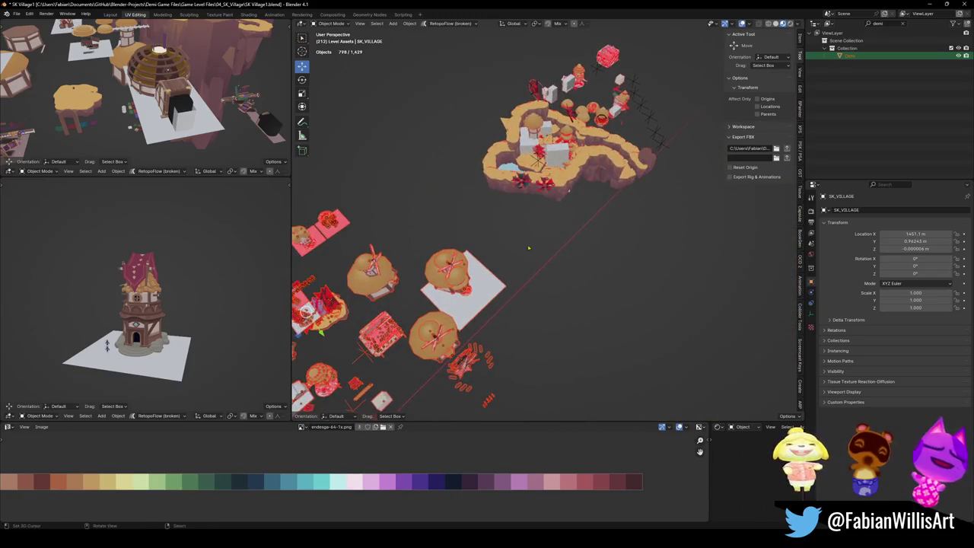
{"action": "key", "text": "g"}
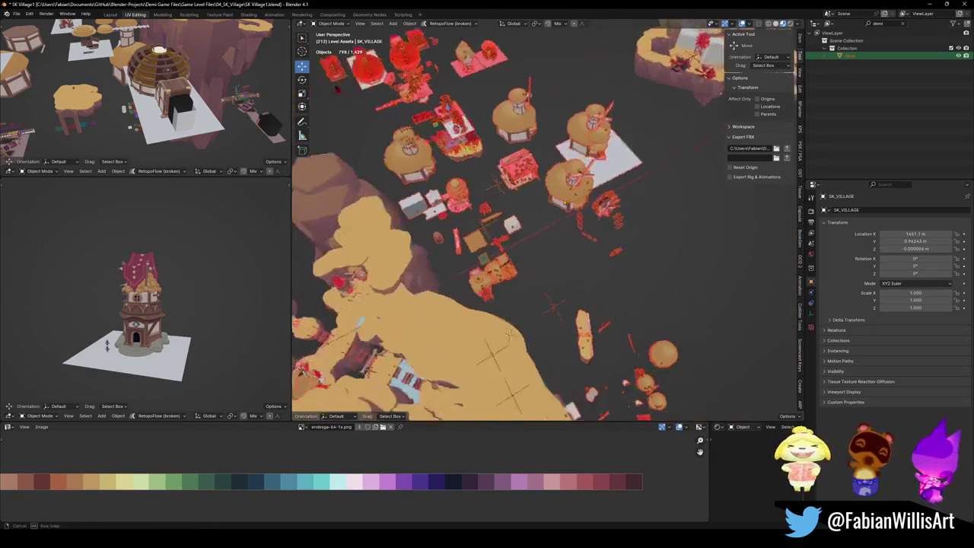
{"action": "key", "text": "Escape"}
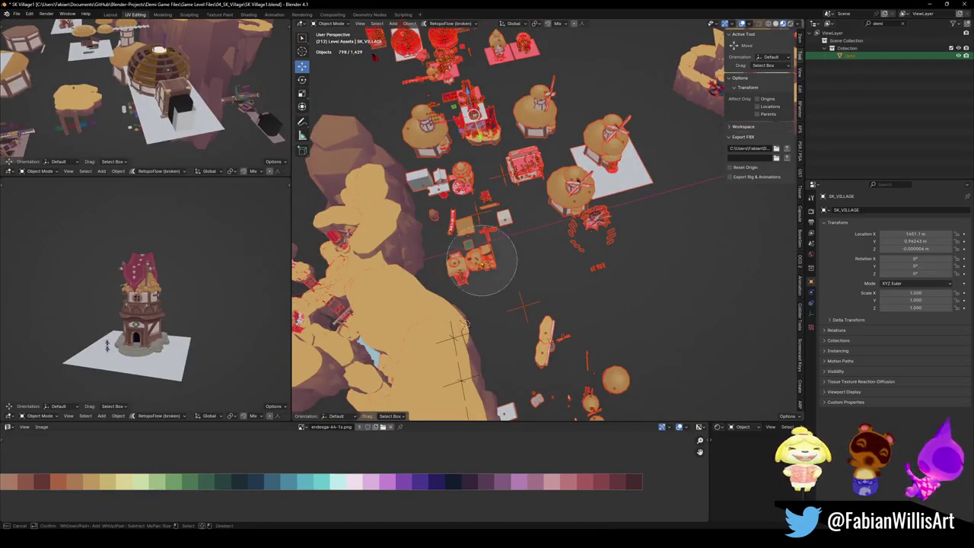
{"action": "mouse_move", "coordinate": [463, 272]}
{"action": "middle_mouse_down"}
{"action": "mouse_move", "coordinate": [565, 267]}
{"action": "mouse_move", "coordinate": [552, 245]}
{"action": "middle_mouse_up"}
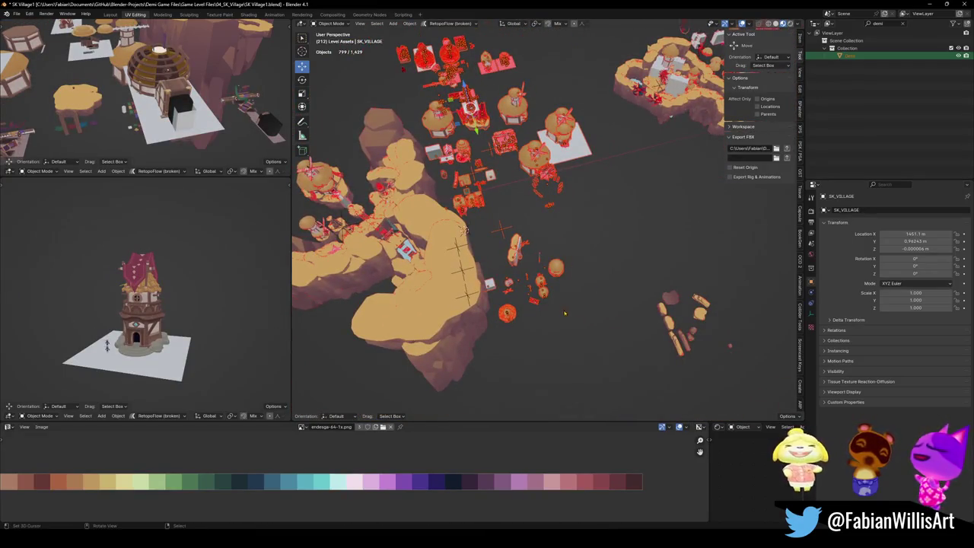
{"action": "scroll", "coordinate": [548, 301], "scroll_direction": "up", "scroll_amount": 1}
{"action": "scroll", "coordinate": [529, 285], "scroll_direction": "up", "scroll_amount": 1}
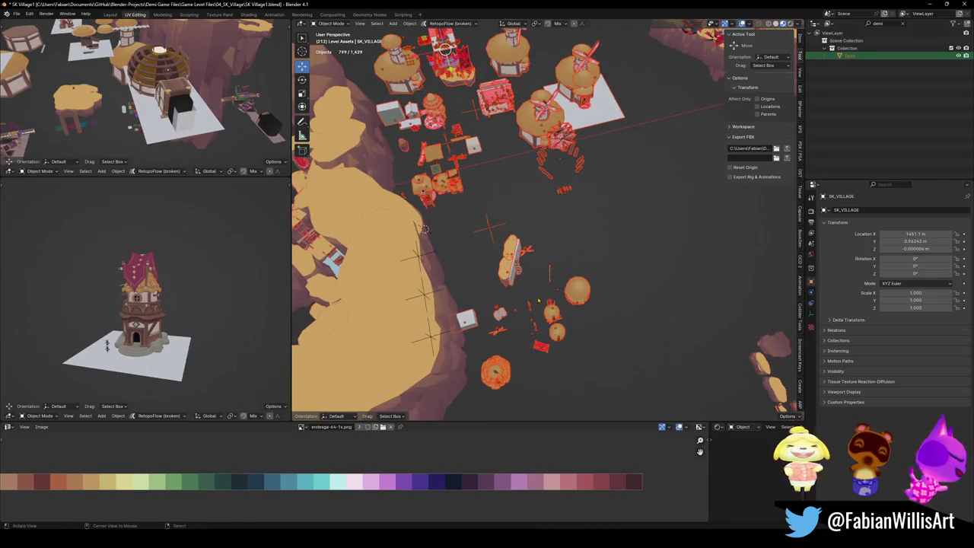
{"action": "left_click", "coordinate": [545, 297]}
{"action": "mouse_move", "coordinate": [547, 300]}
{"action": "middle_mouse_down"}
{"action": "mouse_move", "coordinate": [546, 325]}
{"action": "mouse_move", "coordinate": [510, 259]}
{"action": "middle_mouse_up"}
Trial-move the SK_VILLAGE island, then restore it to its original location.
{"action": "key", "text": "alt+a"}
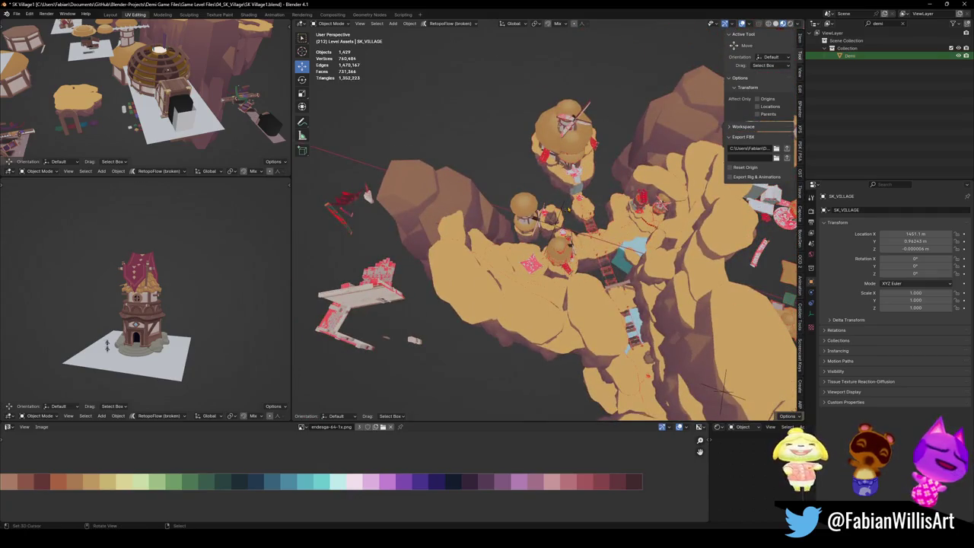
{"action": "left_click", "coordinate": [567, 209]}
{"action": "key", "text": "g"}
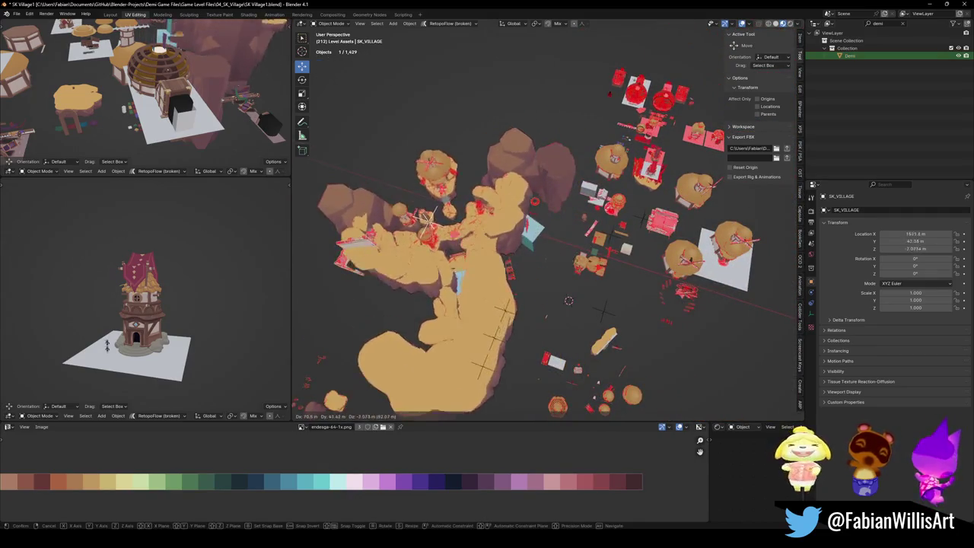
{"action": "mouse_move", "coordinate": [604, 311]}
{"action": "middle_mouse_down"}
{"action": "mouse_move", "coordinate": [657, 291]}
{"action": "mouse_move", "coordinate": [576, 263]}
{"action": "middle_mouse_up"}
{"action": "left_click", "coordinate": [612, 278]}
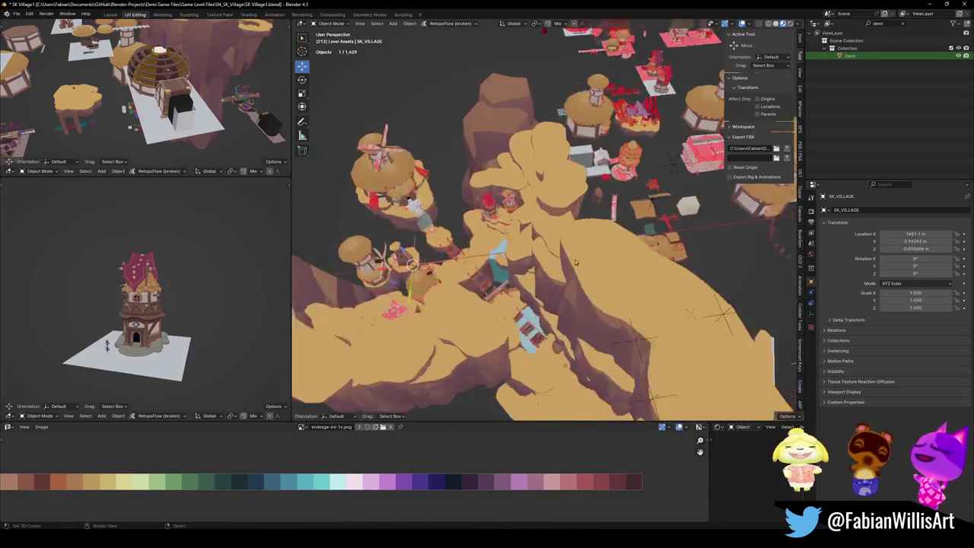
{"action": "key", "text": "g"}
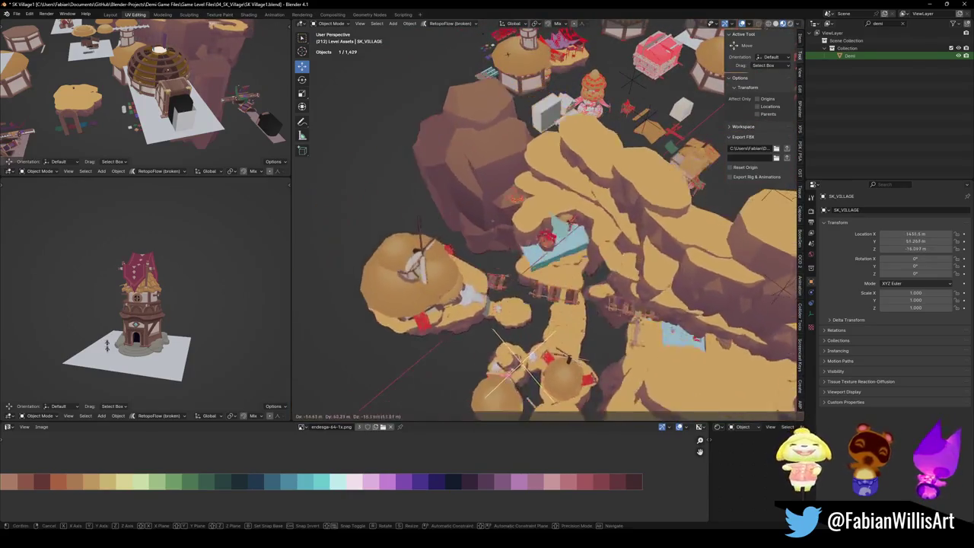
{"action": "middle_click_drag", "start_coordinate": [578, 304], "coordinate": [624, 283]}
{"action": "key", "text": "Escape"}
{"action": "scroll", "coordinate": [624, 283], "scroll_direction": "up", "scroll_amount": 5}
{"action": "scroll", "coordinate": [624, 283], "scroll_direction": "down", "scroll_amount": 3}
Parent the two bridges, Plane.294 and a terrain piece to MESH, keeping transforms.
{"action": "left_click", "coordinate": [621, 281]}
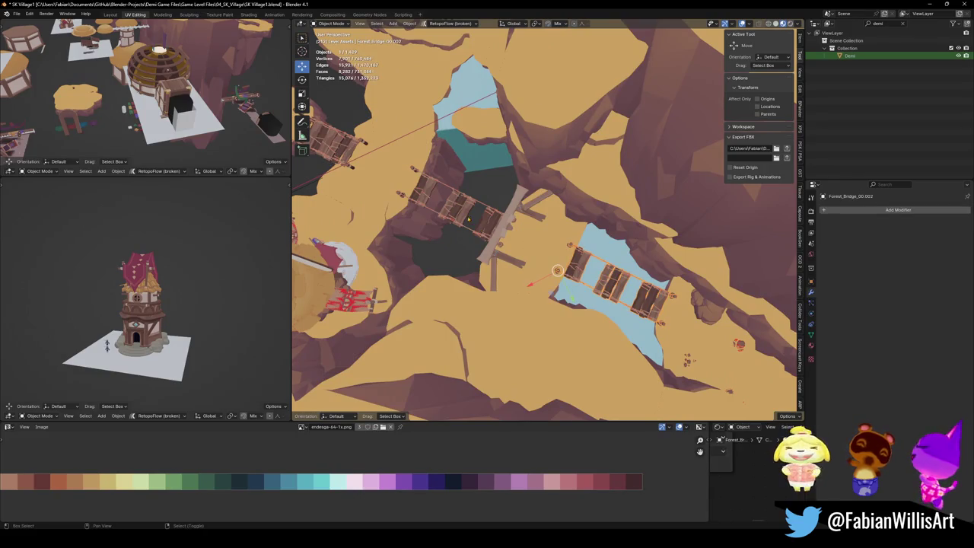
{"action": "left_click", "coordinate": [468, 220], "text": "shift"}
{"action": "middle_click_drag", "start_coordinate": [468, 220], "coordinate": [493, 260]}
{"action": "left_click", "coordinate": [517, 229], "text": "shift"}
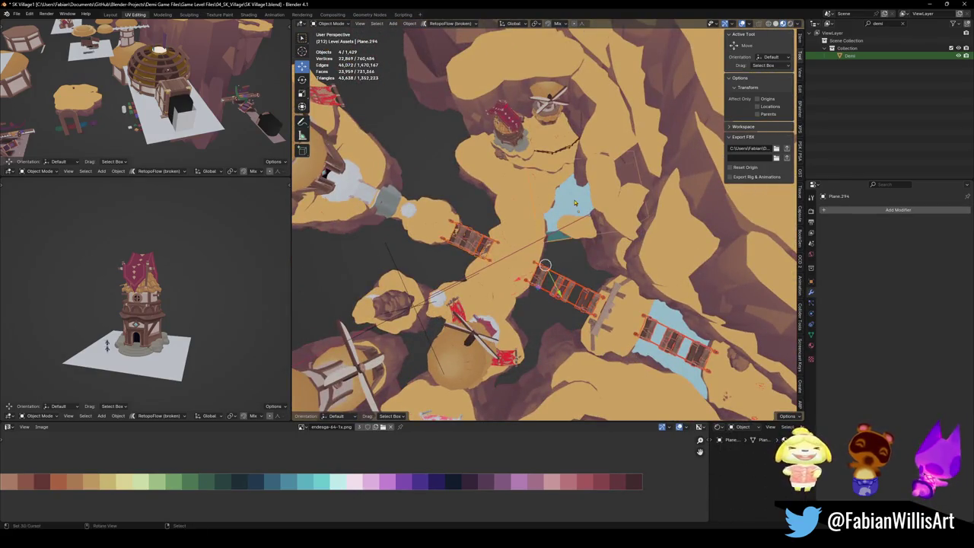
{"action": "middle_click_drag", "start_coordinate": [517, 229], "coordinate": [631, 236]}
{"action": "left_click", "coordinate": [465, 134]}
{"action": "middle_click_drag", "start_coordinate": [465, 134], "coordinate": [591, 315]}
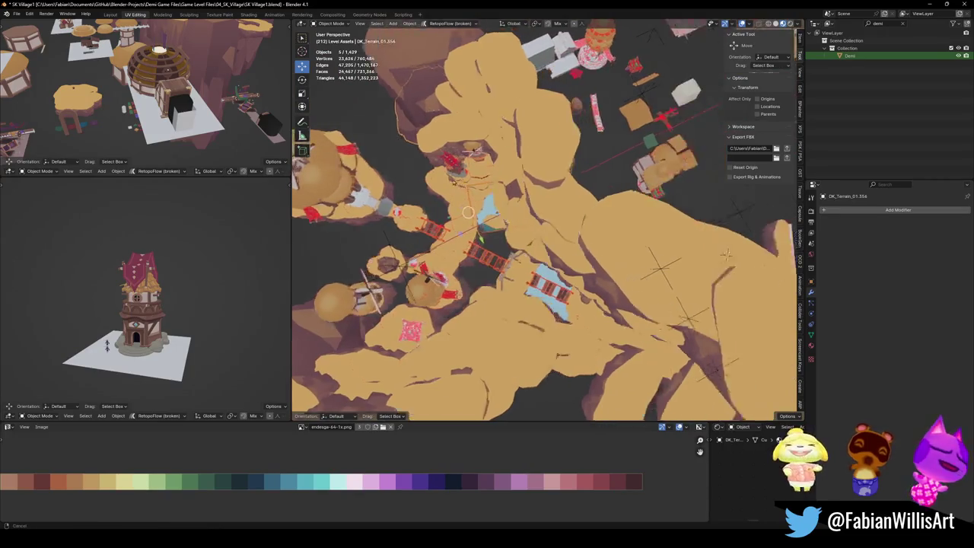
{"action": "left_click", "coordinate": [567, 310], "text": "shift"}
{"action": "key", "text": "ctrl+p"}
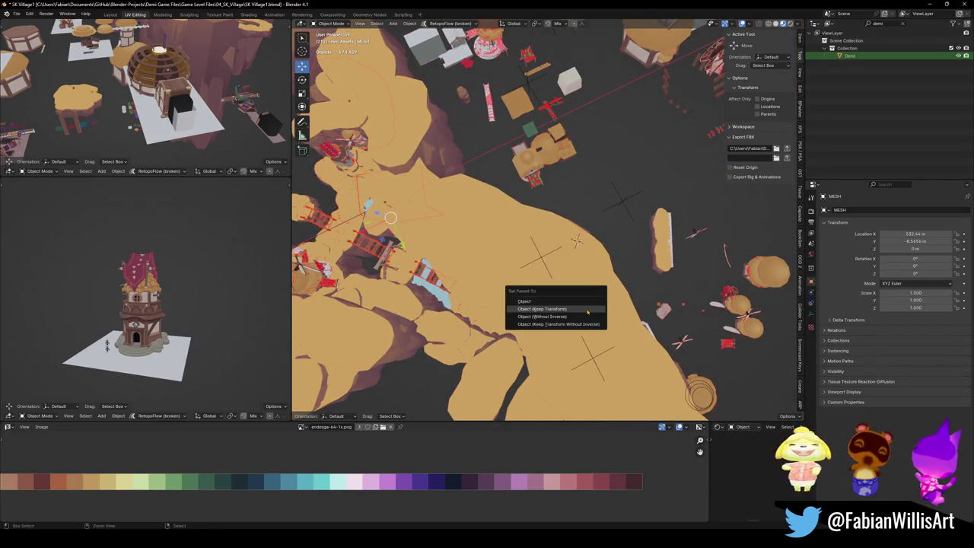
{"action": "left_click", "coordinate": [588, 311]}
Save SK Village1.blend and select SK_VILLAGE.
{"action": "scroll", "coordinate": [588, 311], "scroll_direction": "down", "scroll_amount": 3}
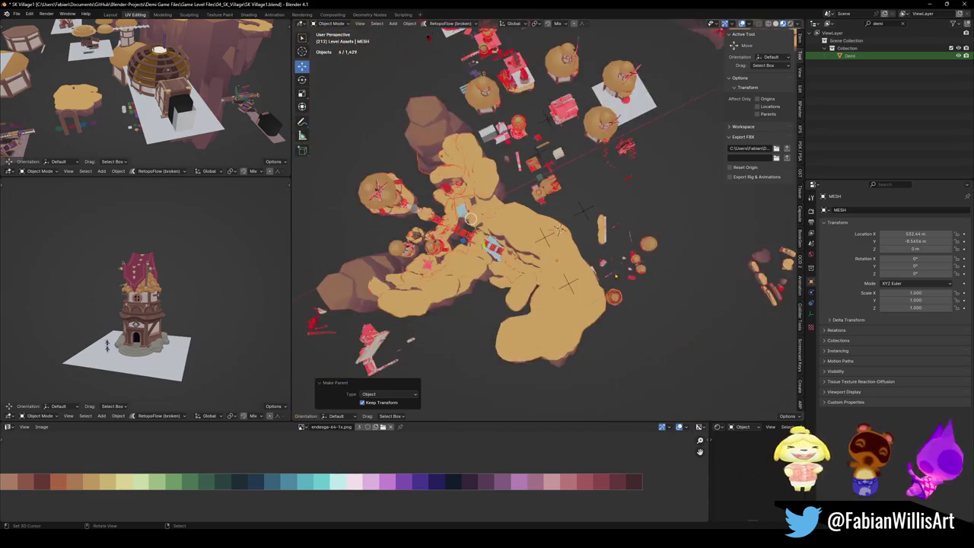
{"action": "scroll", "coordinate": [587, 311], "scroll_direction": "up", "scroll_amount": 2}
{"action": "key", "text": "ctrl+s"}
{"action": "left_click", "coordinate": [567, 233]}
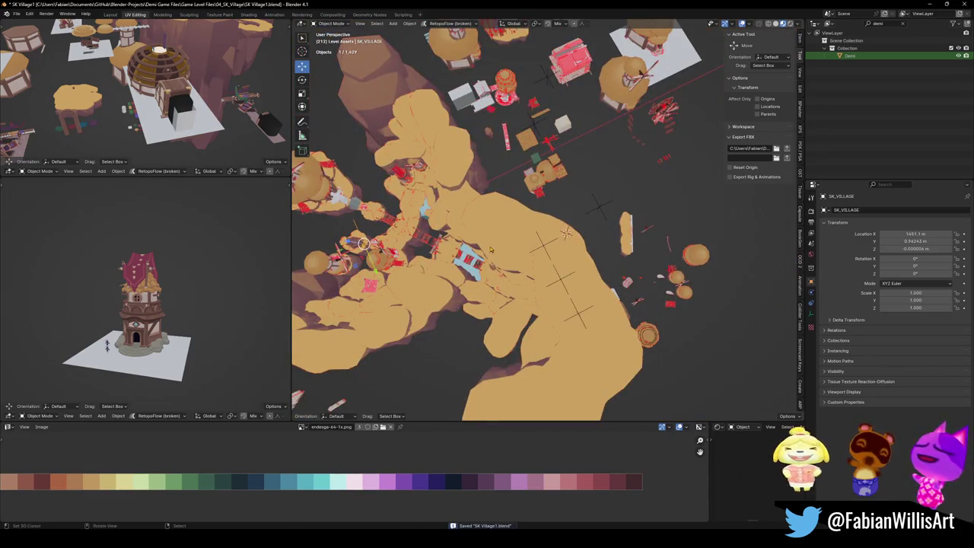
{"action": "mouse_move", "coordinate": [567, 233]}
{"action": "middle_mouse_down"}
{"action": "mouse_move", "coordinate": [476, 328]}
{"action": "mouse_move", "coordinate": [550, 303]}
{"action": "middle_mouse_up"}
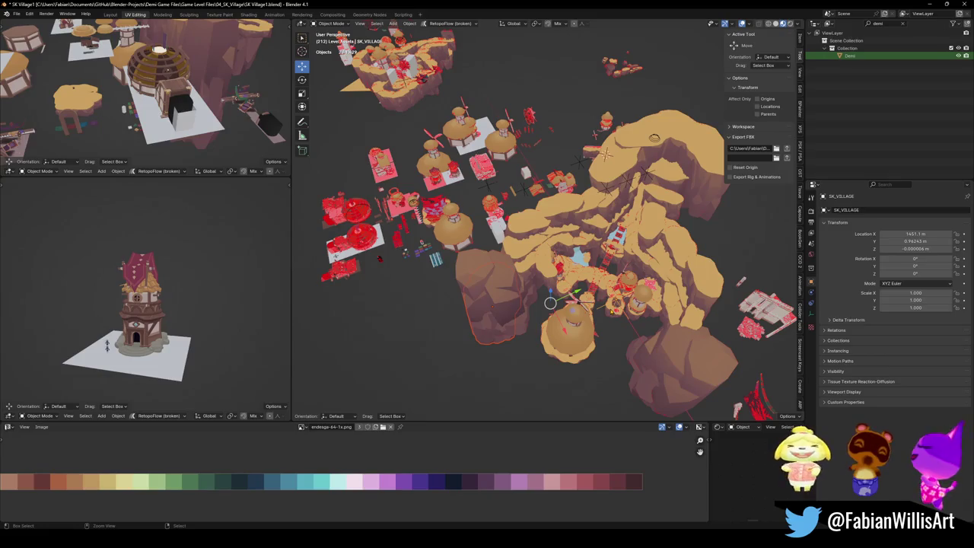
Confirm the parenting with transforms kept and save the village file.
{"action": "key", "text": "ctrl+p"}
{"action": "left_click", "coordinate": [610, 310]}
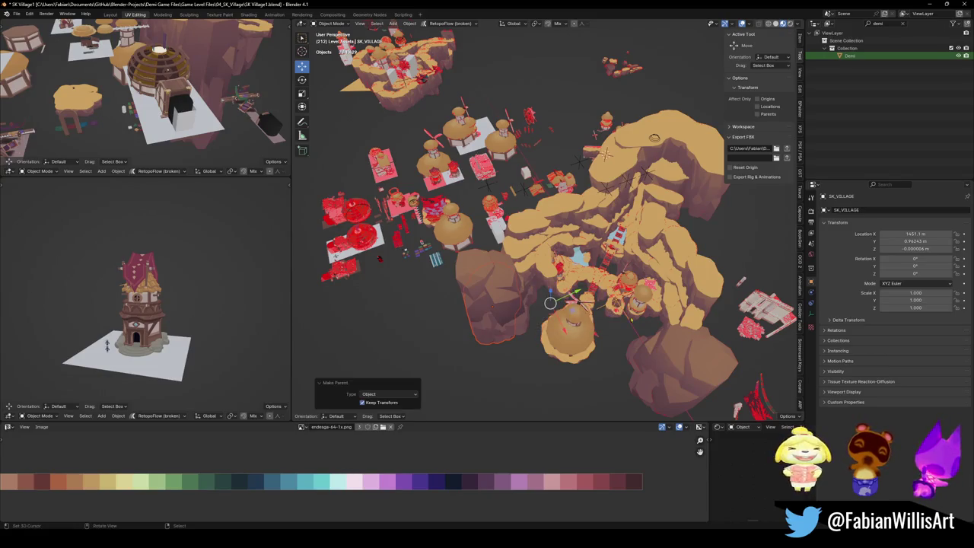
{"action": "key", "text": "ctrl+s"}
Parent the large rock left of centre to the MESH empty.
{"action": "left_click", "coordinate": [550, 303]}
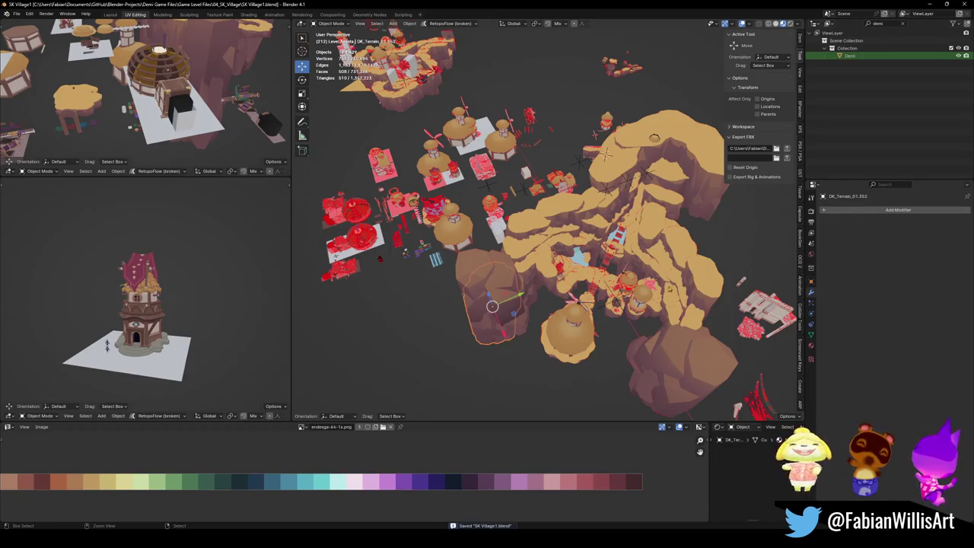
{"action": "scroll", "coordinate": [671, 289], "scroll_direction": "up", "scroll_amount": 3}
{"action": "left_click", "coordinate": [663, 195], "text": "shift"}
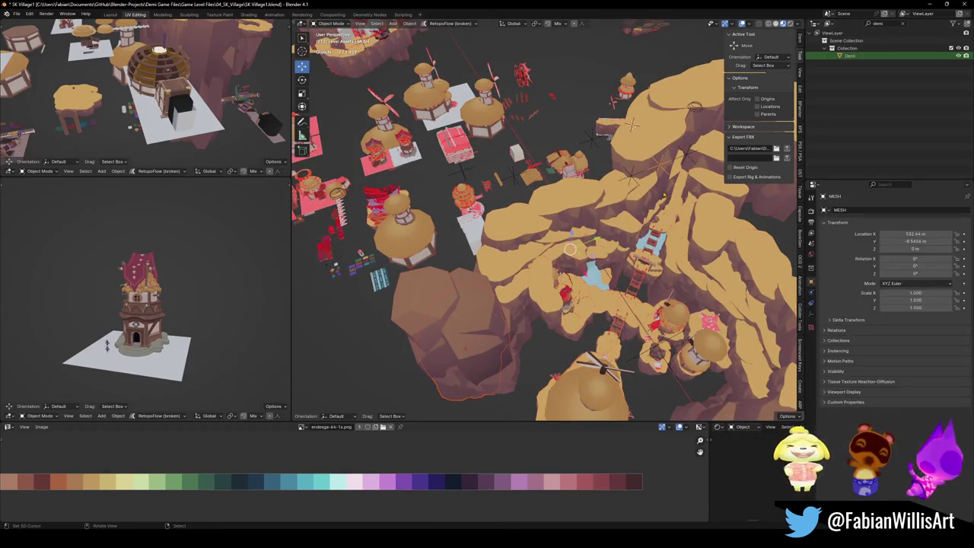
{"action": "key", "text": "ctrl+p"}
{"action": "left_click", "coordinate": [664, 195]}
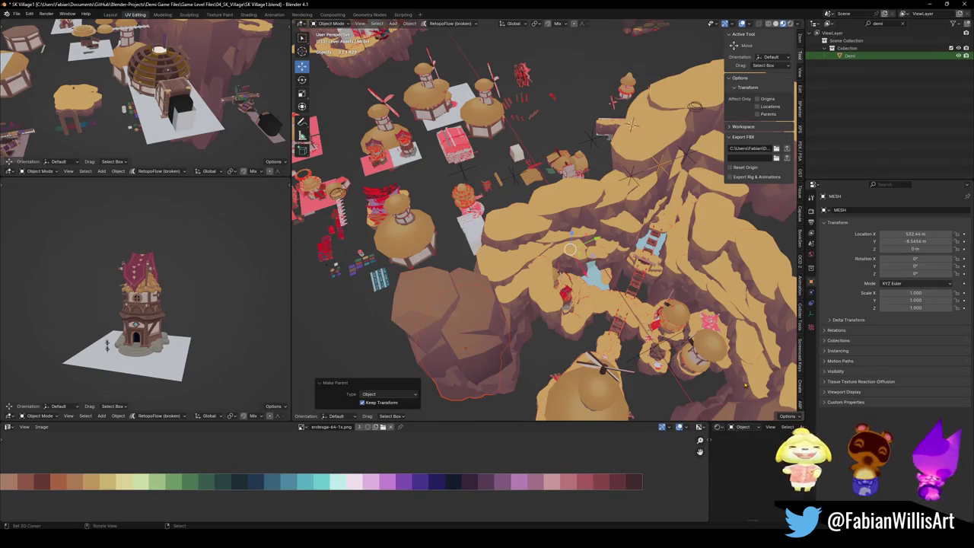
{"action": "middle_click_drag", "start_coordinate": [621, 304], "coordinate": [613, 305]}
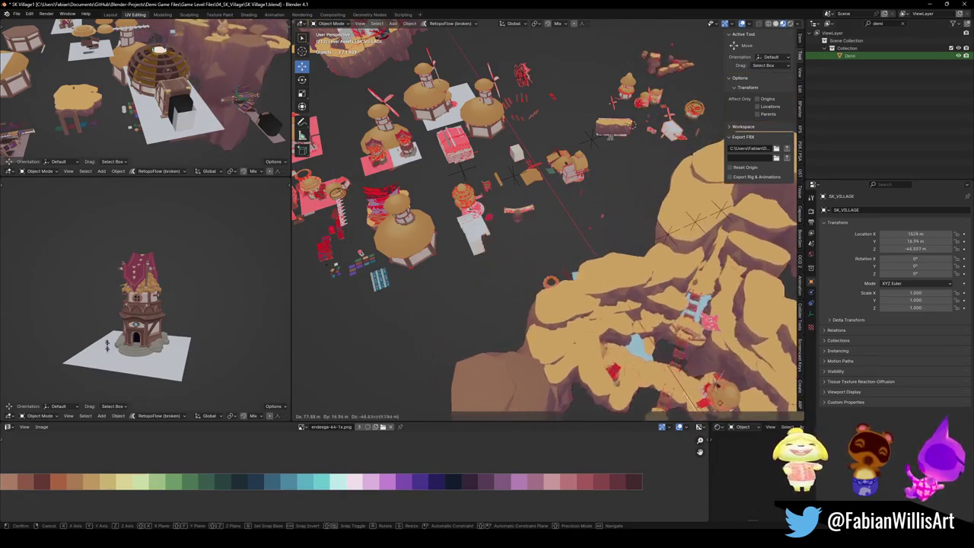
Move SK_VILLAGE to a new position, adjusting it a second time.
{"action": "key", "text": "g"}
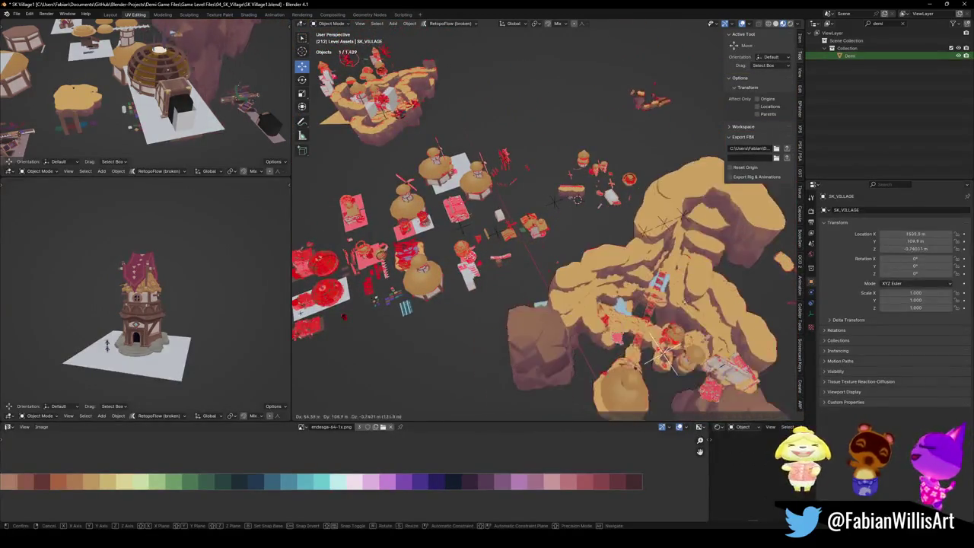
{"action": "left_click", "coordinate": [666, 300]}
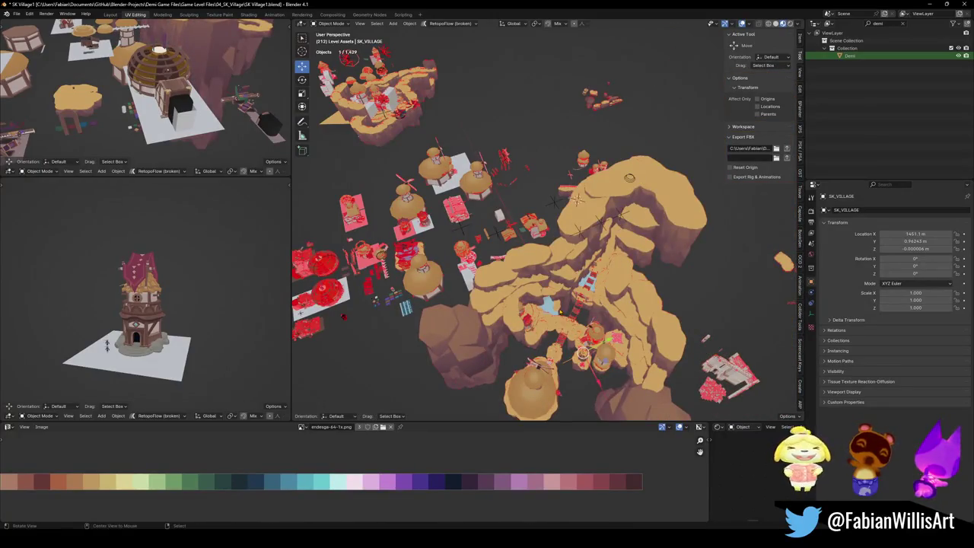
{"action": "scroll", "coordinate": [546, 221], "scroll_direction": "up", "scroll_amount": 3}
{"action": "middle_click_drag", "start_coordinate": [535, 226], "coordinate": [540, 229]}
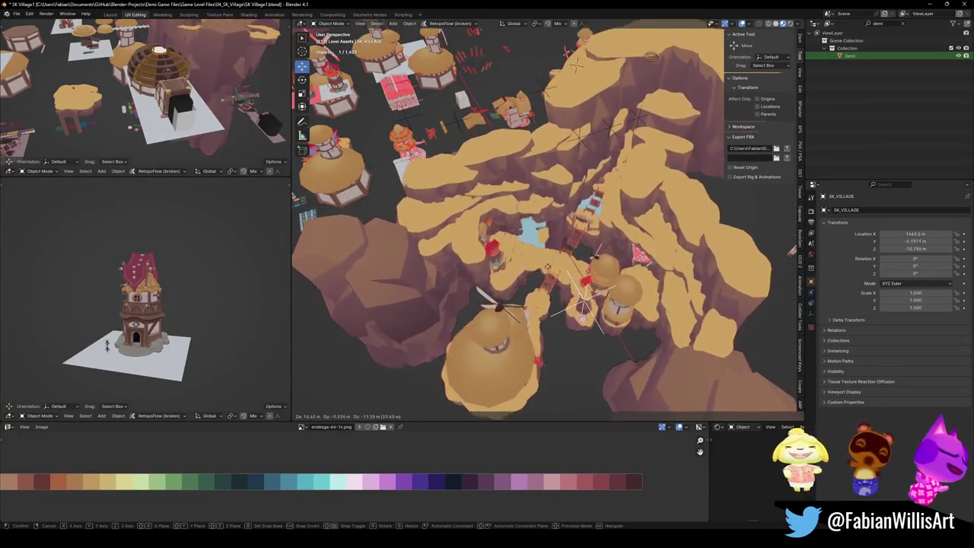
{"action": "scroll", "coordinate": [539, 228], "scroll_direction": "up", "scroll_amount": 4}
{"action": "key", "text": "g"}
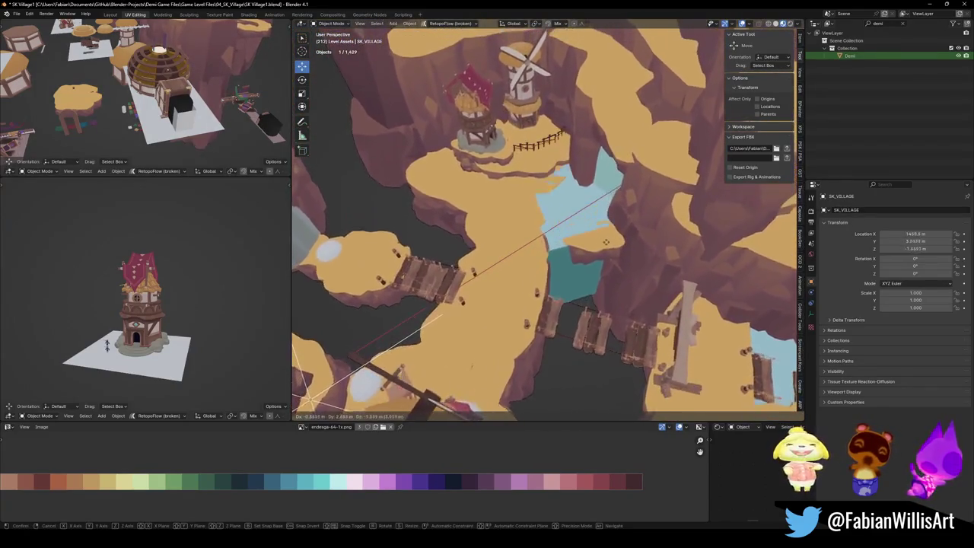
{"action": "left_click", "coordinate": [603, 245]}
Select SK_VILLAGE and save the village file.
{"action": "left_click", "coordinate": [583, 211]}
{"action": "left_click", "coordinate": [584, 211]}
{"action": "scroll", "coordinate": [584, 211], "scroll_direction": "down", "scroll_amount": 3}
{"action": "mouse_move", "coordinate": [584, 211]}
{"action": "middle_mouse_down"}
{"action": "mouse_move", "coordinate": [548, 198]}
{"action": "mouse_move", "coordinate": [489, 199]}
{"action": "middle_mouse_up"}
{"action": "left_click", "coordinate": [420, 242]}
{"action": "key", "text": "ctrl+s"}
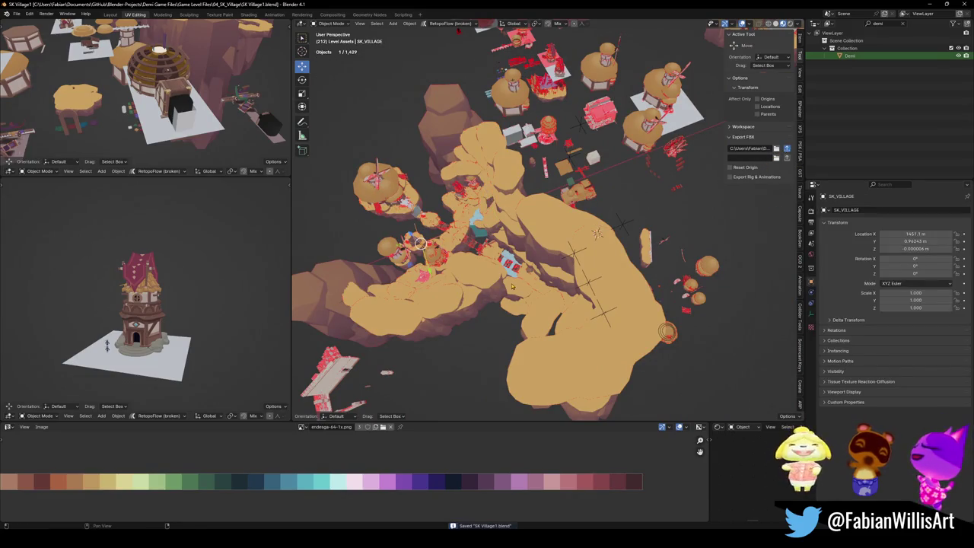
Clear one terrain object's scale and location, then undo the location reset.
{"action": "key", "text": "shift+bracketright"}
{"action": "left_click", "coordinate": [419, 242]}
{"action": "key", "text": "alt+s"}
{"action": "key", "text": "alt+g"}
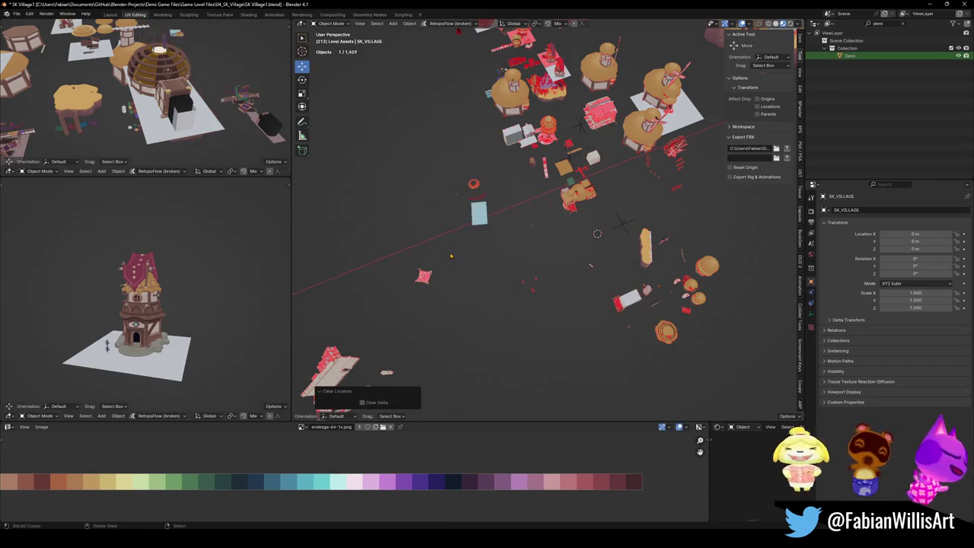
{"action": "key", "text": "ctrl+z"}
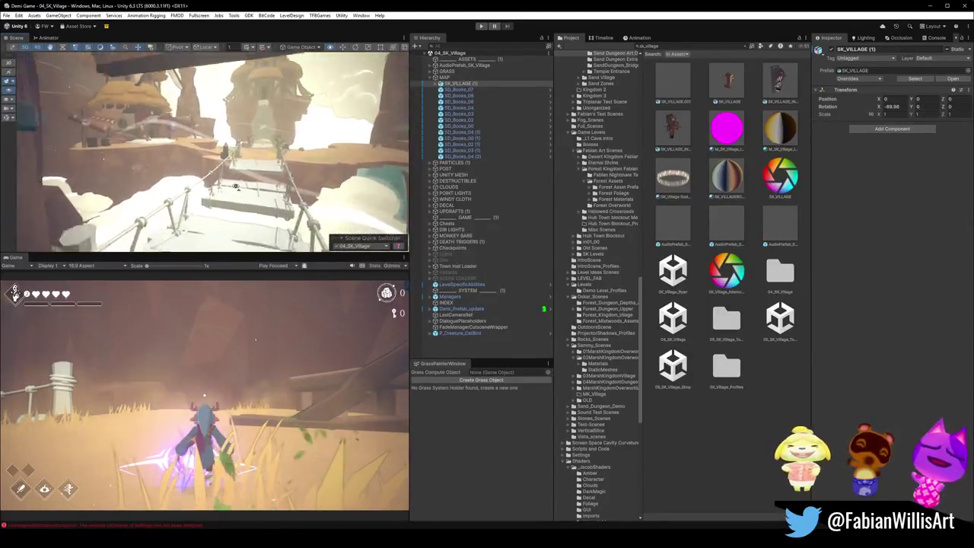
{"action": "mouse_move", "coordinate": [261, 186]}
{"action": "right_mouse_down"}
{"action": "mouse_move", "coordinate": [324, 182]}
{"action": "mouse_move", "coordinate": [289, 167]}
{"action": "mouse_move", "coordinate": [277, 173]}
{"action": "right_mouse_up"}
{"action": "right_click_drag", "start_coordinate": [202, 159], "coordinate": [354, 167]}
{"action": "mouse_move", "coordinate": [313, 137]}
{"action": "right_mouse_down"}
{"action": "mouse_move", "coordinate": [308, 190]}
{"action": "mouse_move", "coordinate": [291, 193]}
{"action": "right_mouse_up"}
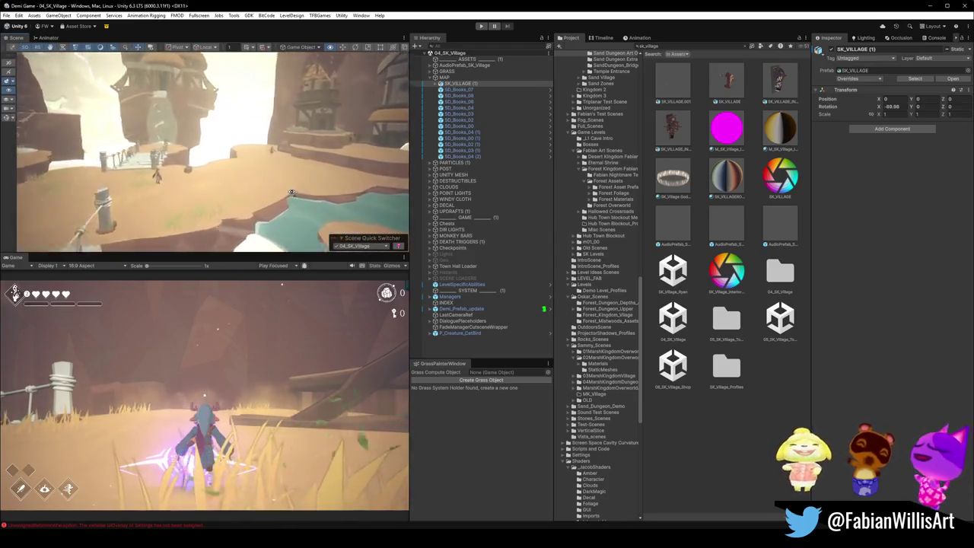
{"action": "right_click_drag", "start_coordinate": [175, 185], "coordinate": [244, 183]}
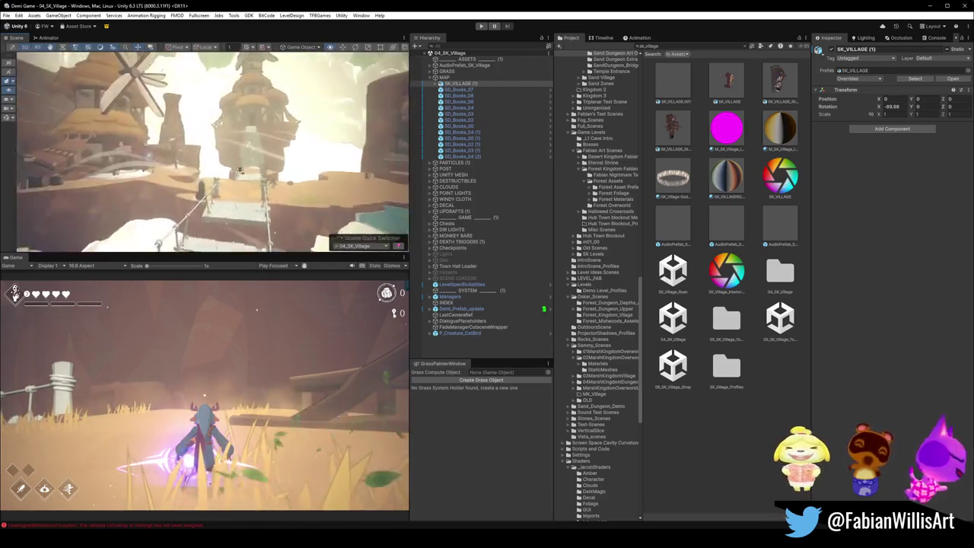
{"action": "mouse_move", "coordinate": [290, 165]}
{"action": "right_mouse_down"}
{"action": "mouse_move", "coordinate": [276, 176]}
{"action": "mouse_move", "coordinate": [371, 182]}
{"action": "mouse_move", "coordinate": [343, 183]}
{"action": "right_mouse_up"}
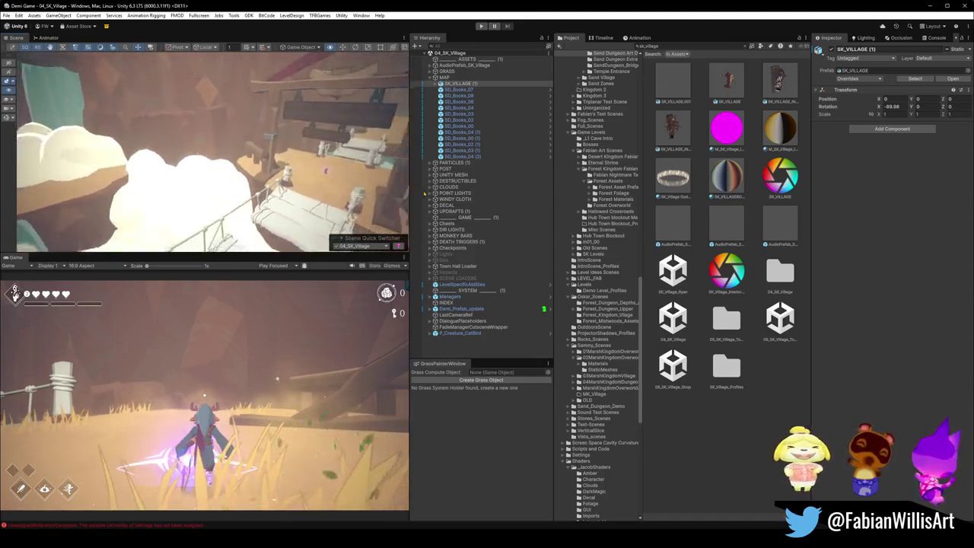
Shift the waterfall's water plane along Z and move the nearby cloud down.
{"action": "left_click", "coordinate": [180, 144]}
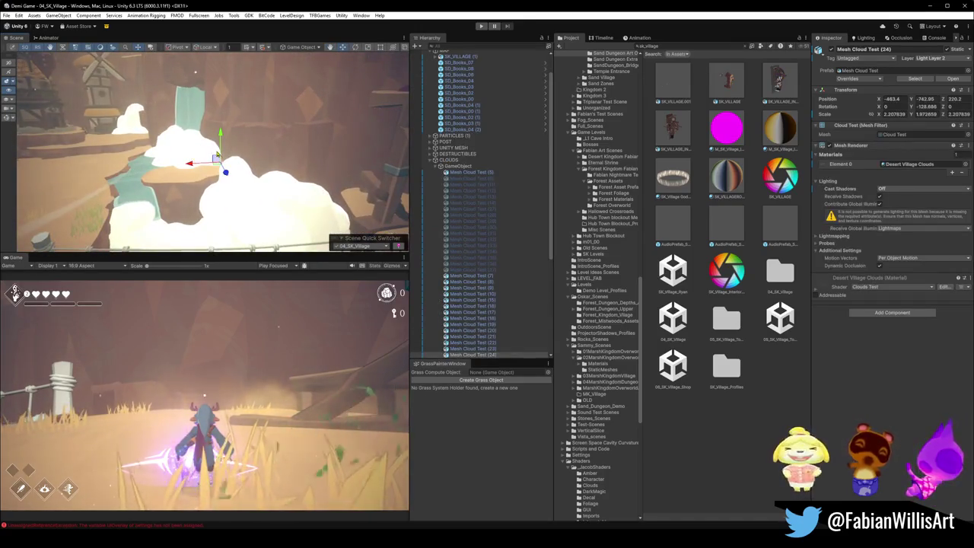
{"action": "mouse_move", "coordinate": [224, 185]}
{"action": "right_mouse_down"}
{"action": "mouse_move", "coordinate": [263, 206]}
{"action": "mouse_move", "coordinate": [297, 157]}
{"action": "mouse_move", "coordinate": [252, 186]}
{"action": "right_mouse_up"}
{"action": "left_click", "coordinate": [297, 157]}
{"action": "left_click", "coordinate": [252, 186]}
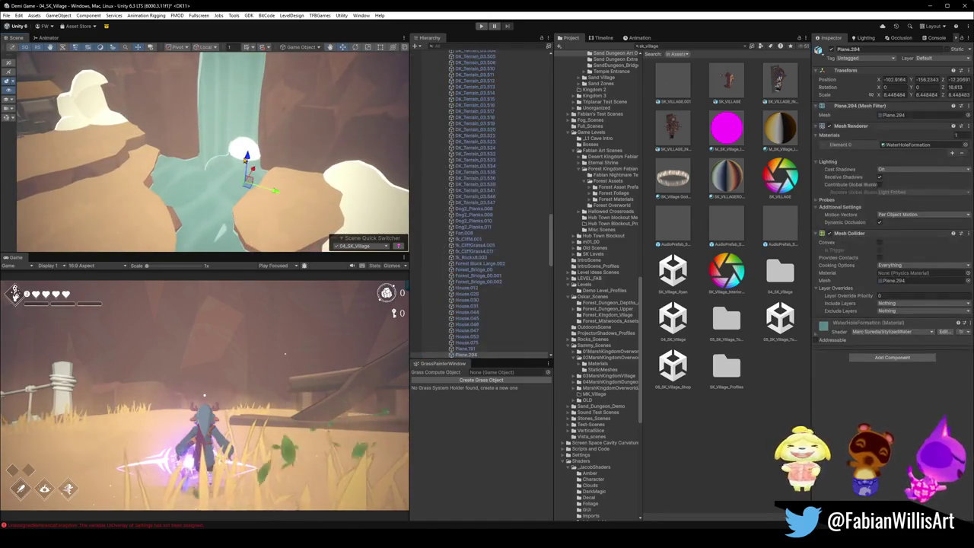
{"action": "left_click_drag", "start_coordinate": [249, 179], "coordinate": [251, 169]}
{"action": "left_click", "coordinate": [310, 201]}
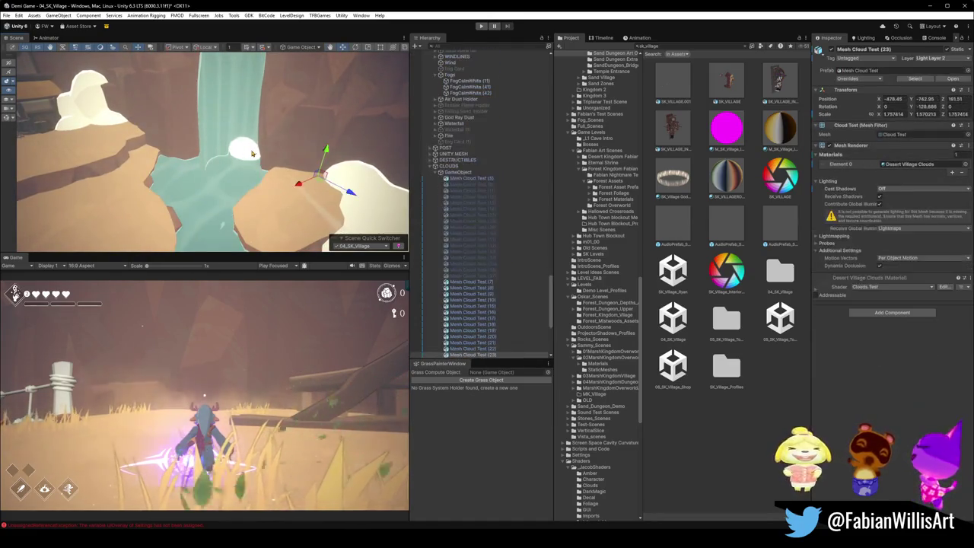
{"action": "left_click_drag", "start_coordinate": [322, 168], "coordinate": [322, 185]}
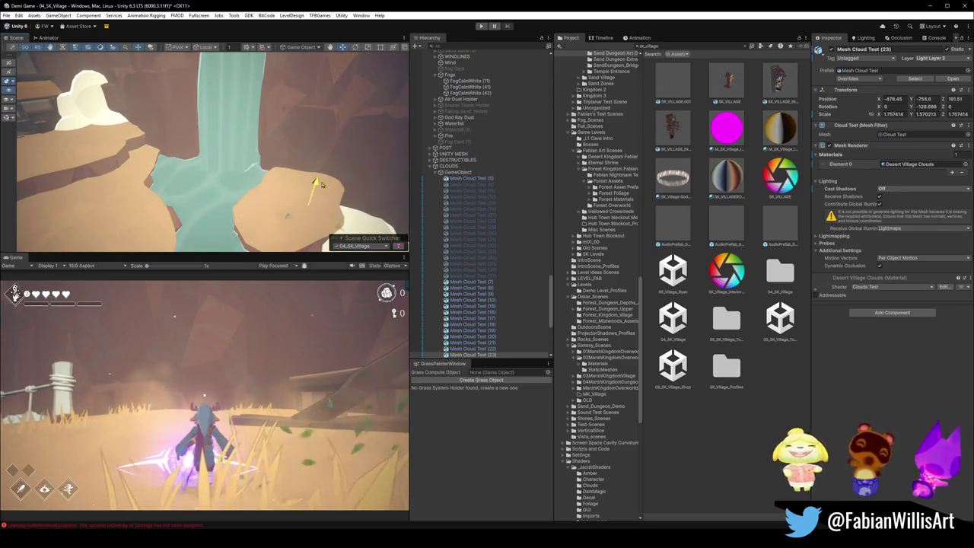
Duplicate FogCalmWhite (41) and place the copy beside the waterfall.
{"action": "left_click", "coordinate": [99, 106]}
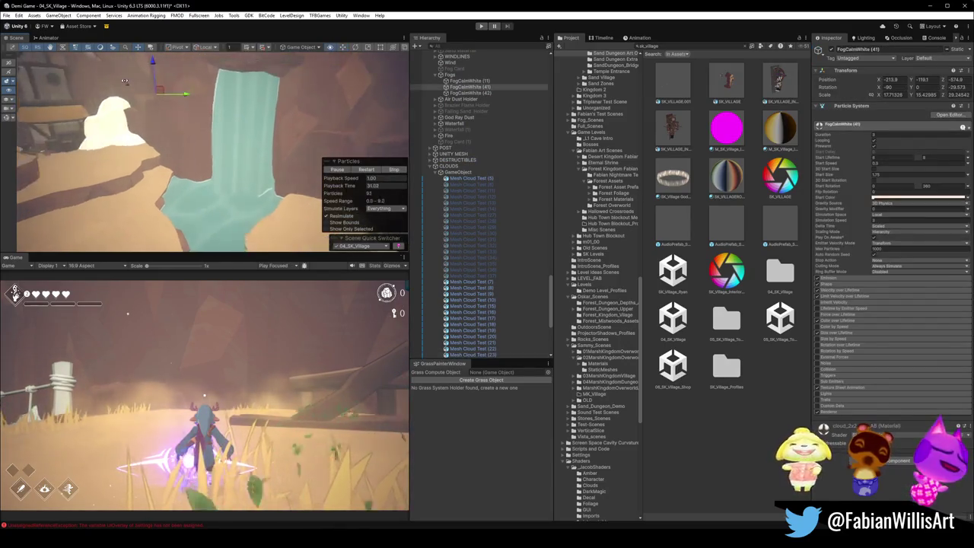
{"action": "left_click_drag", "start_coordinate": [99, 106], "coordinate": [159, 82], "text": "alt"}
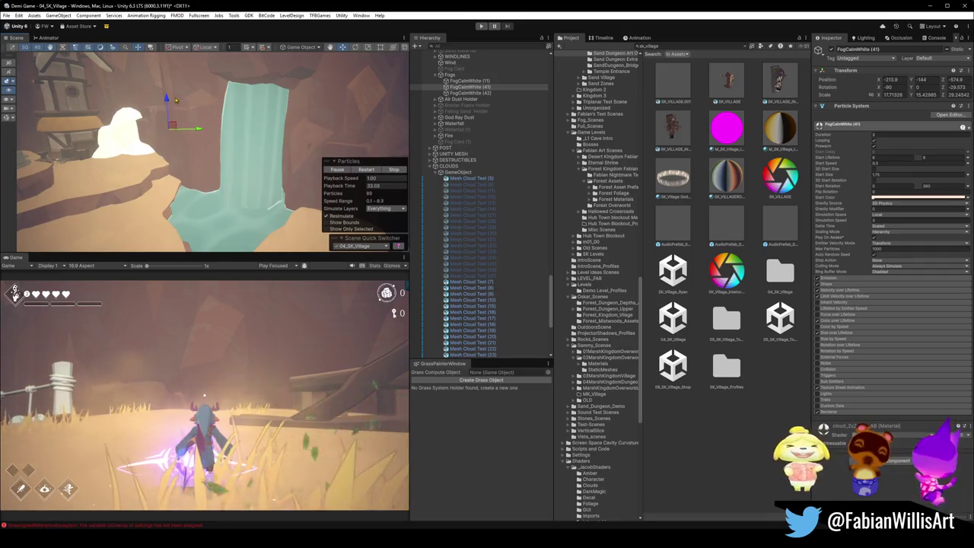
{"action": "left_click", "coordinate": [134, 141]}
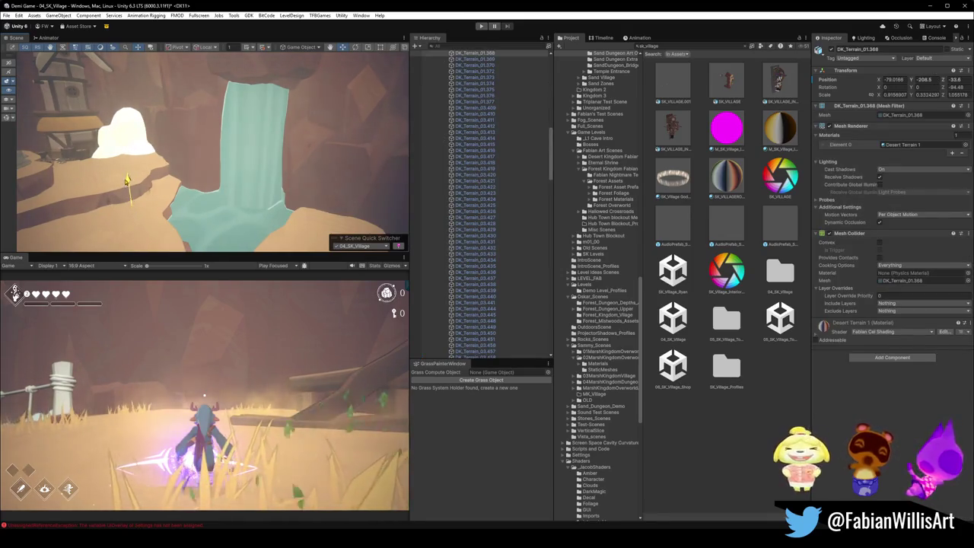
{"action": "left_click", "coordinate": [115, 148]}
{"action": "key", "text": "ctrl+d"}
{"action": "left_click_drag", "start_coordinate": [167, 102], "coordinate": [114, 99]}
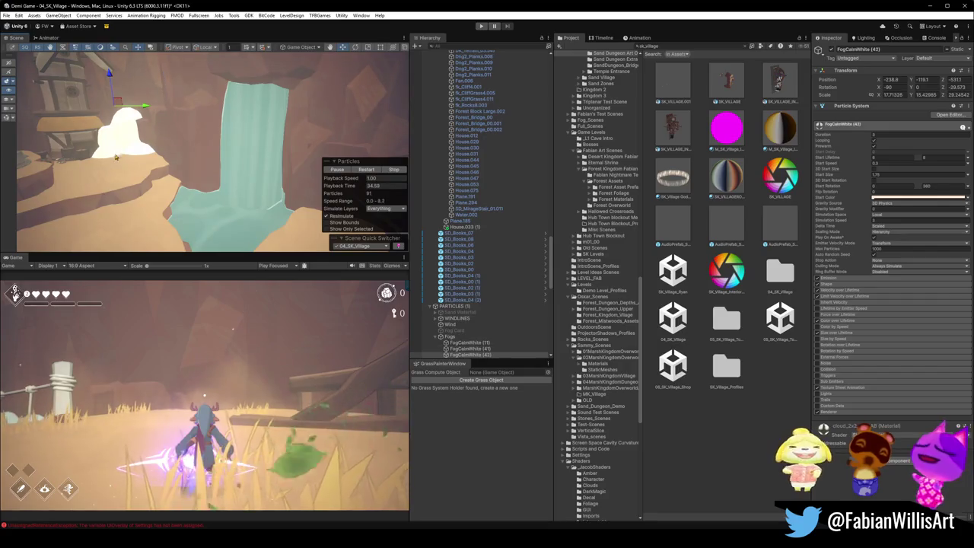